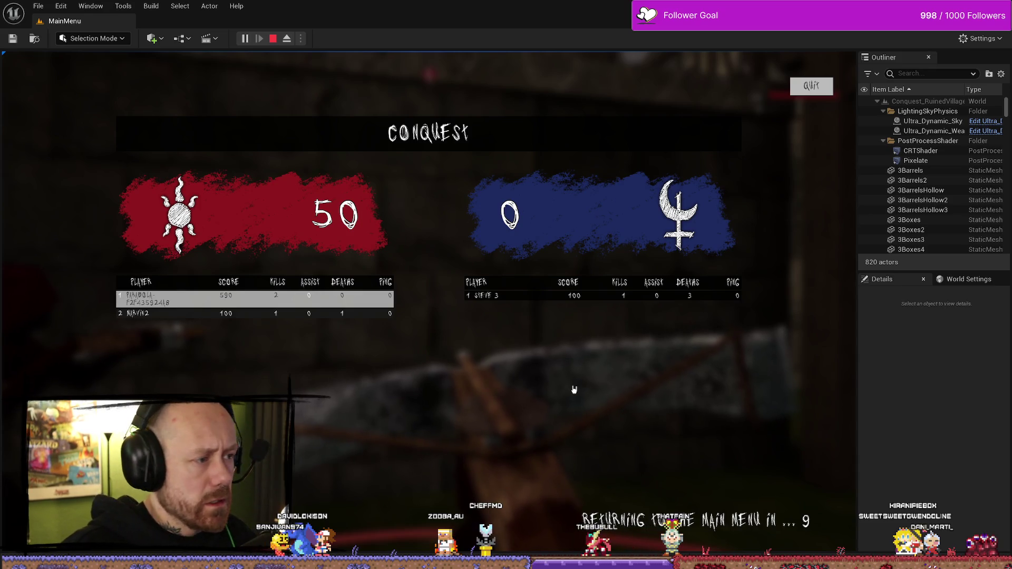
Stop the test match, glance at the Content Drawer, and return to BP_PlayerCharacter
key(Escape)
key(ctrl+space)
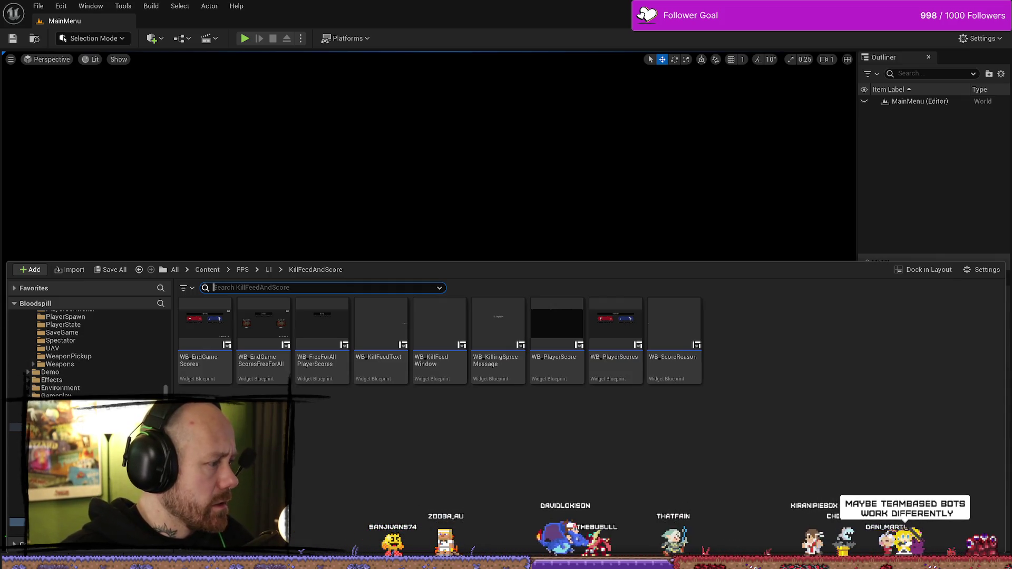
key(alt+Tab)
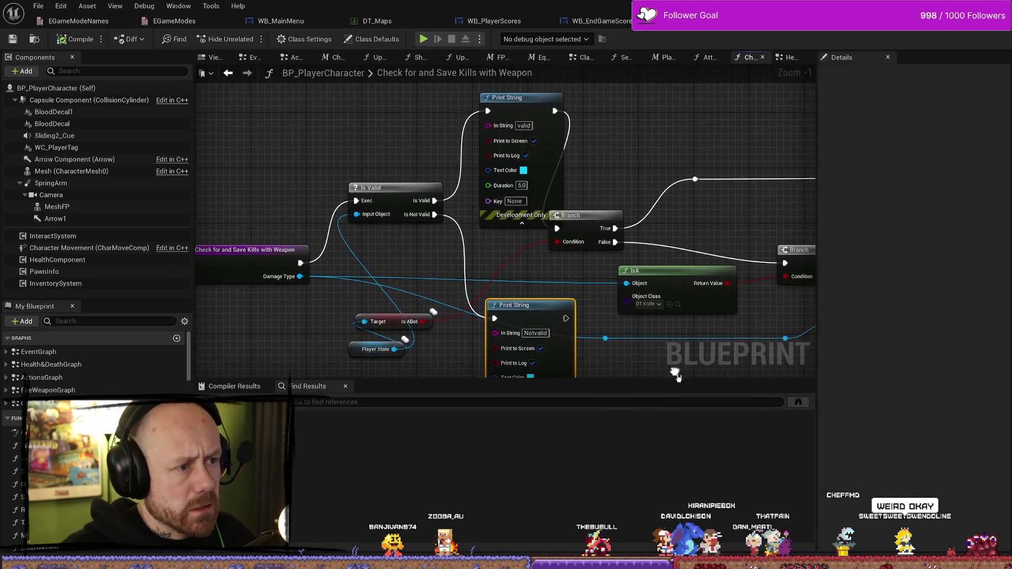
Nudge the upper 'valid' Print String node up-left and save BP_PlayerCharacter
mouse_move(577, 181)
mouse_down()
mouse_move(554, 160)
mouse_move(549, 119)
mouse_up()
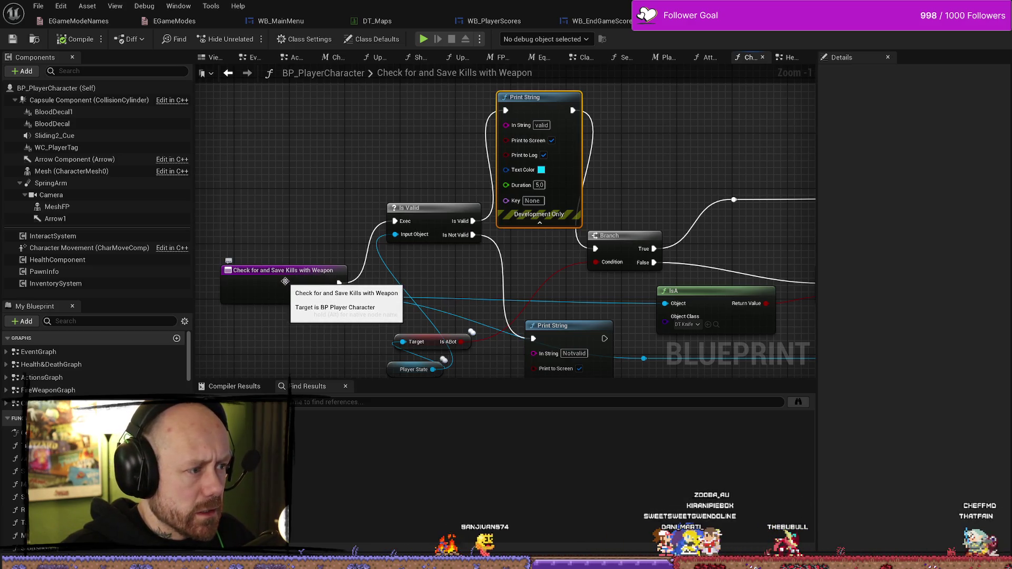
mouse_move(542, 272)
mouse_down()
mouse_move(482, 198)
mouse_move(502, 227)
mouse_up()
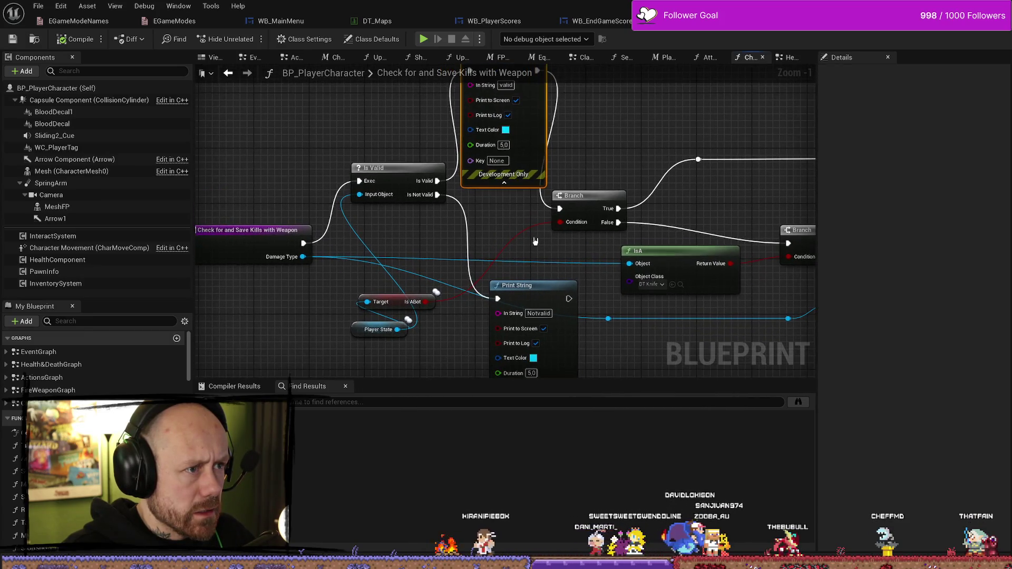
key(ctrl+s)
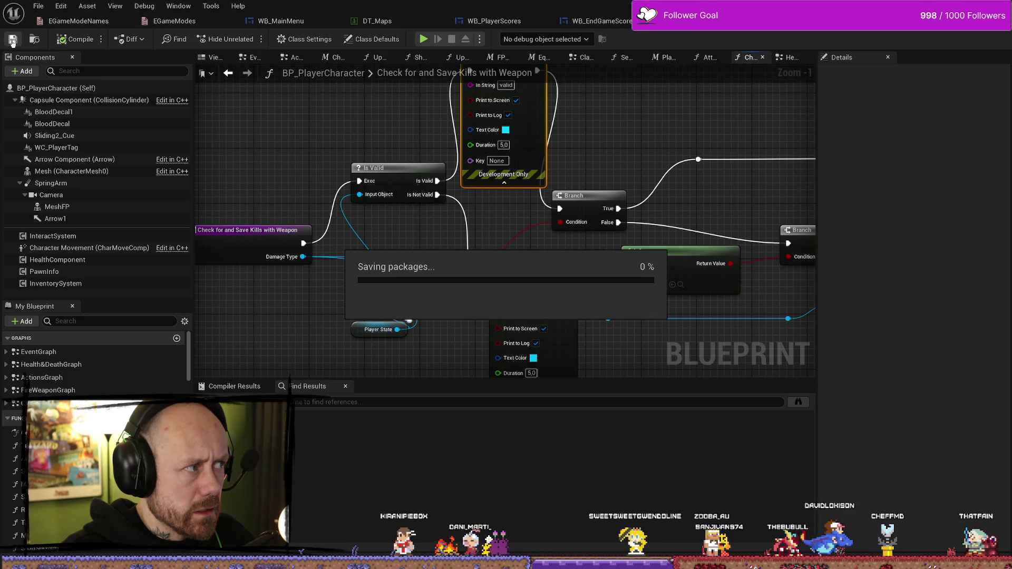
click(615, 22)
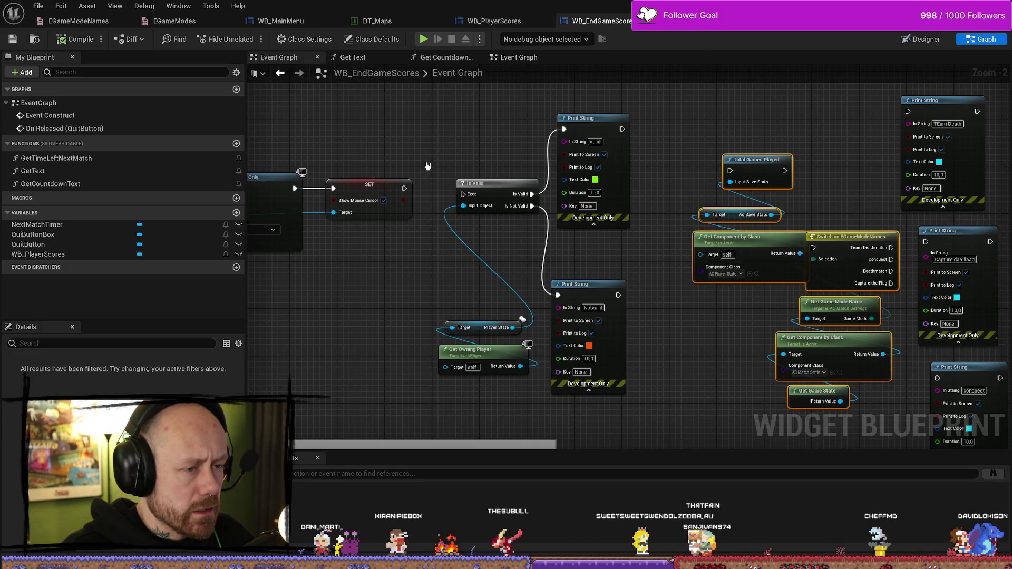
Select the Is Valid and Print String nodes in the WB_EndGameScores graph and view Set Input Mode UI Only
drag(483, 171, 531, 255)
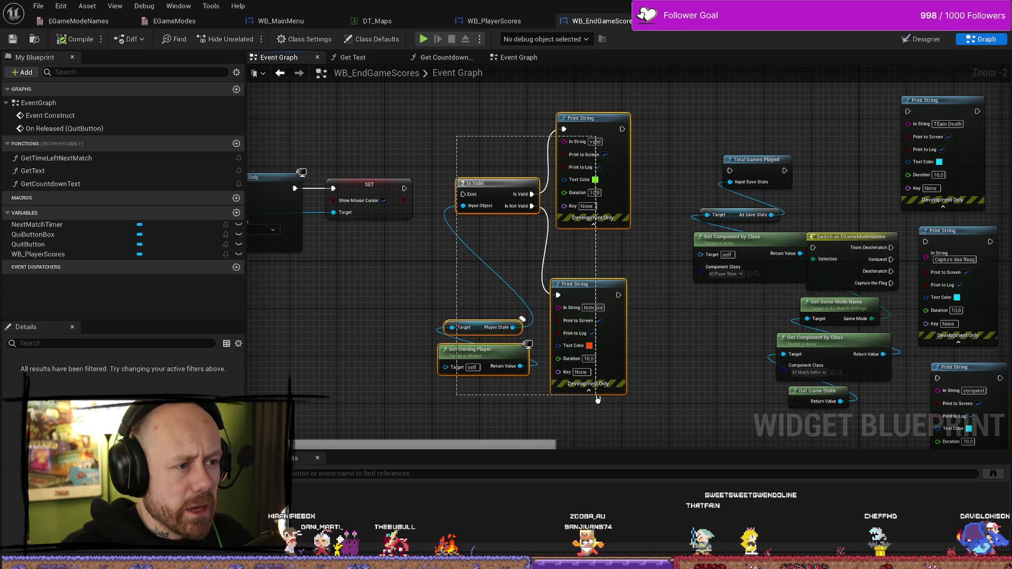
mouse_move(594, 252)
mouse_down()
mouse_move(575, 199)
mouse_move(642, 253)
mouse_up()
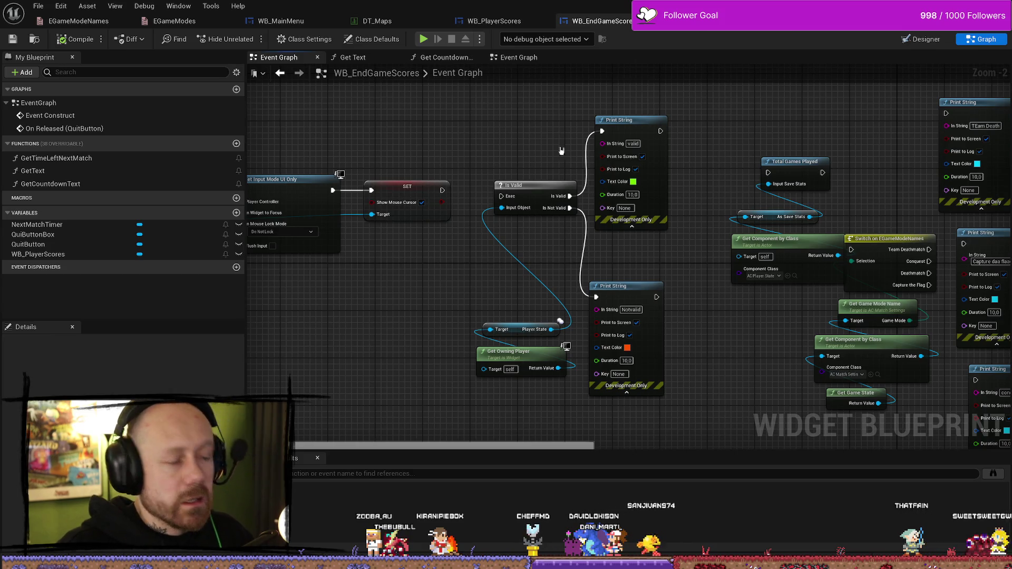
drag(552, 155, 586, 153)
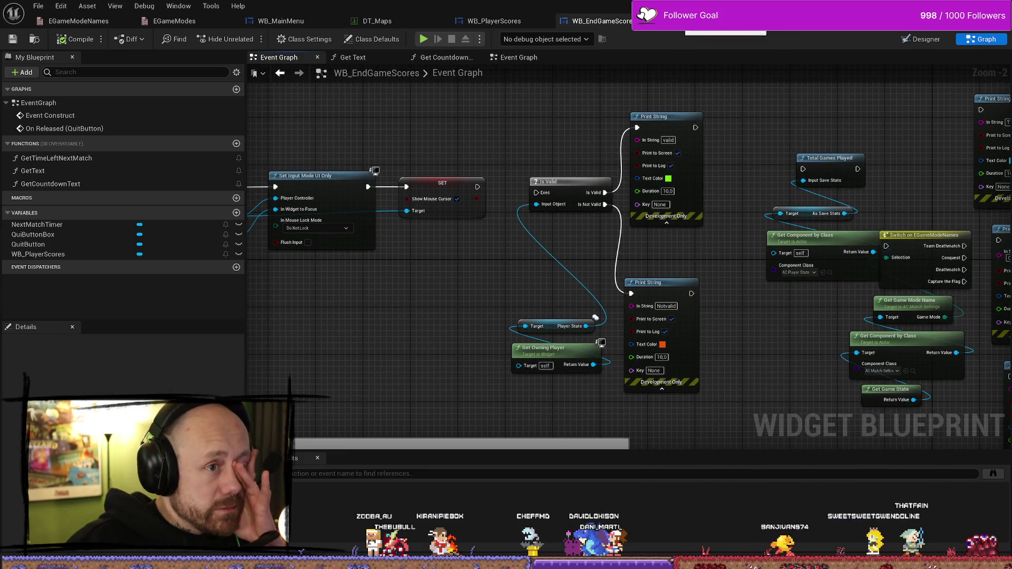
Return to the BP_PlayerCharacter kill-check graph and start a test play session
click(509, 21)
click(732, 25)
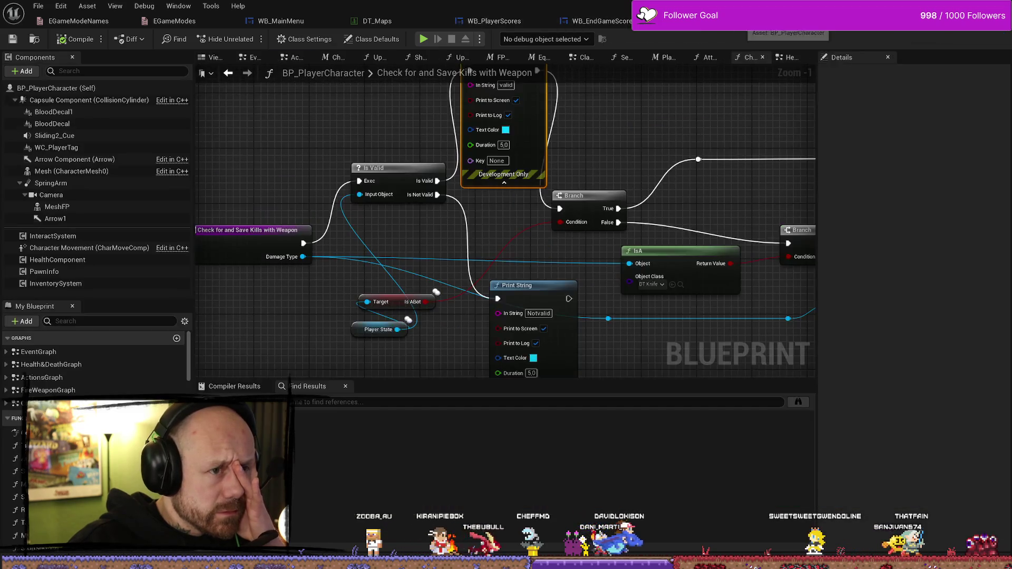
mouse_move(626, 118)
mouse_down()
mouse_move(619, 158)
mouse_move(606, 165)
mouse_move(618, 110)
mouse_up()
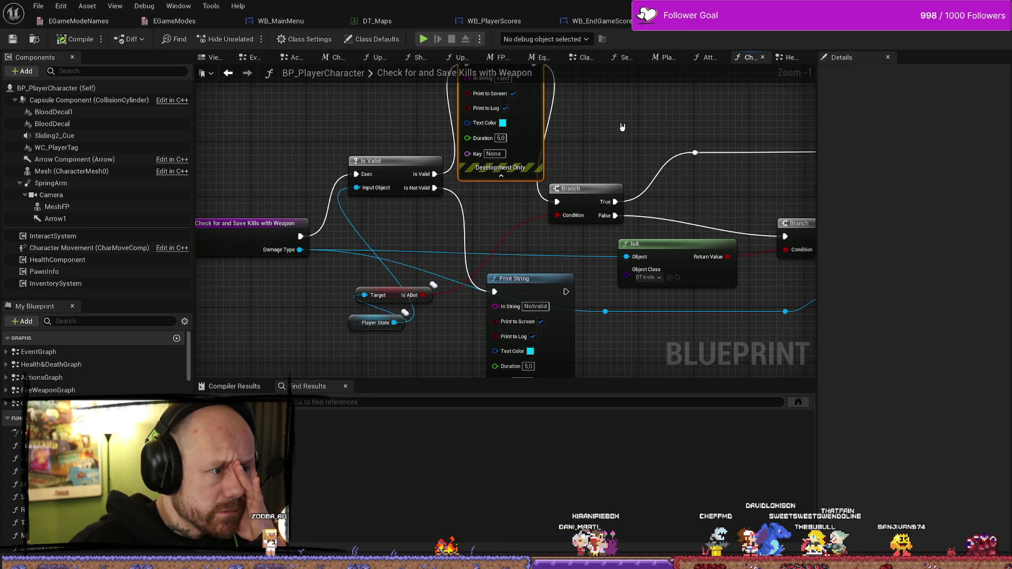
click(423, 39)
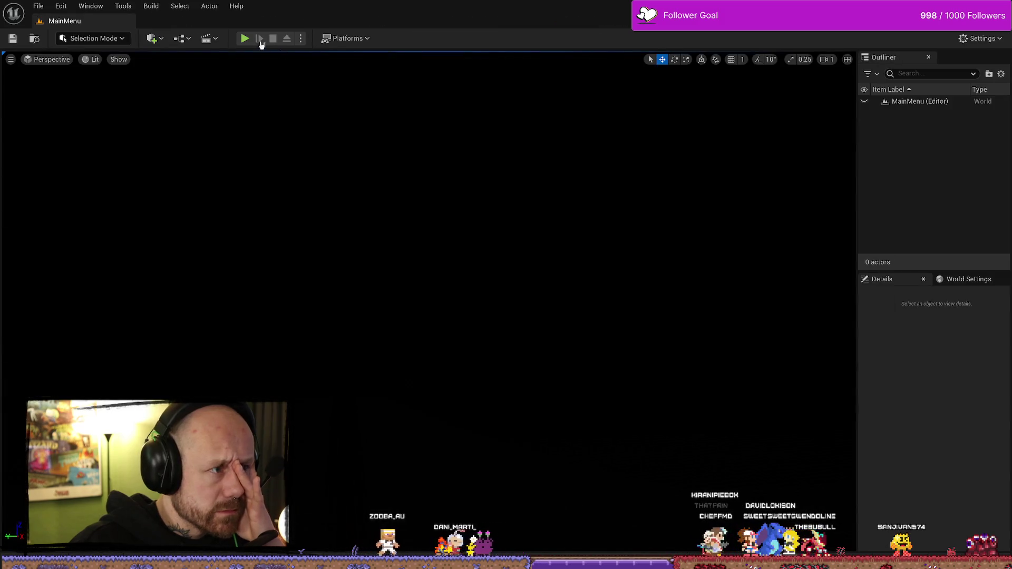
Set up a Team Deathmatch match on the Ruined Village map
click(80, 342)
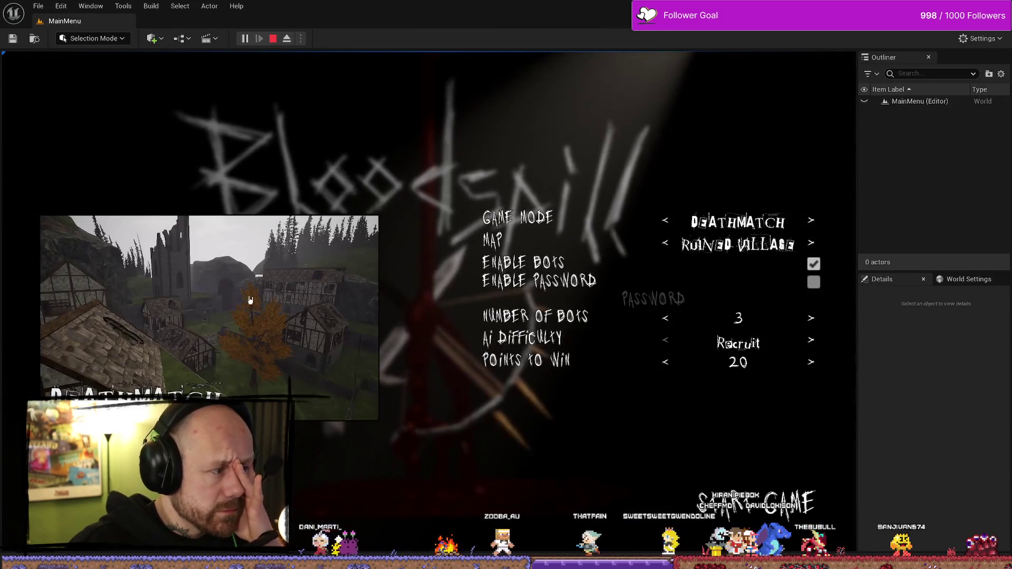
click(666, 221)
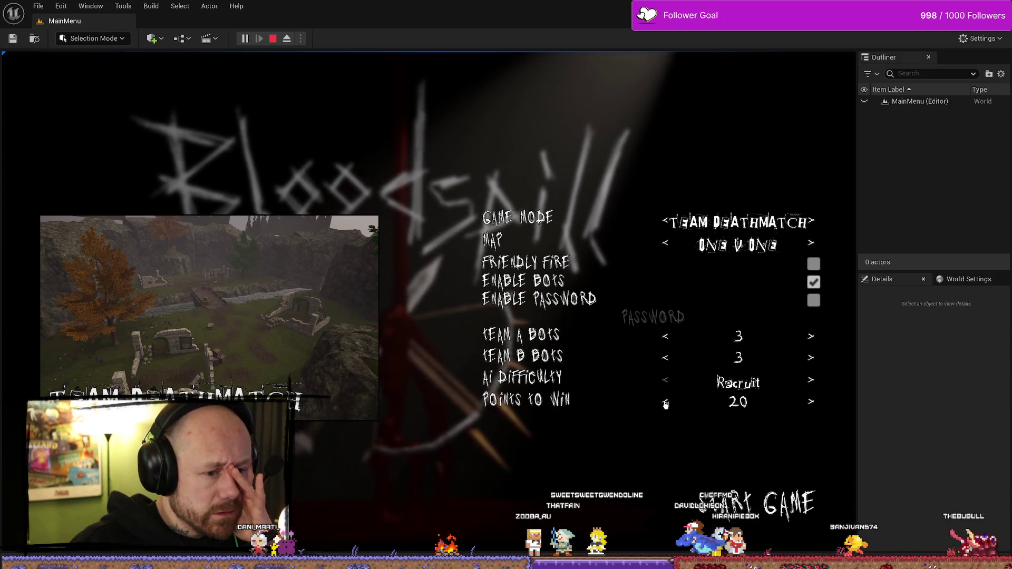
click(665, 244)
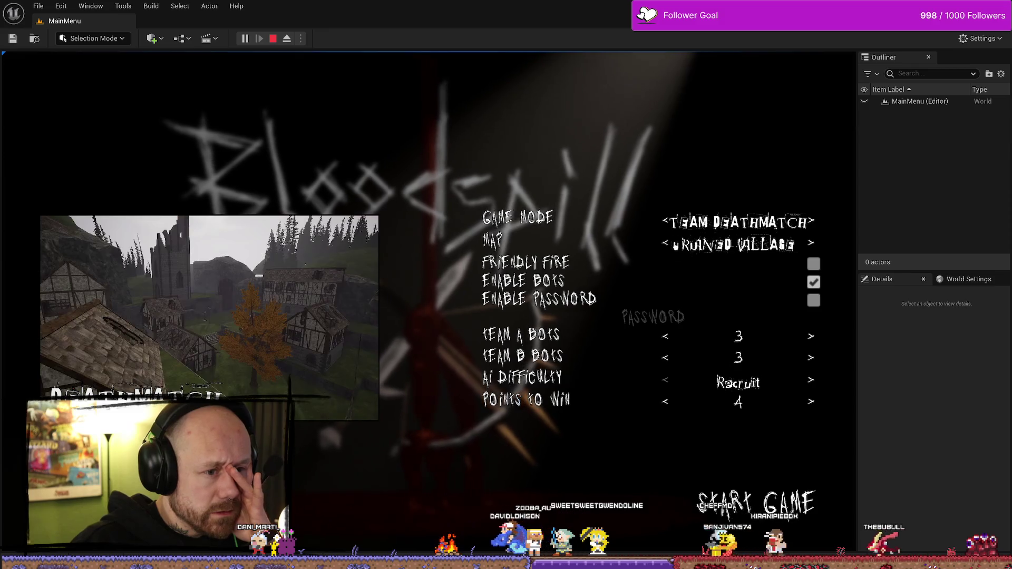
Launch the match, play it to a 4–1 result, and stop the session
click(793, 513)
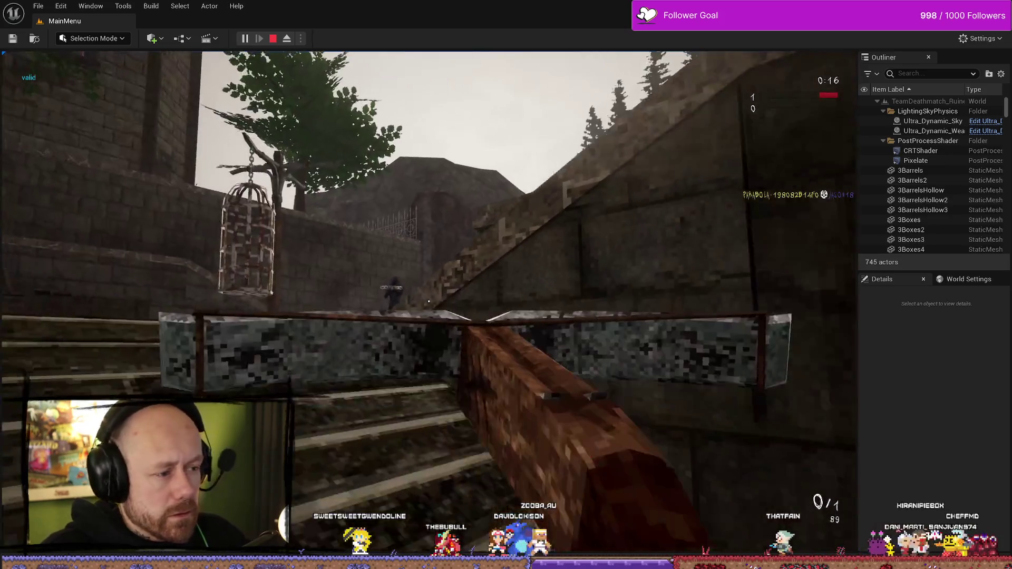
click(429, 301)
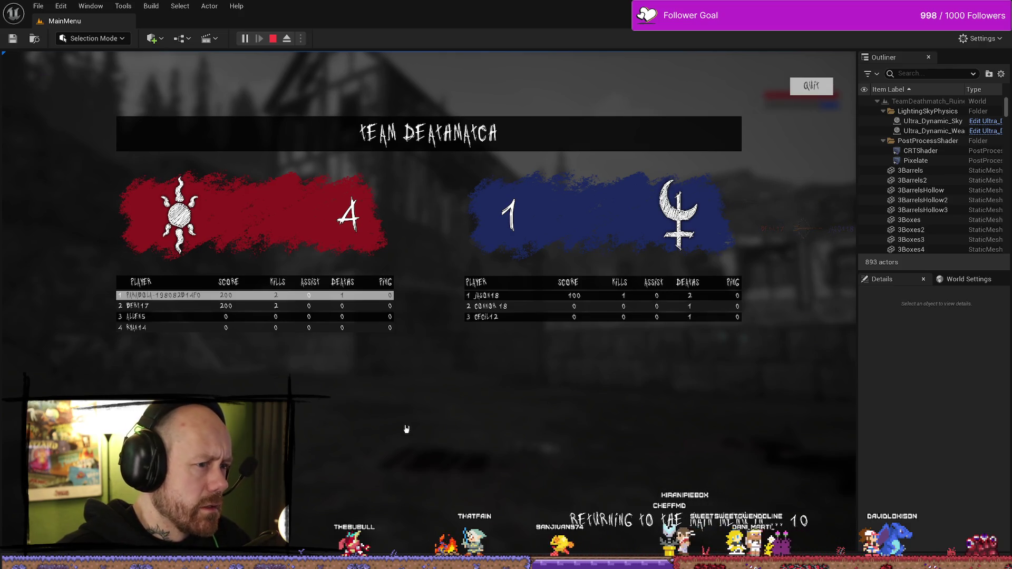
key(Escape)
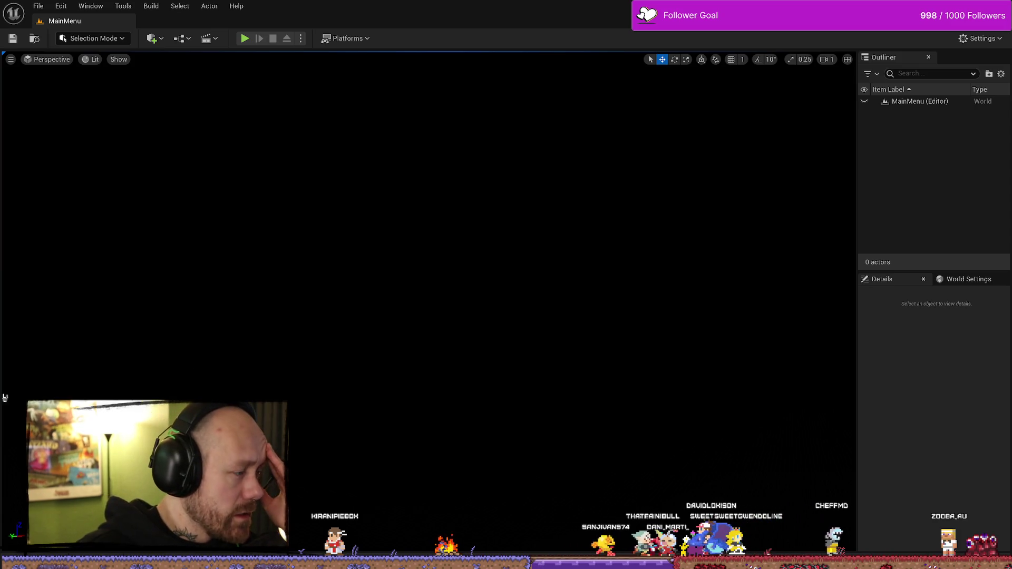
Disconnect the Is Not Valid pin from the debug Print String in the kill-check graph
key(alt+Tab)
drag(460, 230, 458, 251)
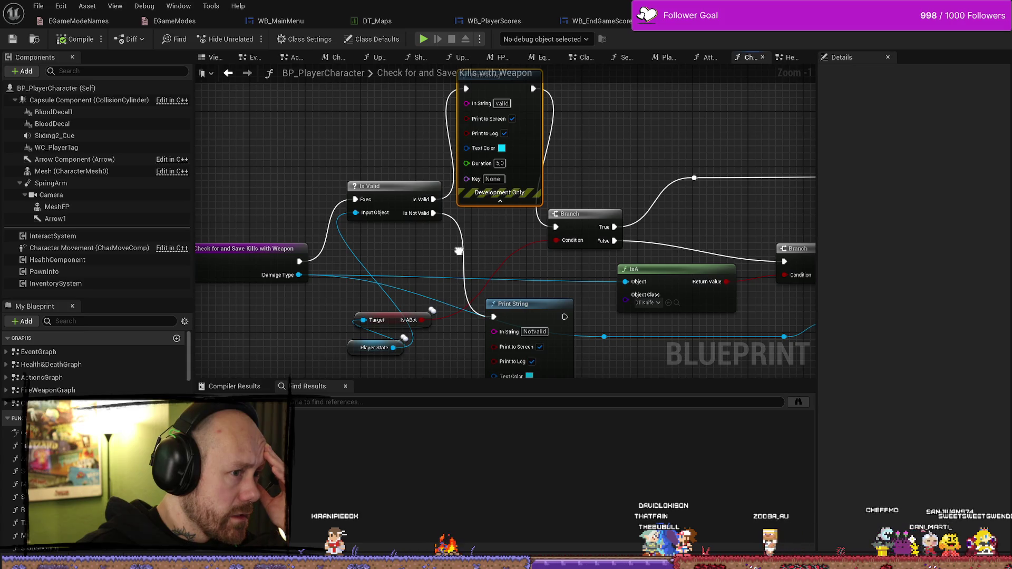
mouse_move(459, 251)
mouse_down()
mouse_move(479, 250)
mouse_move(468, 223)
mouse_up()
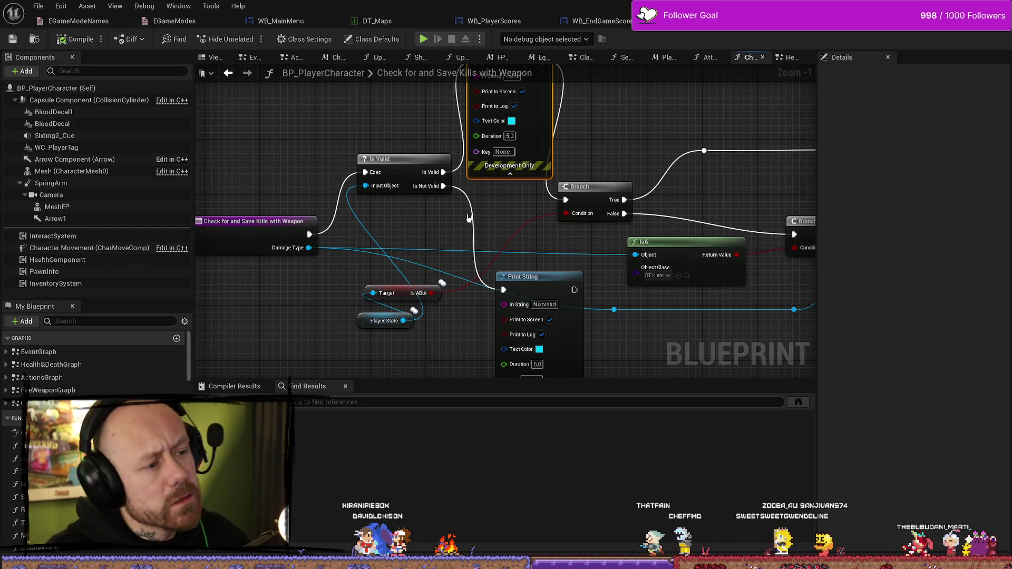
click(472, 216)
alt+click(472, 216)
mouse_move(481, 168)
mouse_down()
mouse_move(486, 229)
mouse_move(453, 234)
mouse_move(583, 267)
mouse_move(570, 260)
mouse_up()
Delete the 'valid' and 'Notvalid' debug Print String nodes and reposition Is Valid
click(520, 131)
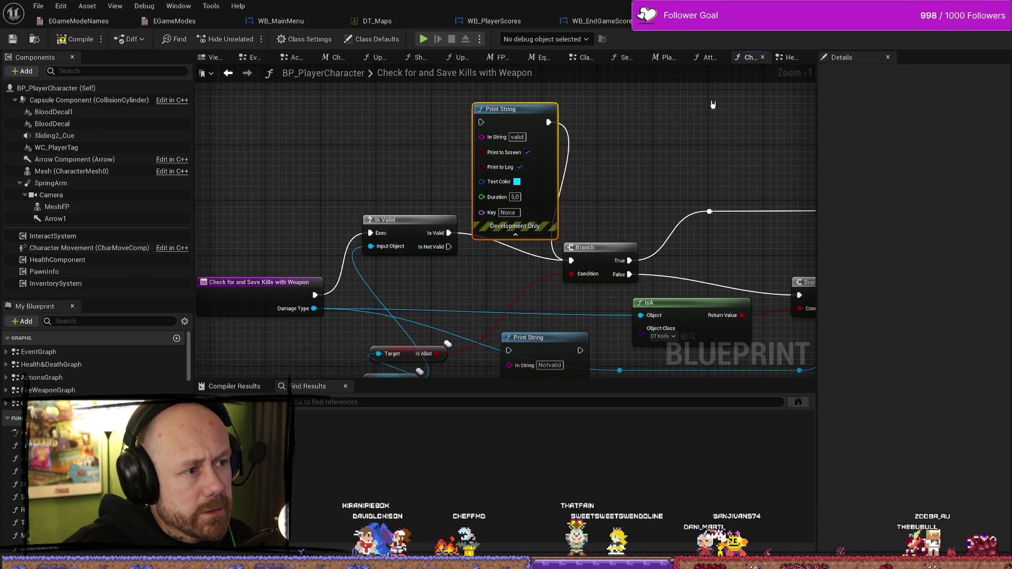
key(Delete)
drag(395, 229, 442, 257)
mouse_move(544, 340)
mouse_down()
mouse_move(605, 257)
mouse_move(606, 179)
mouse_move(598, 221)
mouse_up()
click(606, 179)
key(Delete)
Tidy the Is A Bot and Player State nodes, then compile and save BP_PlayerCharacter
mouse_move(532, 266)
mouse_down()
mouse_move(442, 216)
mouse_move(453, 214)
mouse_up()
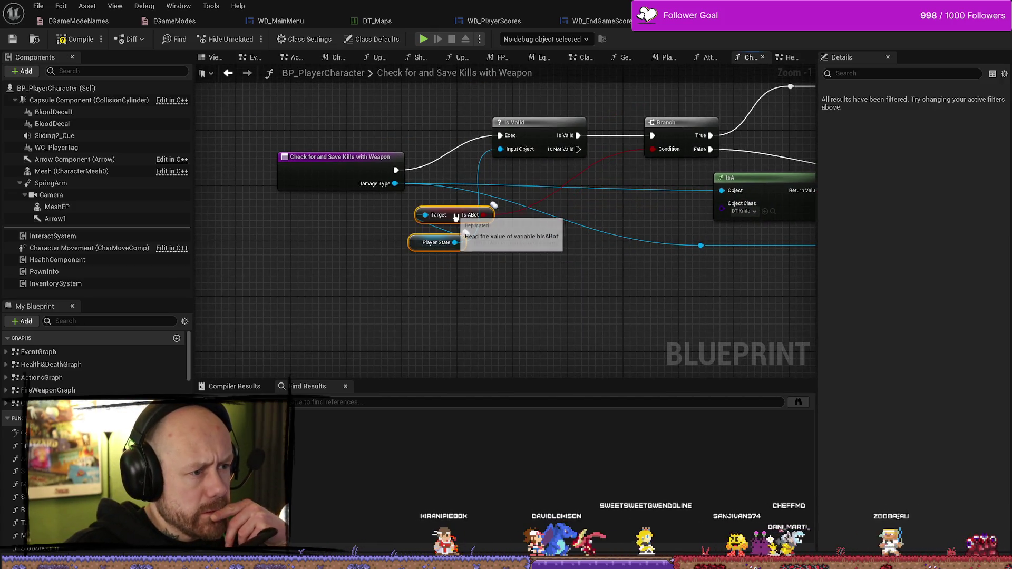
click(579, 298)
drag(657, 211, 606, 201)
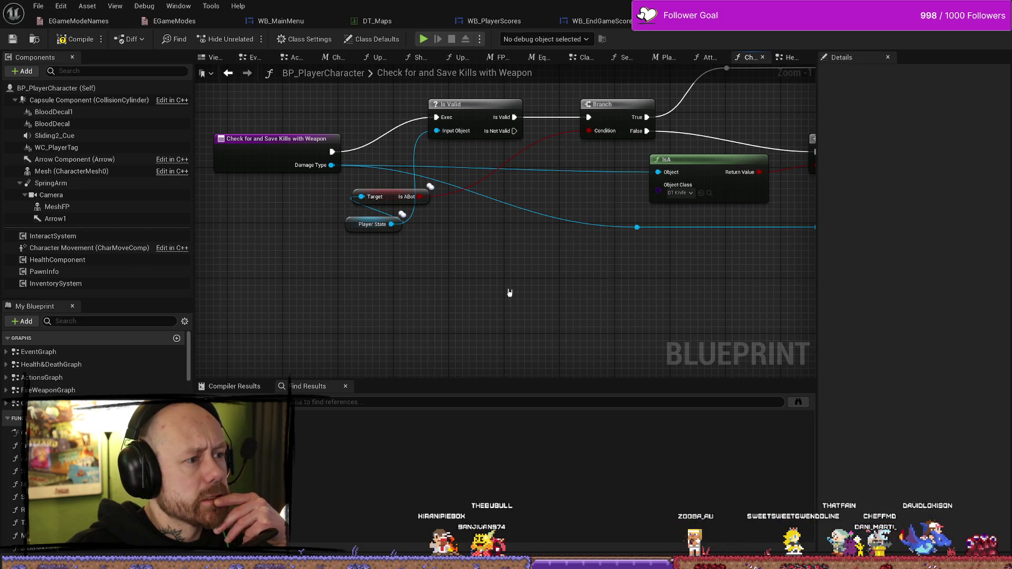
drag(508, 290, 512, 308)
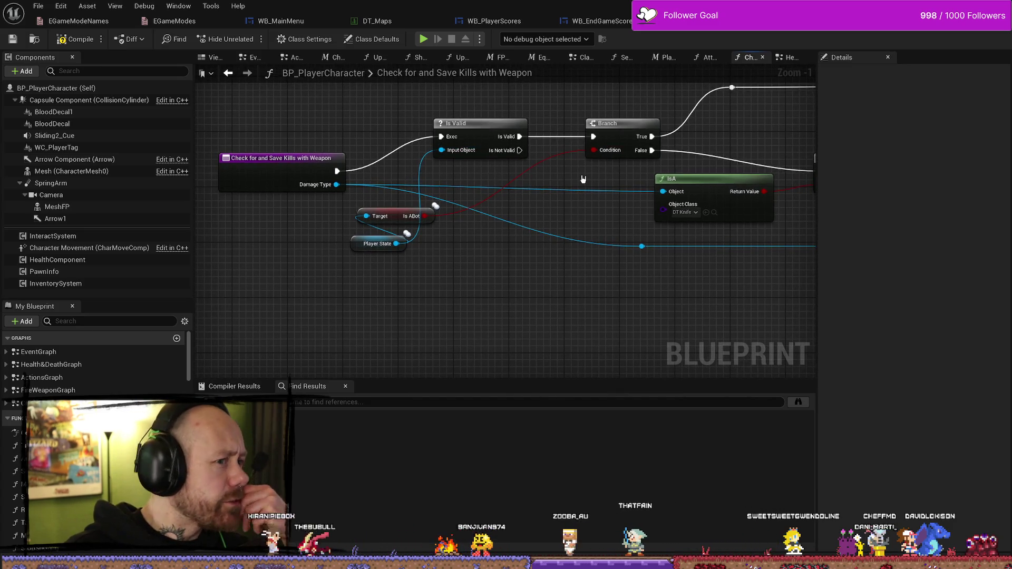
drag(509, 305, 511, 324)
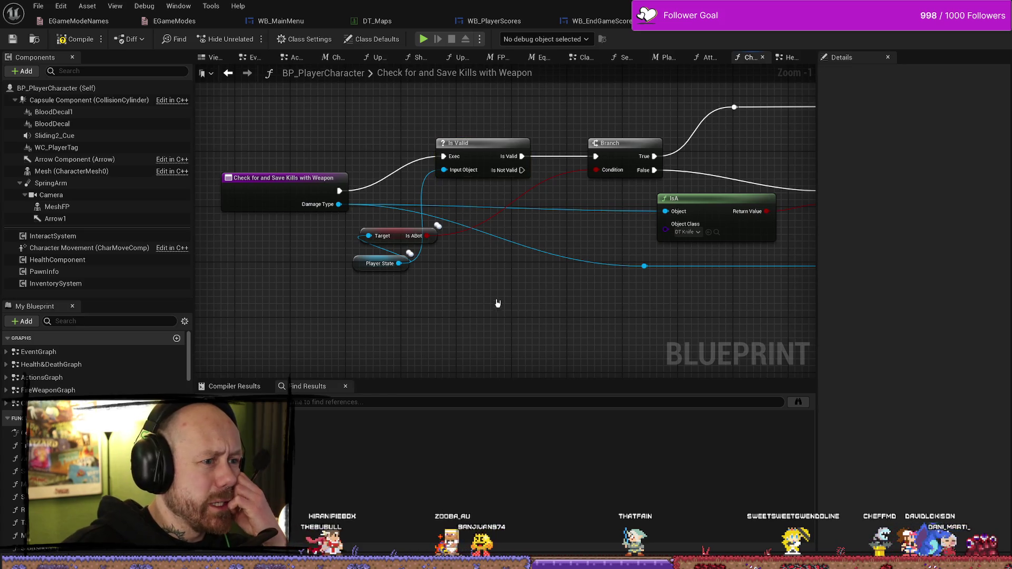
click(380, 263)
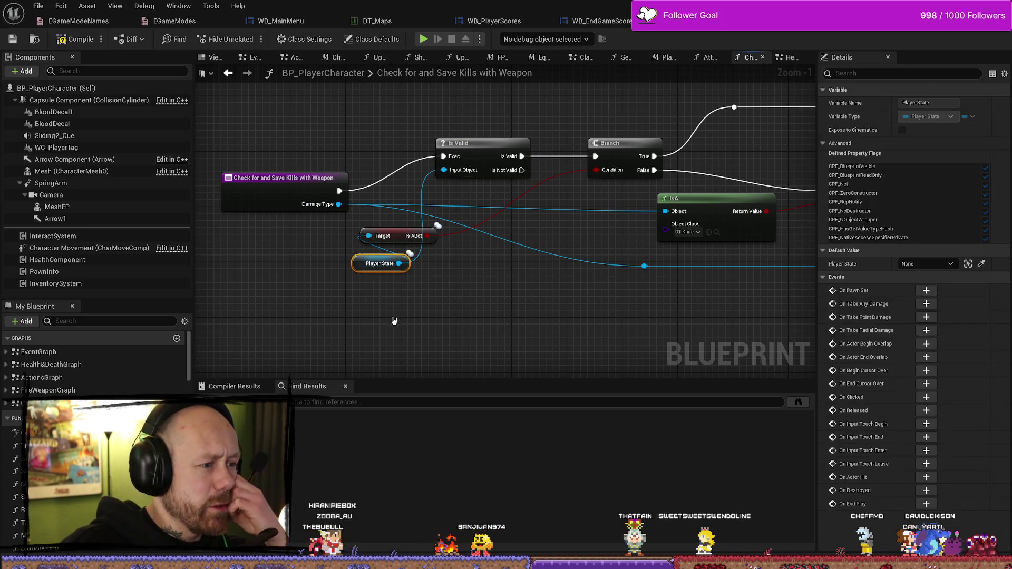
click(496, 193)
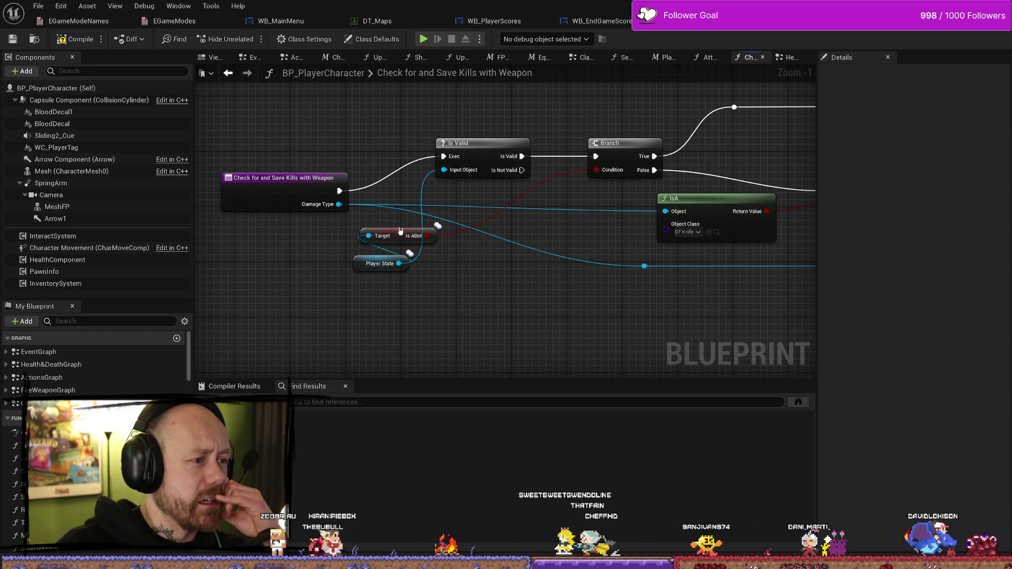
drag(549, 234, 499, 196)
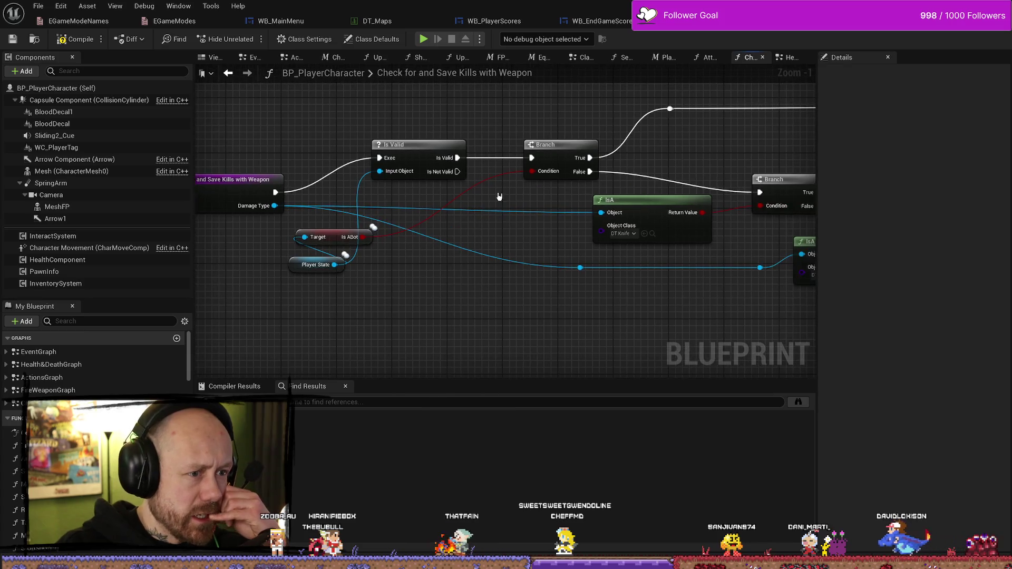
mouse_move(366, 244)
mouse_down()
mouse_move(413, 224)
mouse_move(215, 237)
mouse_move(475, 200)
mouse_move(578, 166)
mouse_move(478, 234)
mouse_up()
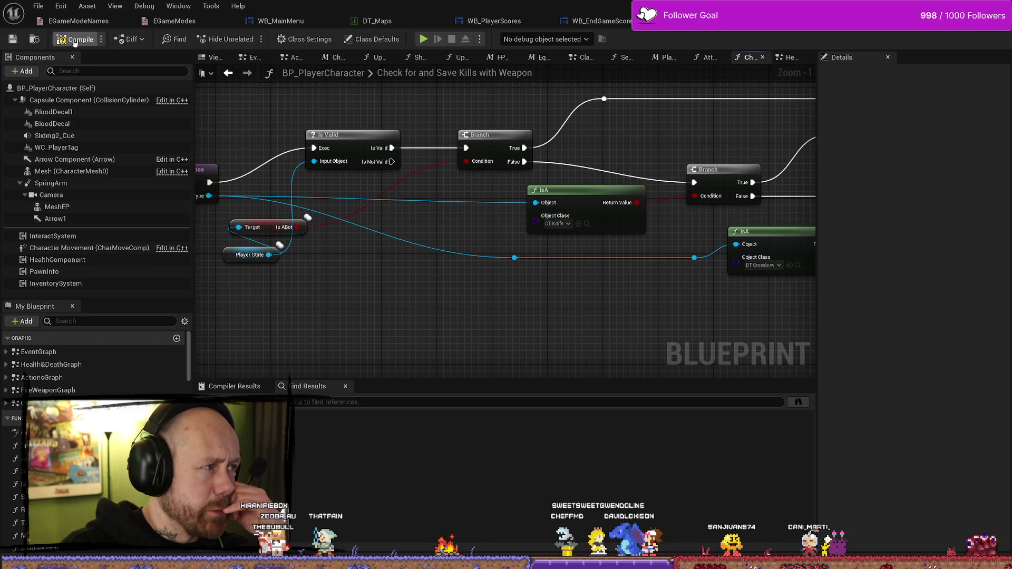
click(13, 39)
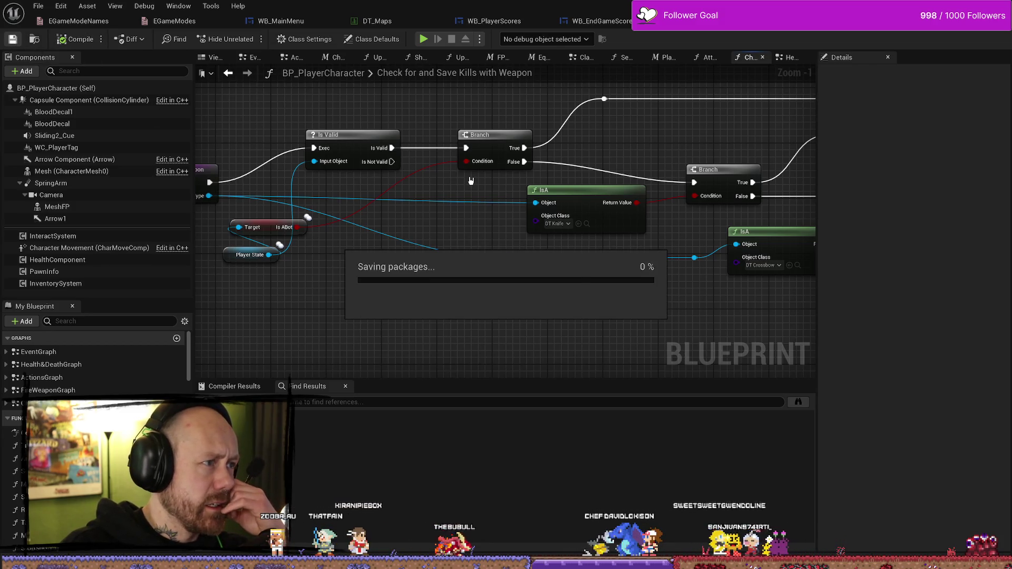
click(615, 24)
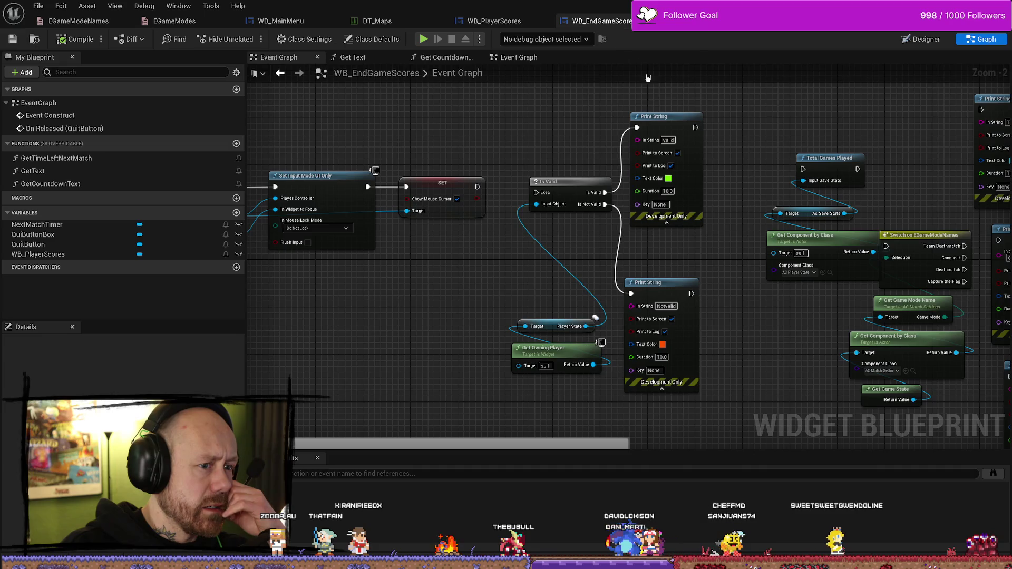
Delete the Is Valid node and both debug Print String nodes from WB_EndGameScores
mouse_move(530, 137)
mouse_down()
mouse_move(496, 178)
mouse_move(563, 187)
mouse_move(567, 178)
mouse_up()
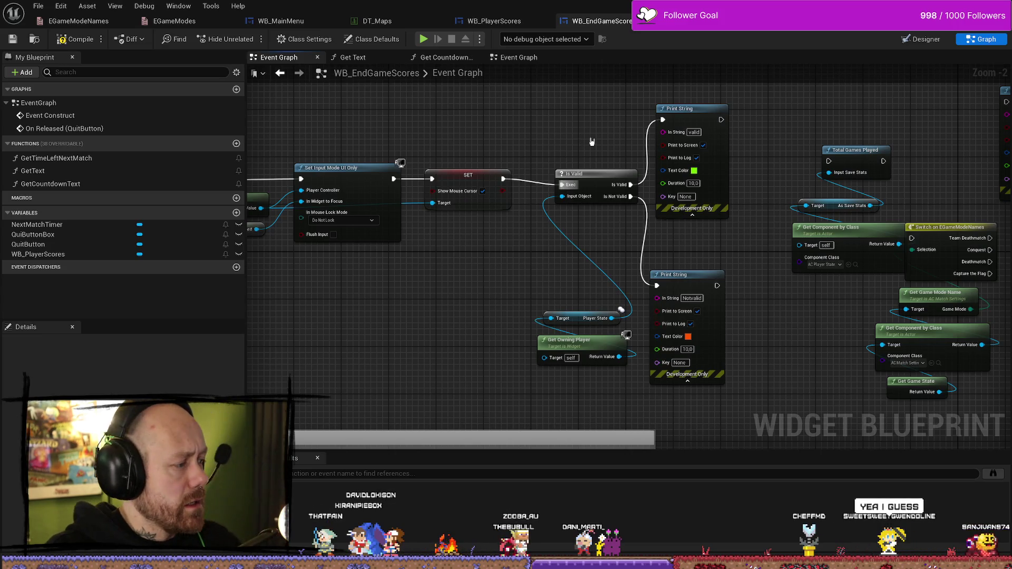
click(620, 189)
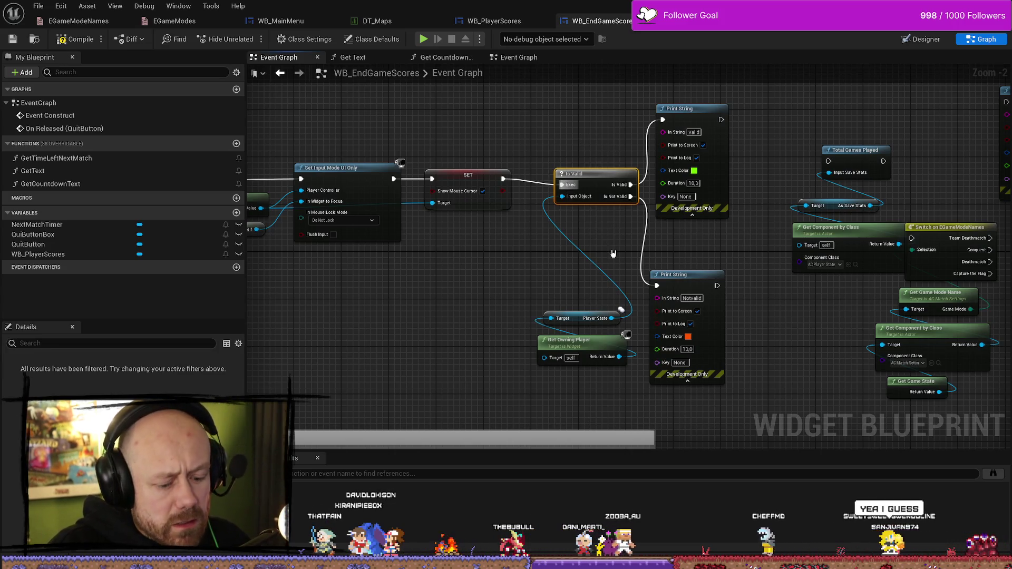
key(Delete)
drag(641, 130, 664, 280)
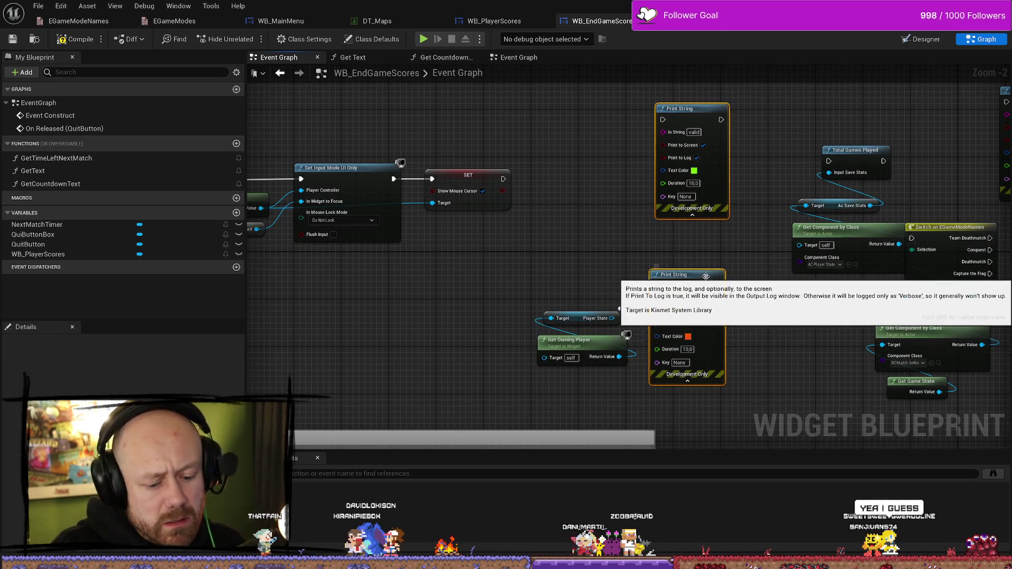
key(Delete)
Reposition the Player State and Get Owning Player nodes near Set Input Mode
click(554, 287)
drag(554, 287, 513, 216)
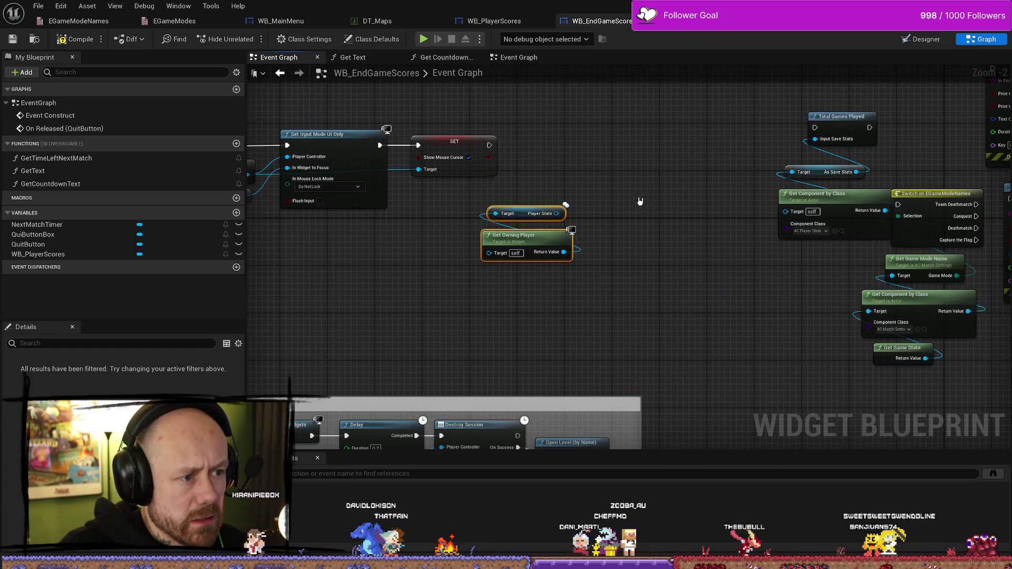
click(474, 191)
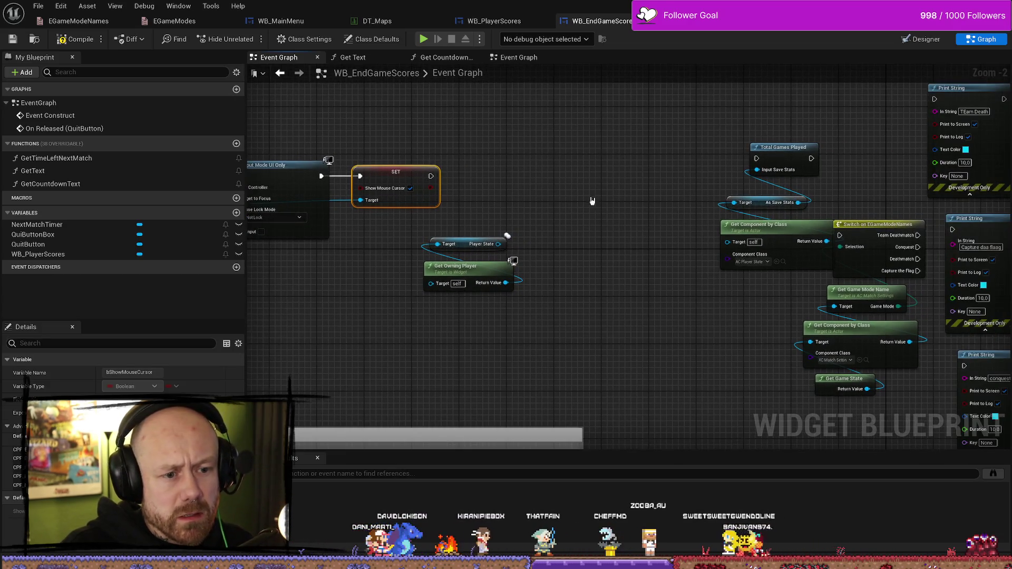
drag(513, 222, 436, 305)
drag(436, 221, 467, 269)
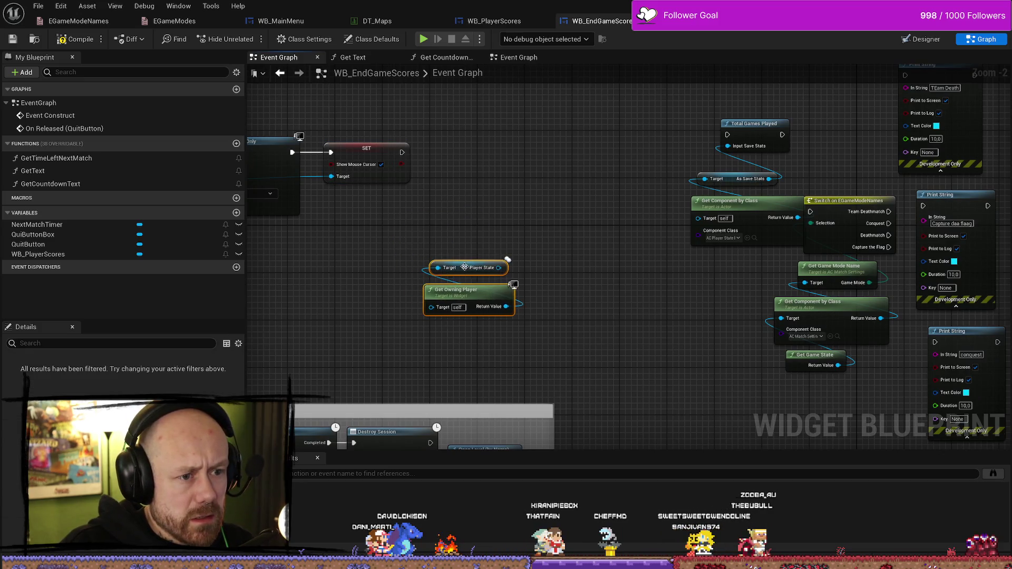
click(565, 240)
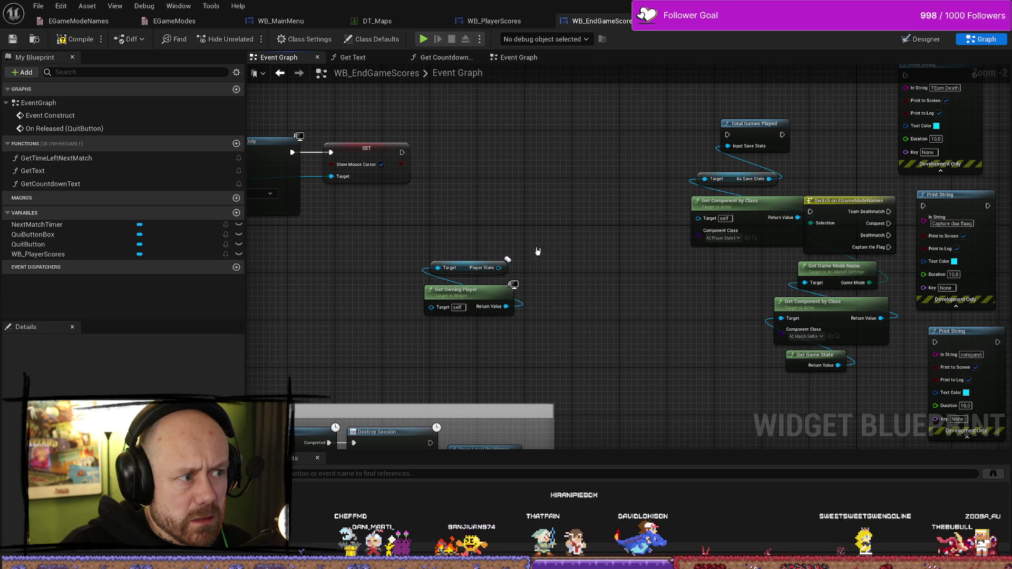
mouse_move(582, 269)
mouse_down()
mouse_move(698, 284)
mouse_move(655, 252)
mouse_move(689, 262)
mouse_move(542, 233)
mouse_move(503, 276)
mouse_move(507, 242)
mouse_move(635, 177)
mouse_up()
key(ctrl+space)
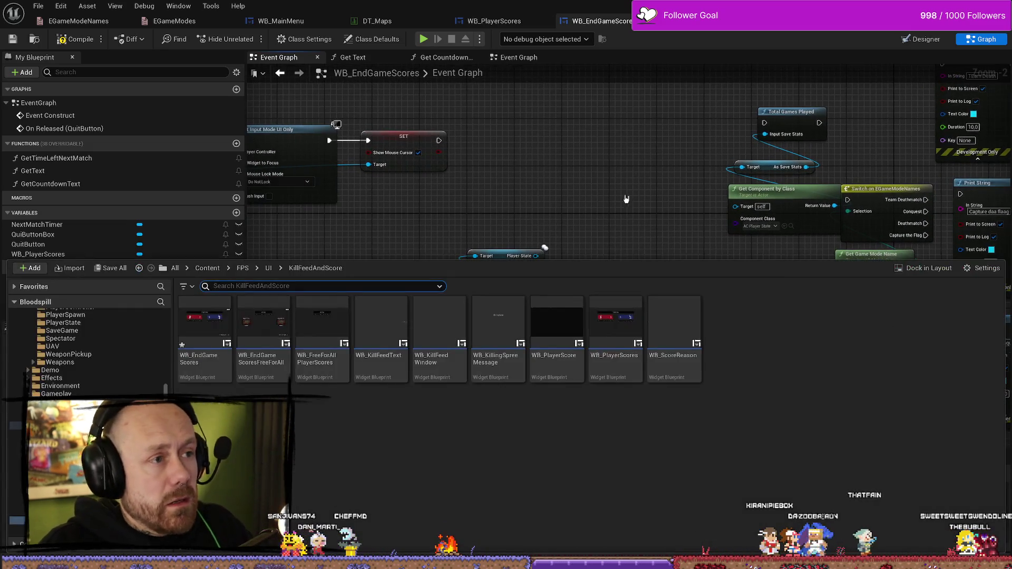
Check the WB_EndGameScoresFreeForAll event graph for reference, then return to WB_EndGameScores
double_click(262, 327)
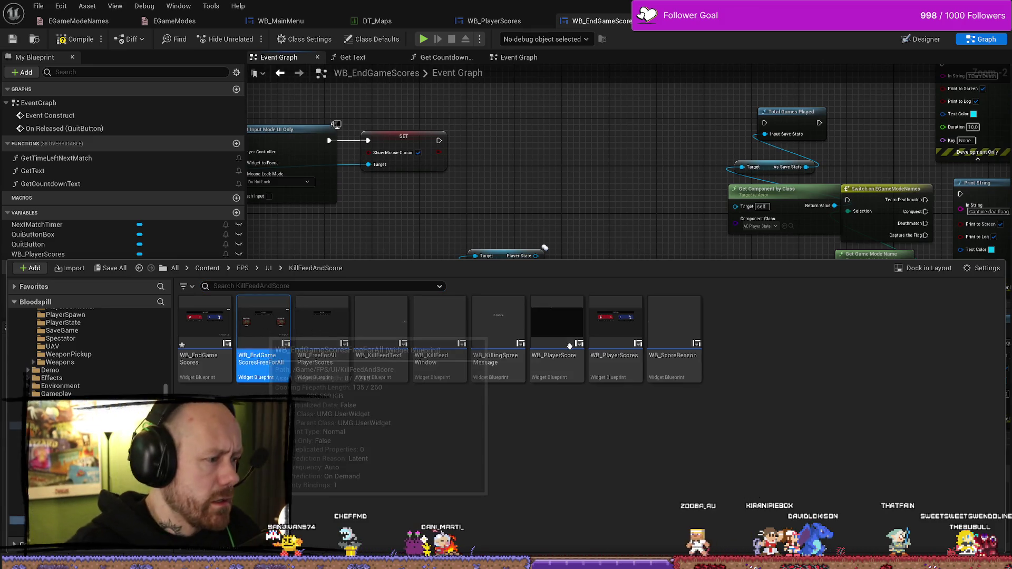
click(985, 40)
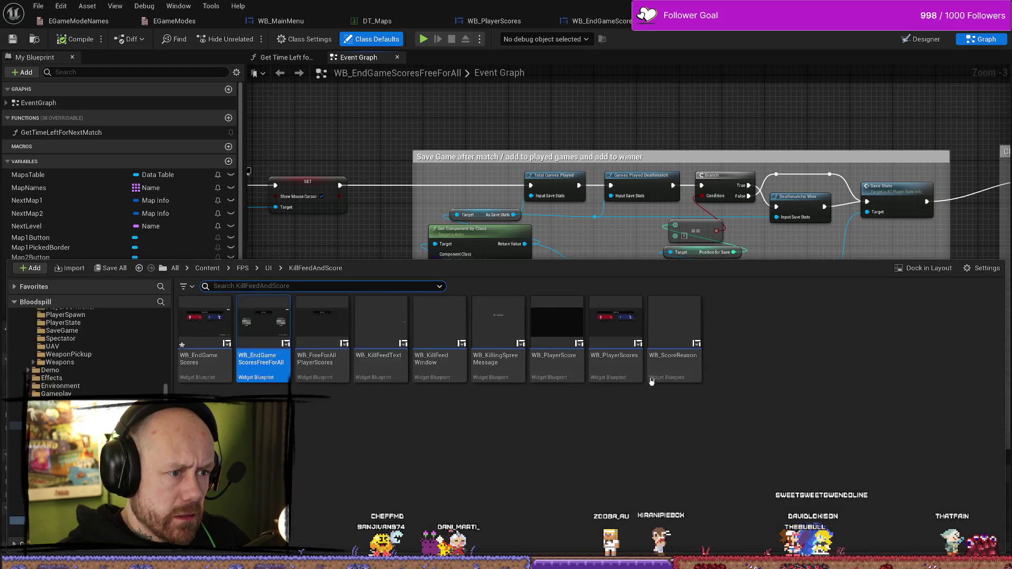
click(601, 21)
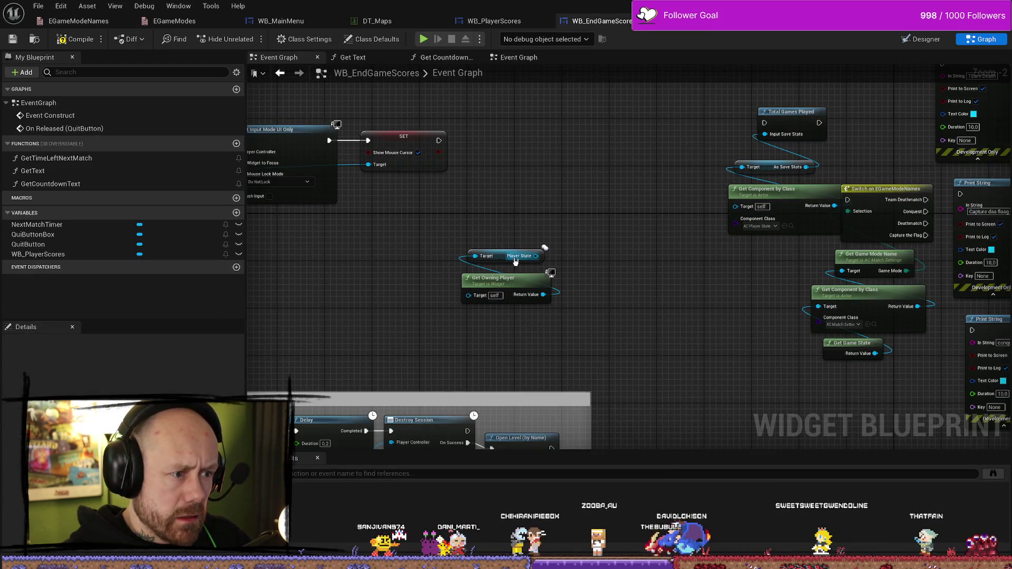
Add a Get Component by Class node off Player State and delete the extra copy
mouse_move(535, 256)
mouse_down()
mouse_move(521, 211)
mouse_move(514, 224)
mouse_up()
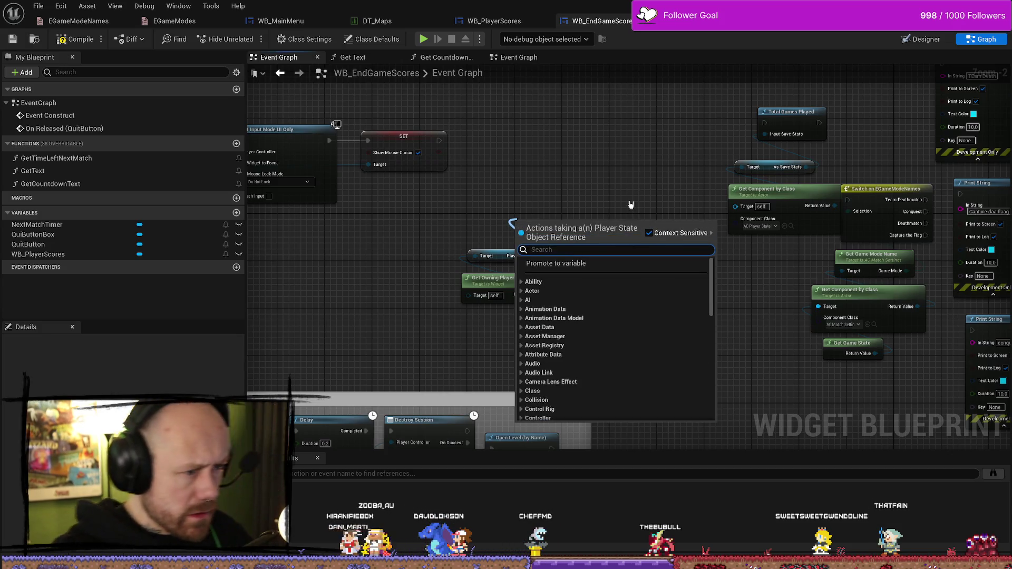
text(get compa)
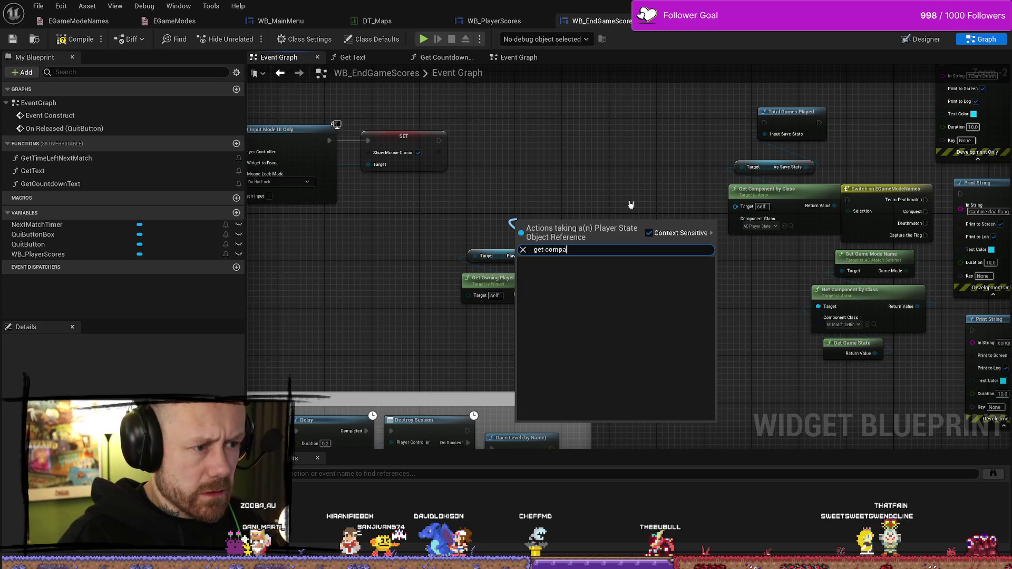
key(BackSpace)
text(on)
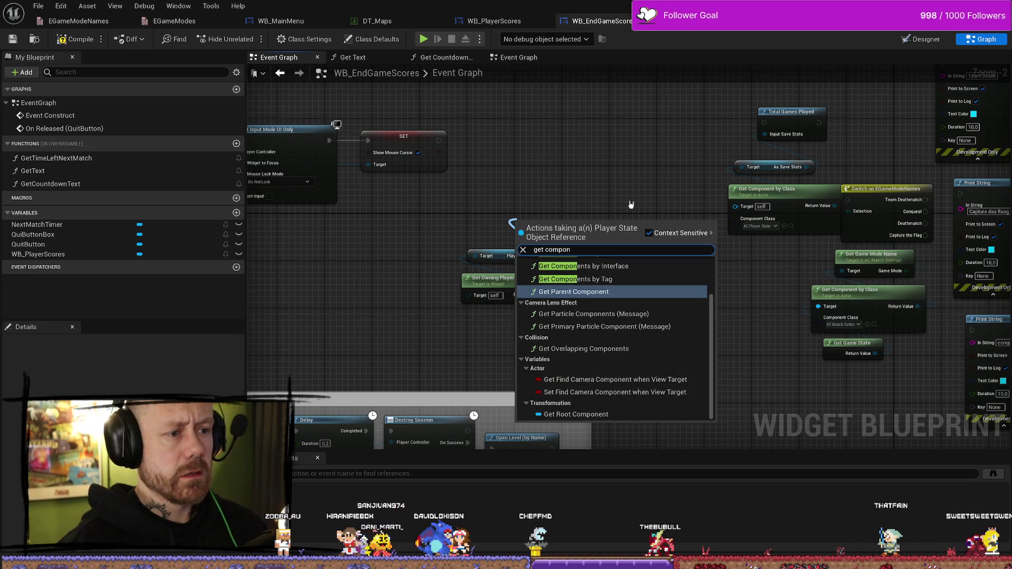
text(t by ca)
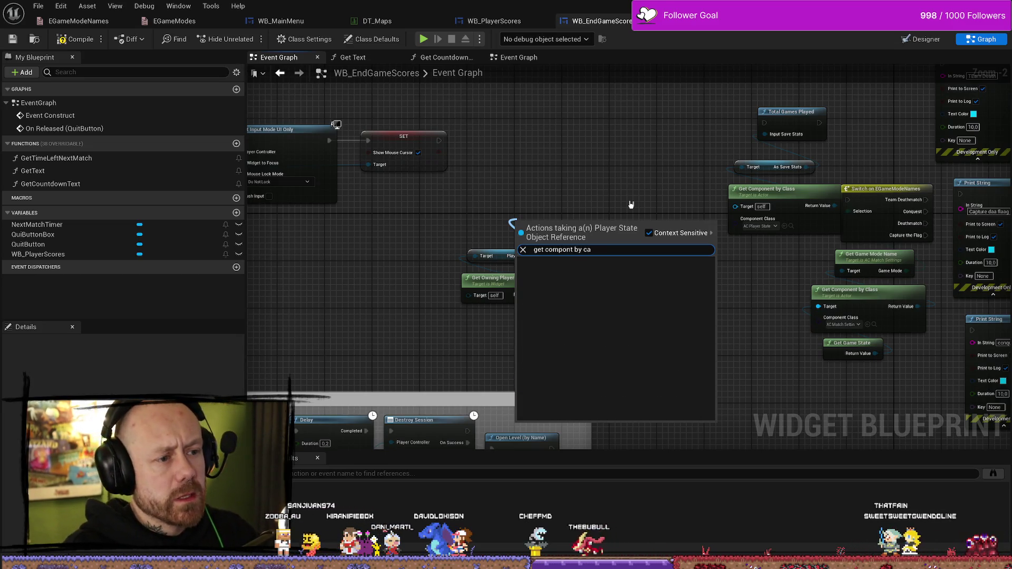
key(BackSpace)
key(BackSpace)
key(BackSpace)
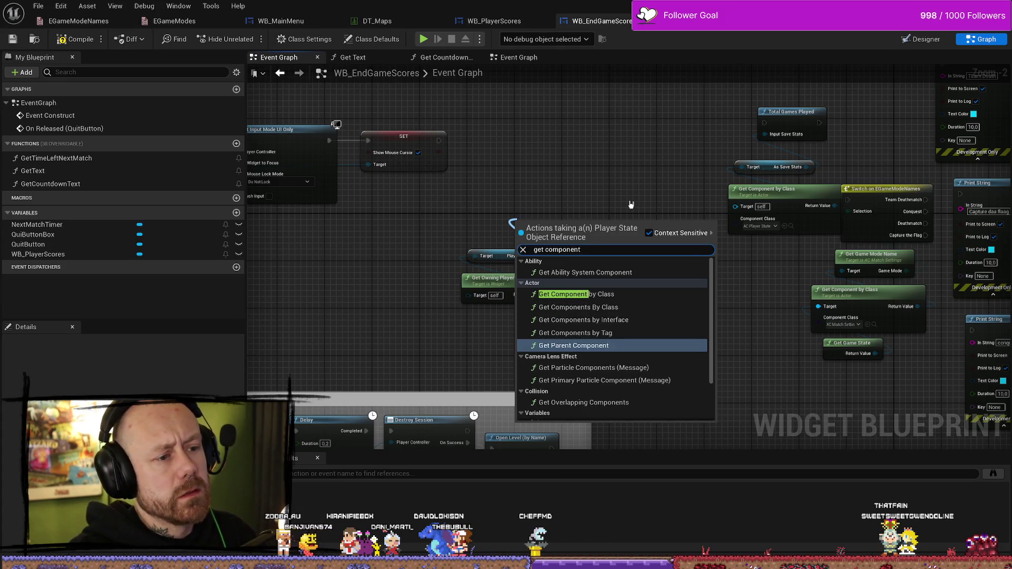
key(Down)
key(Down)
key(Up)
key(Up)
key(Up)
key(Return)
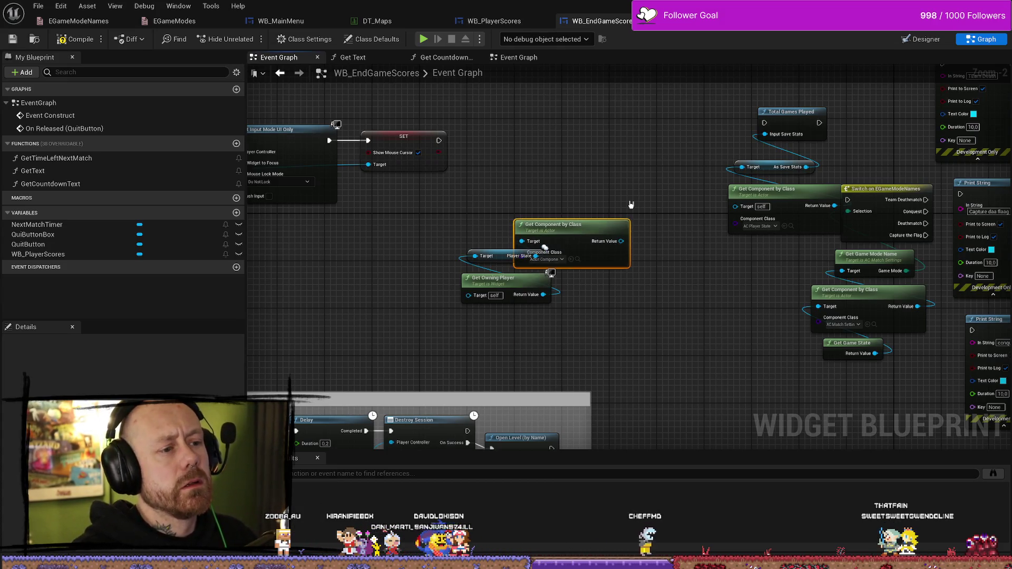
drag(607, 224, 553, 200)
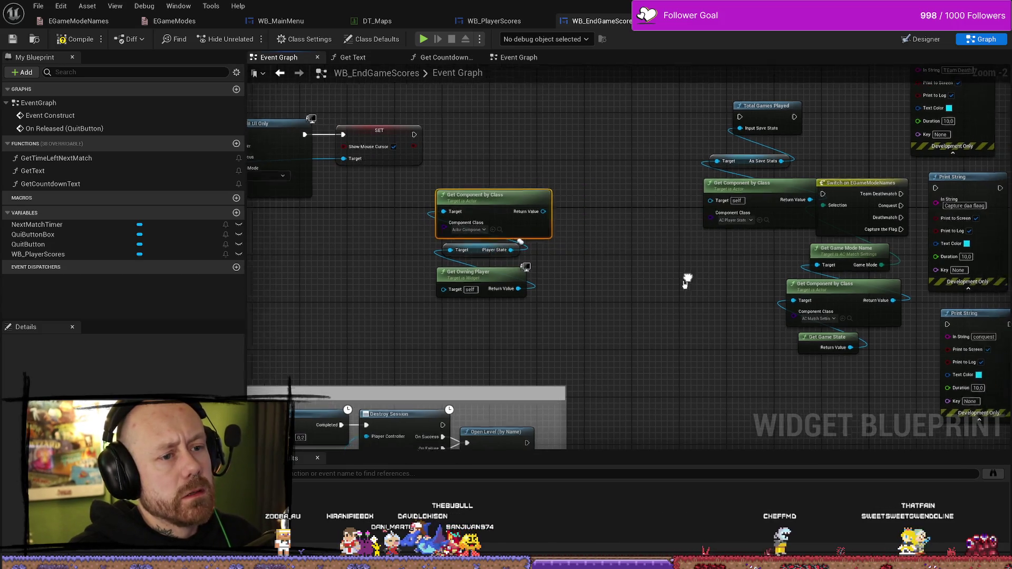
drag(738, 184, 671, 183)
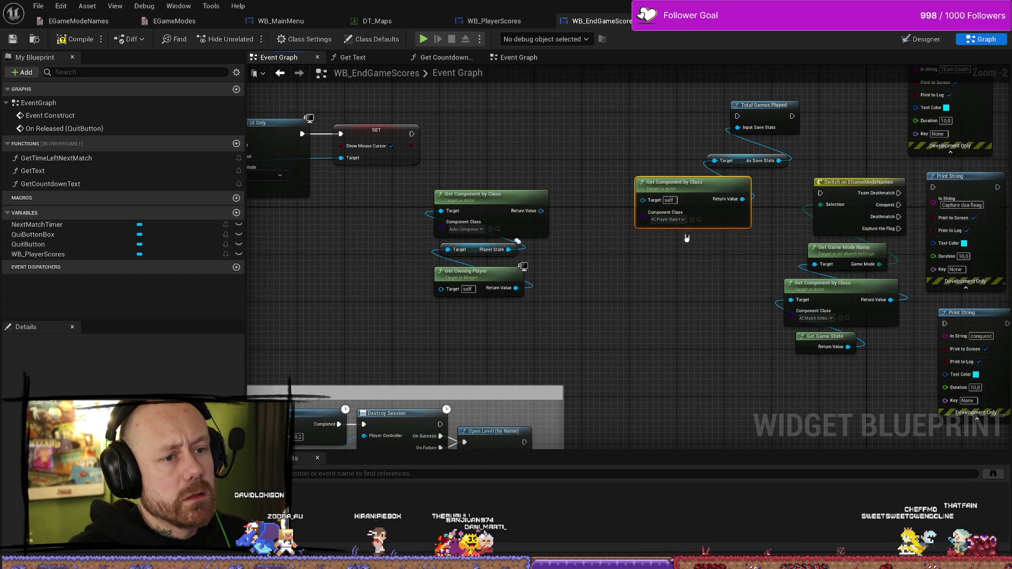
click(490, 194)
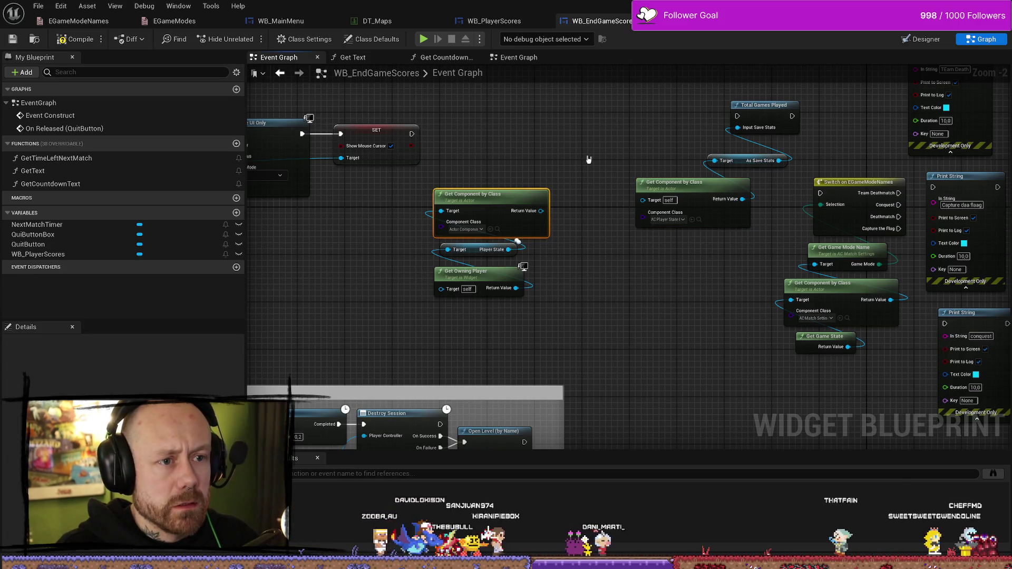
key(Delete)
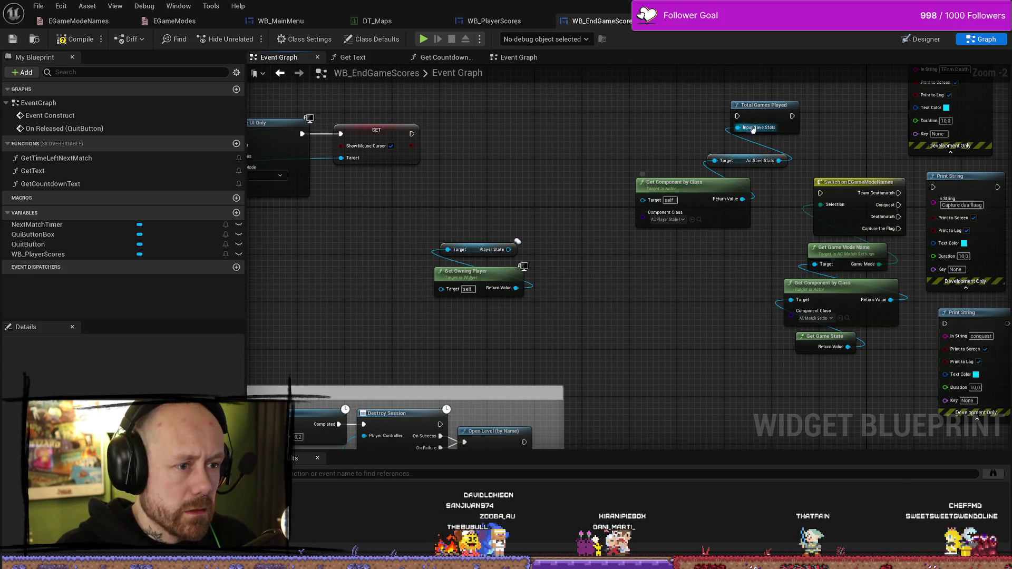
Move the Total Games Played, As Save Stats and Get Component group beside Player State
drag(754, 96, 633, 232)
drag(685, 185, 537, 172)
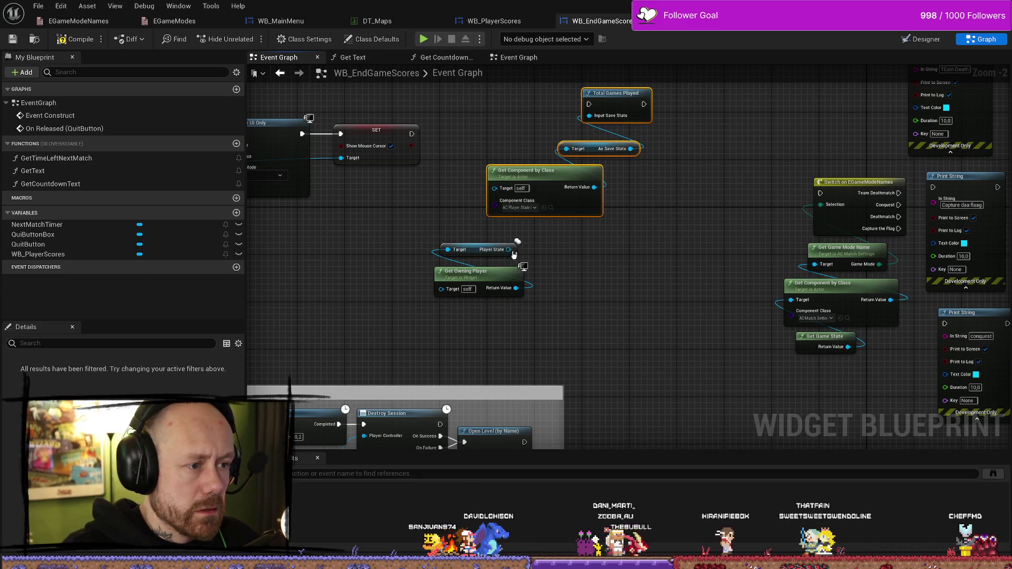
mouse_move(508, 249)
mouse_down()
mouse_move(483, 210)
mouse_move(493, 208)
mouse_move(464, 212)
mouse_move(493, 209)
mouse_up()
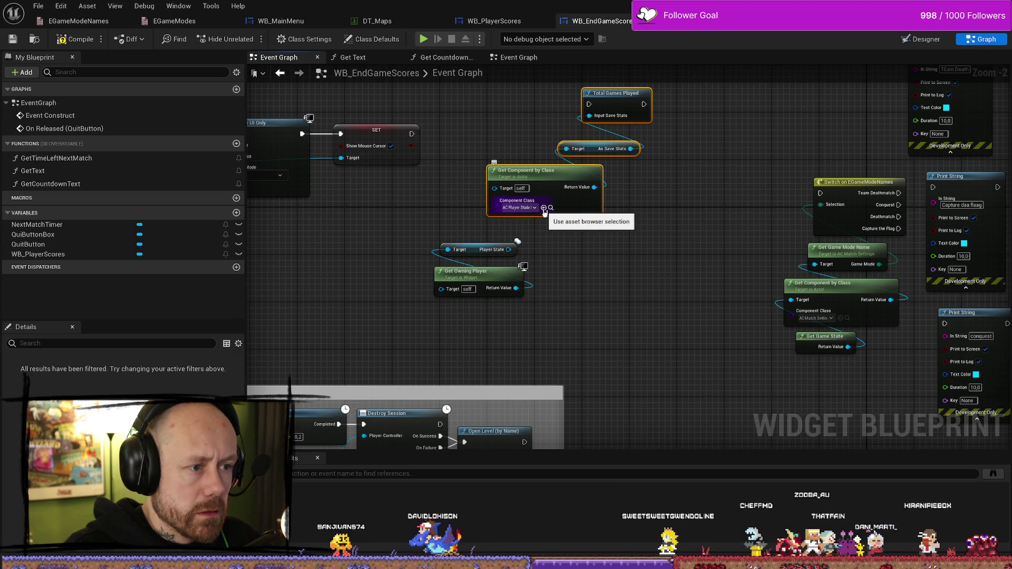
click(569, 251)
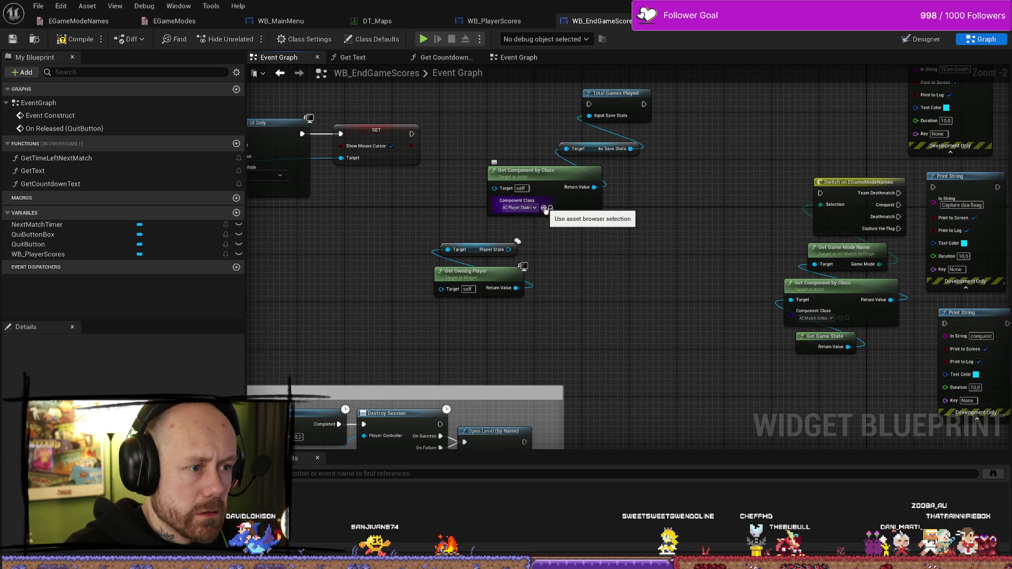
drag(653, 262, 659, 289)
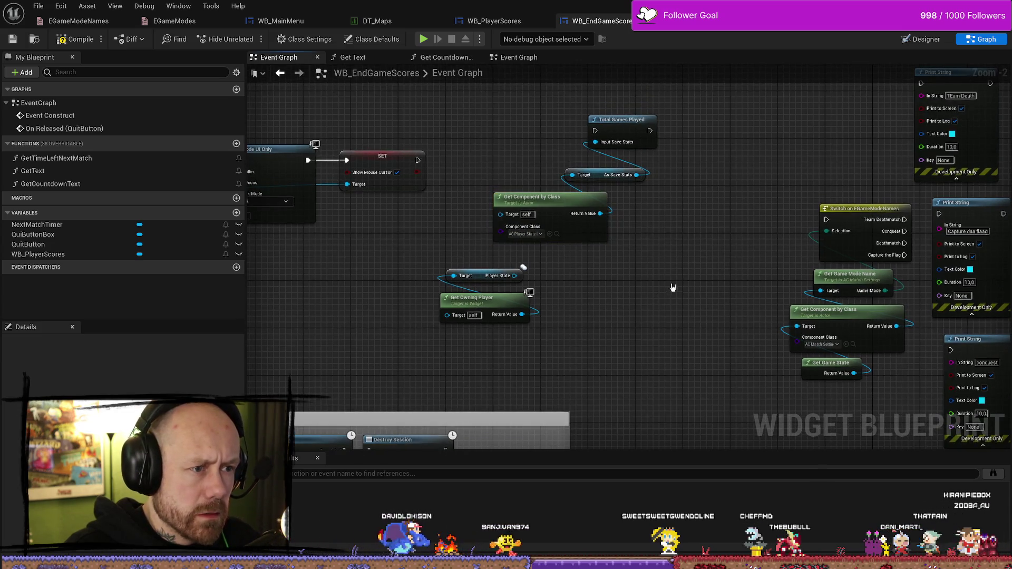
click(619, 120)
drag(566, 184, 563, 231)
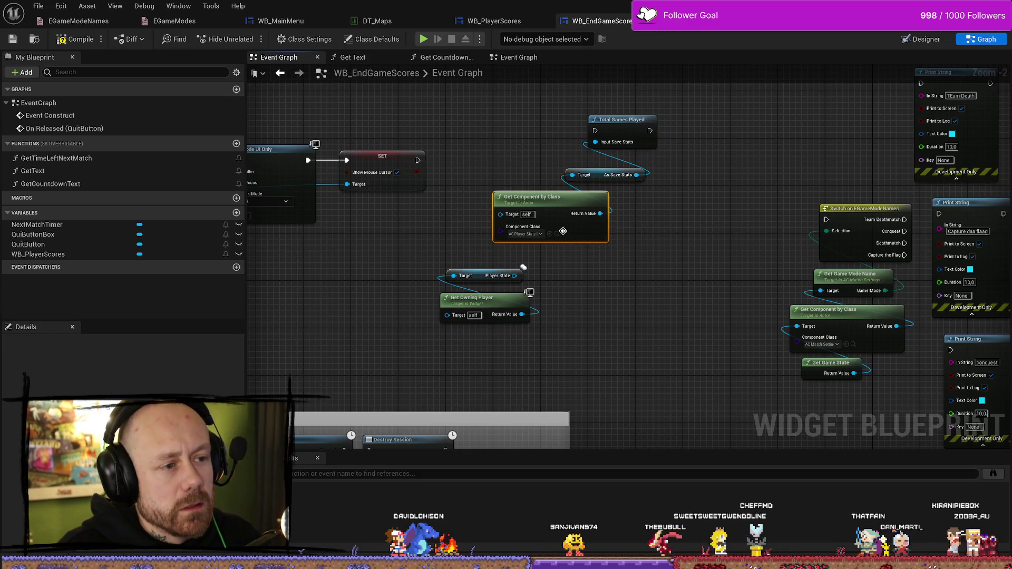
click(646, 244)
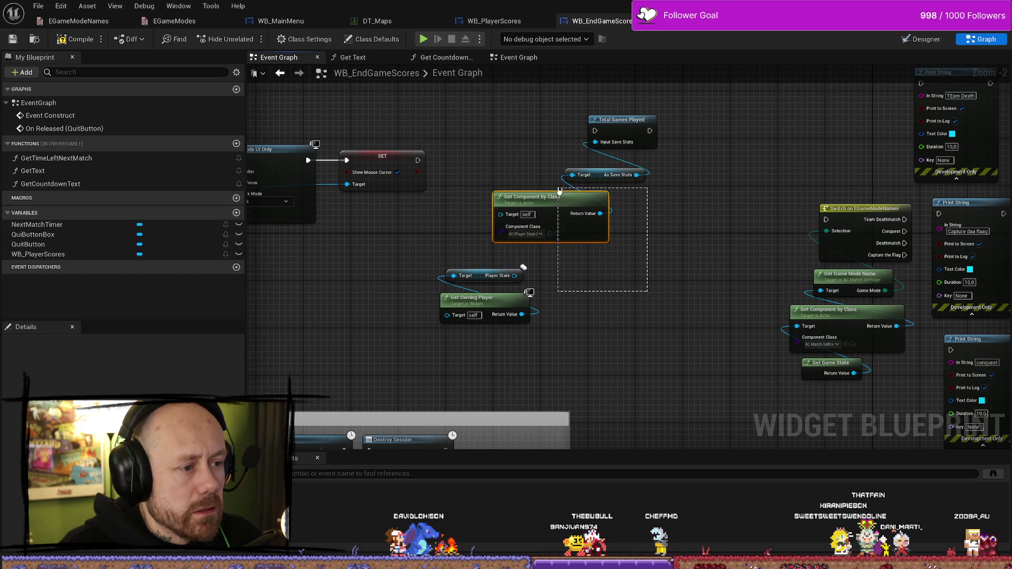
drag(649, 285, 577, 182)
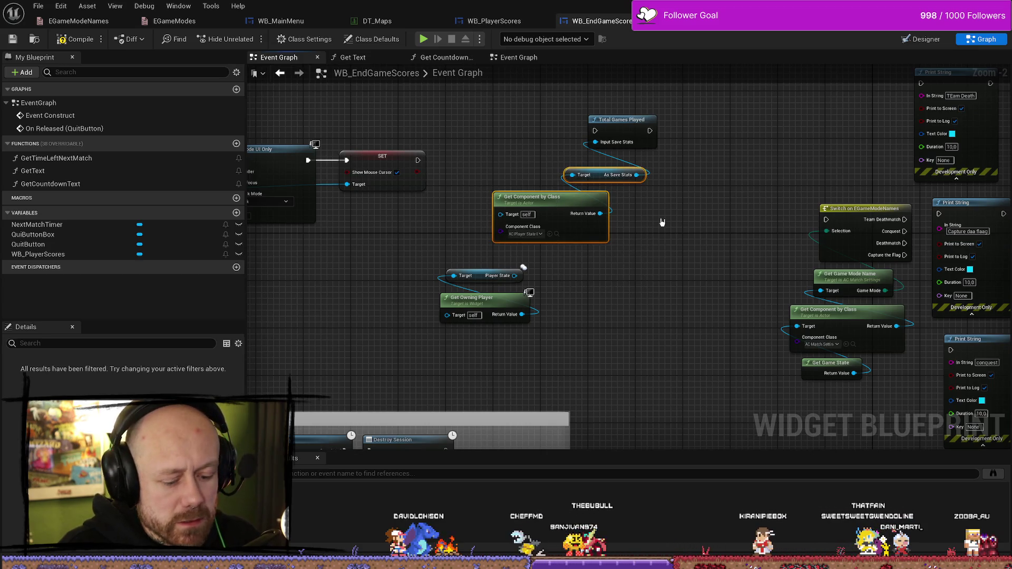
Replace the old nodes with a fresh Get Component by Class node off Player State
key(Delete)
drag(475, 234, 509, 245)
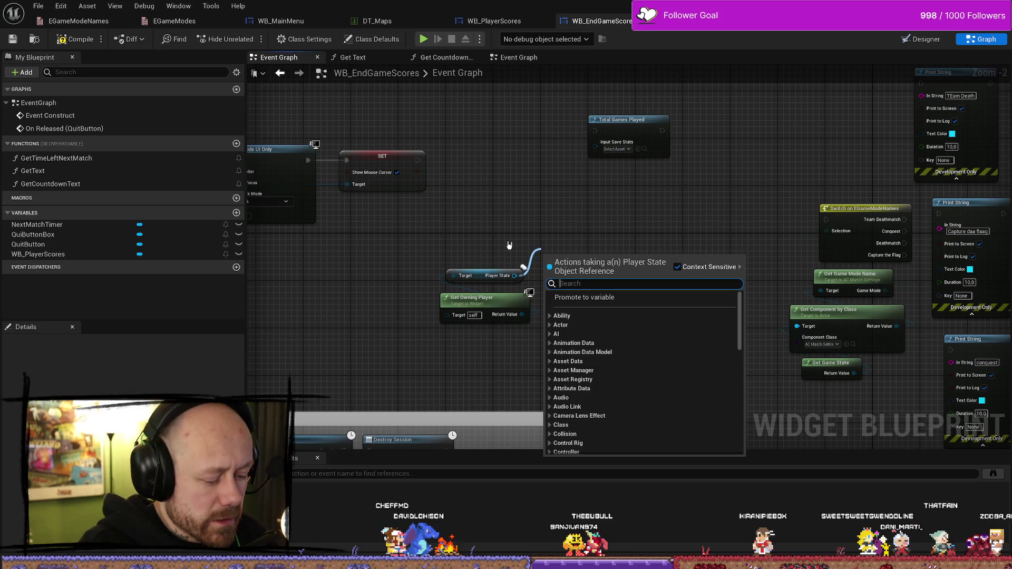
text(get compione)
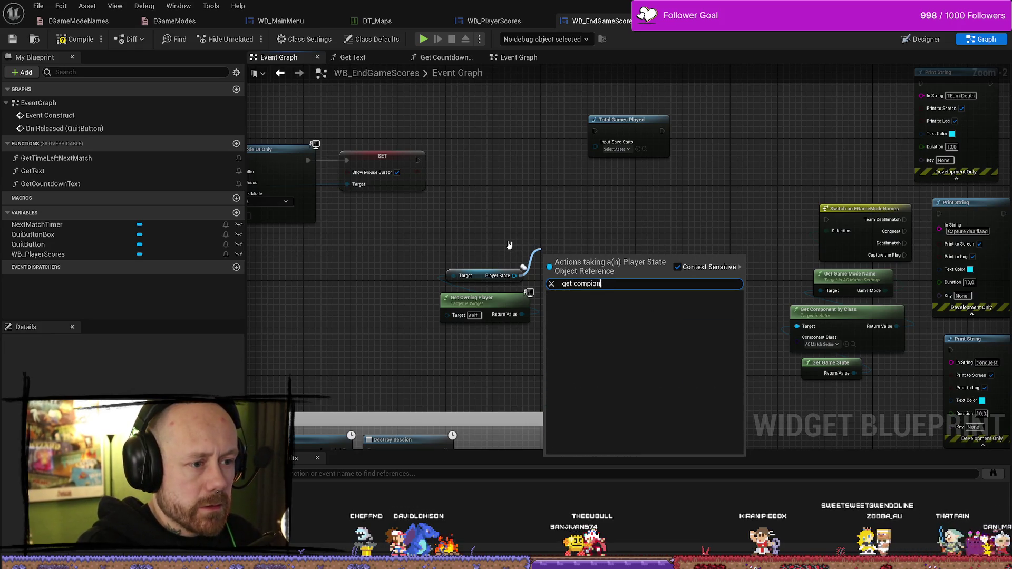
key(BackSpace)
key(BackSpace)
key(BackSpace)
text(onent by)
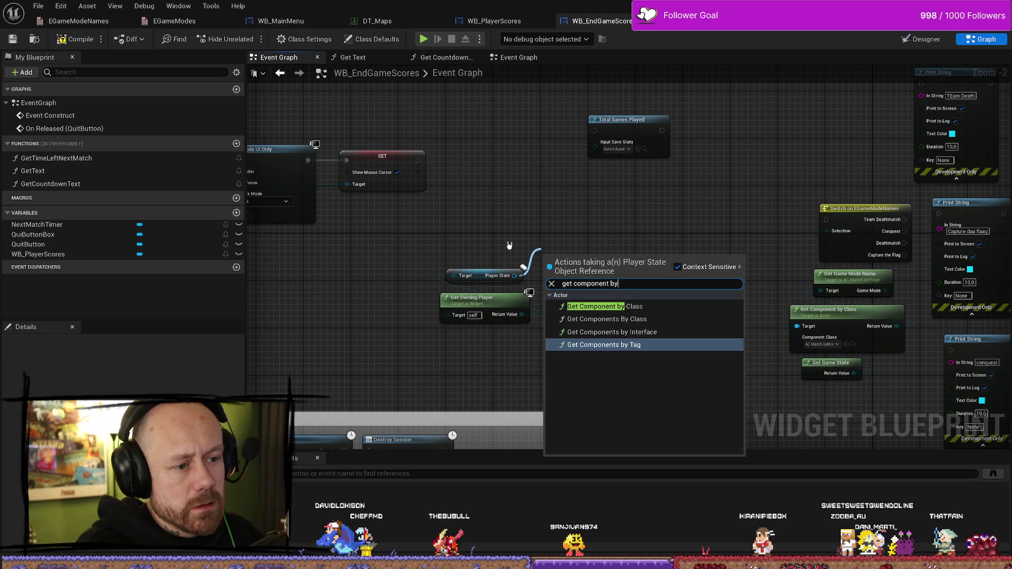
key(Up)
key(Up)
key(Up)
key(Return)
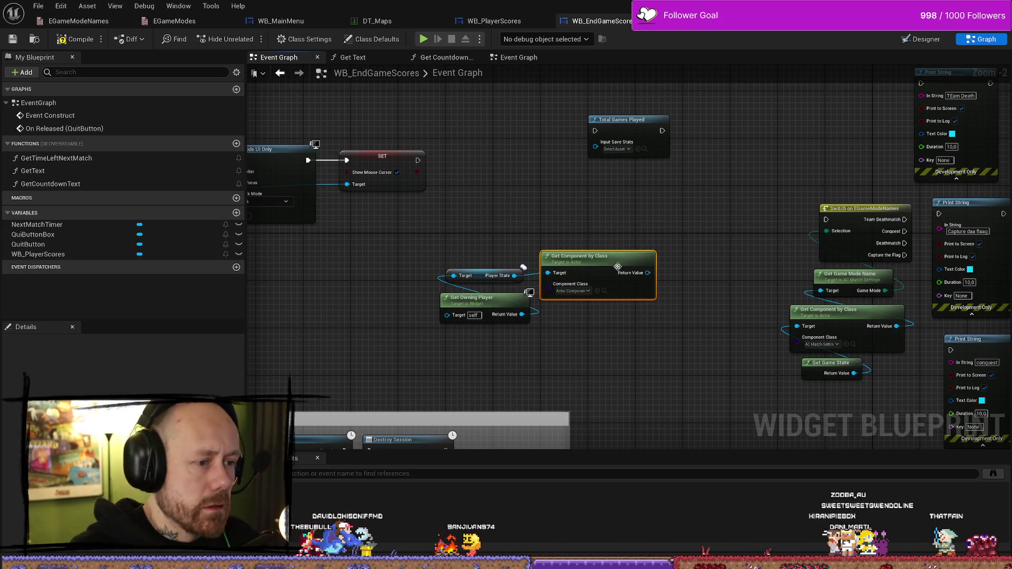
mouse_move(617, 267)
mouse_down()
mouse_move(558, 208)
mouse_move(522, 225)
mouse_up()
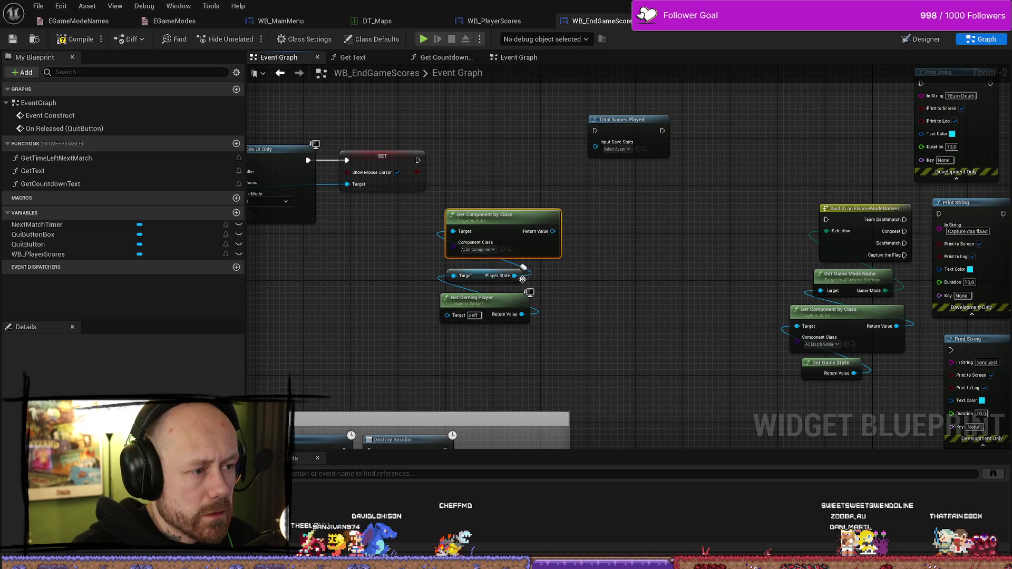
Set the Component Class to AC_PlayerStateInfo
click(476, 249)
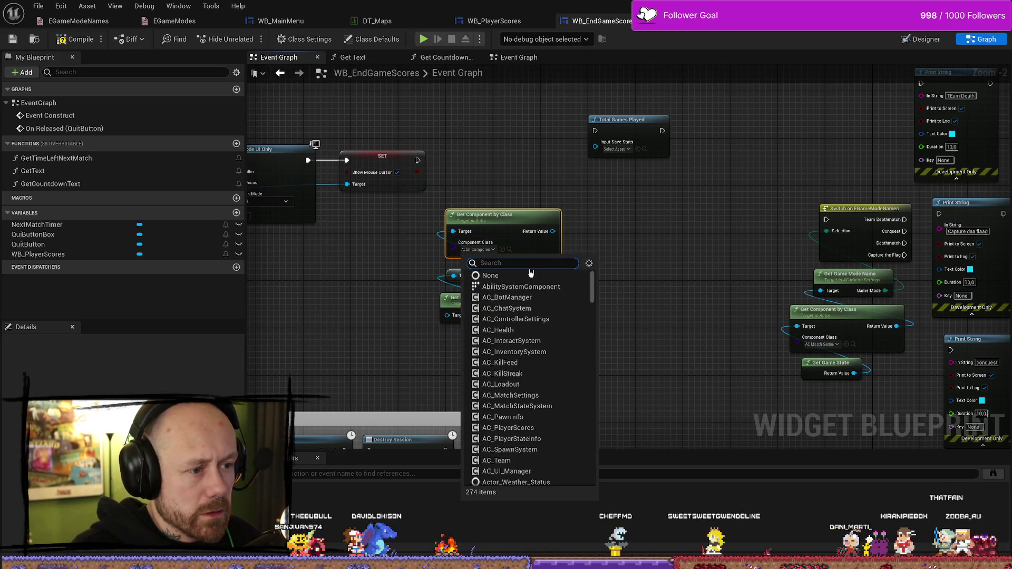
click(587, 185)
click(477, 249)
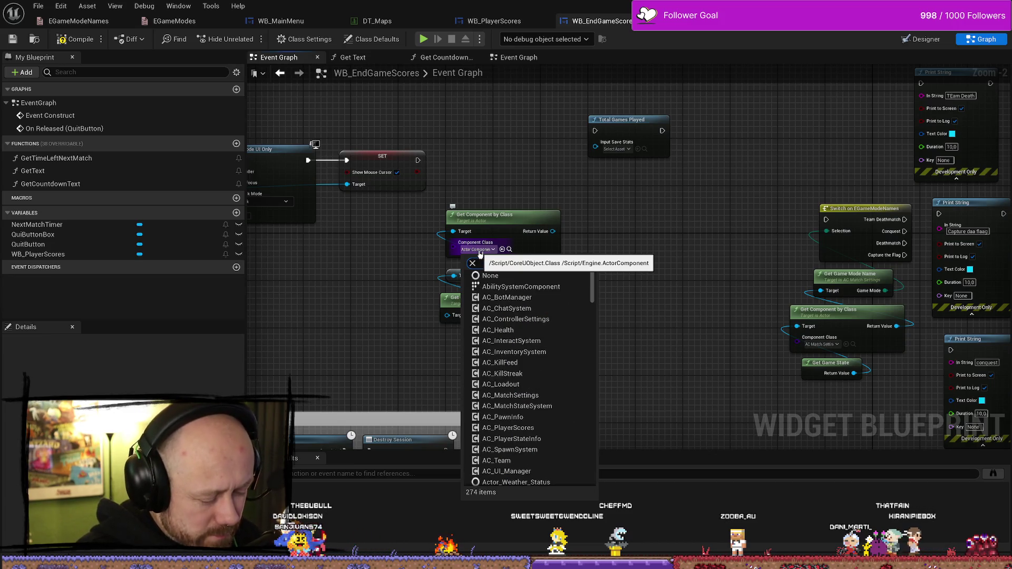
text(statein)
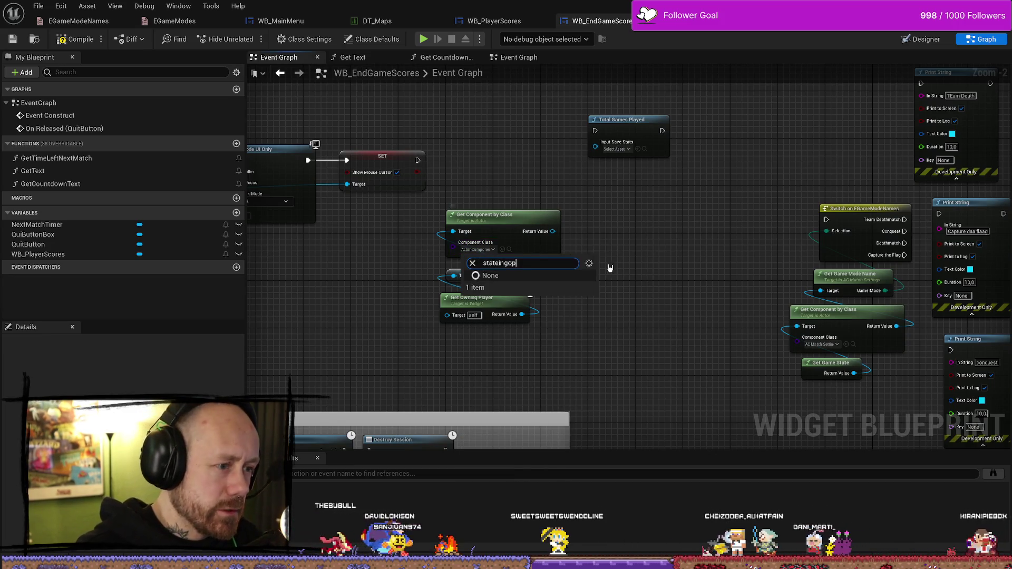
key(BackSpace)
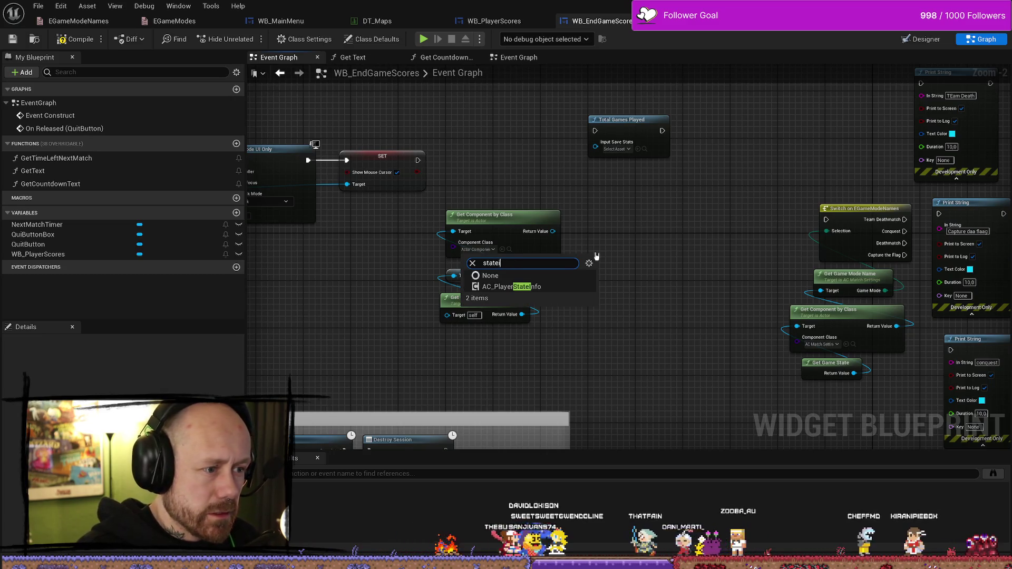
click(534, 289)
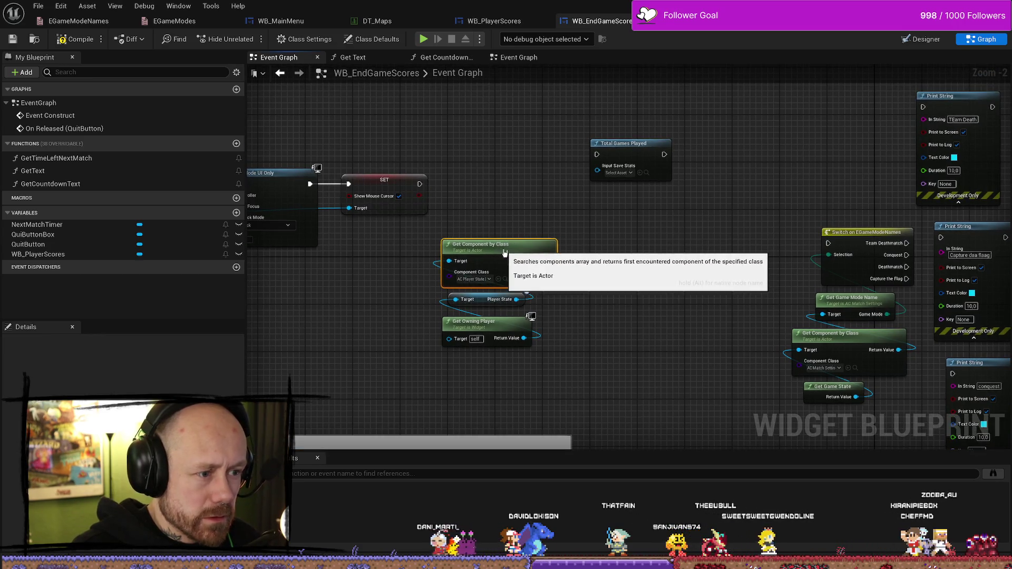
Add a Get As Save Stats node from the component's Return Value
drag(548, 261, 607, 243)
text(as save)
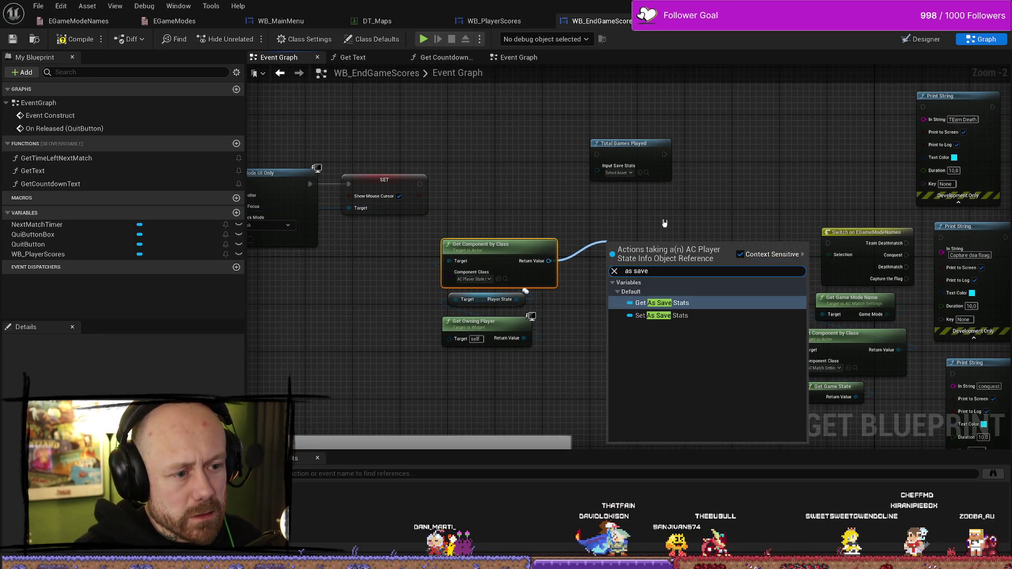
key(Return)
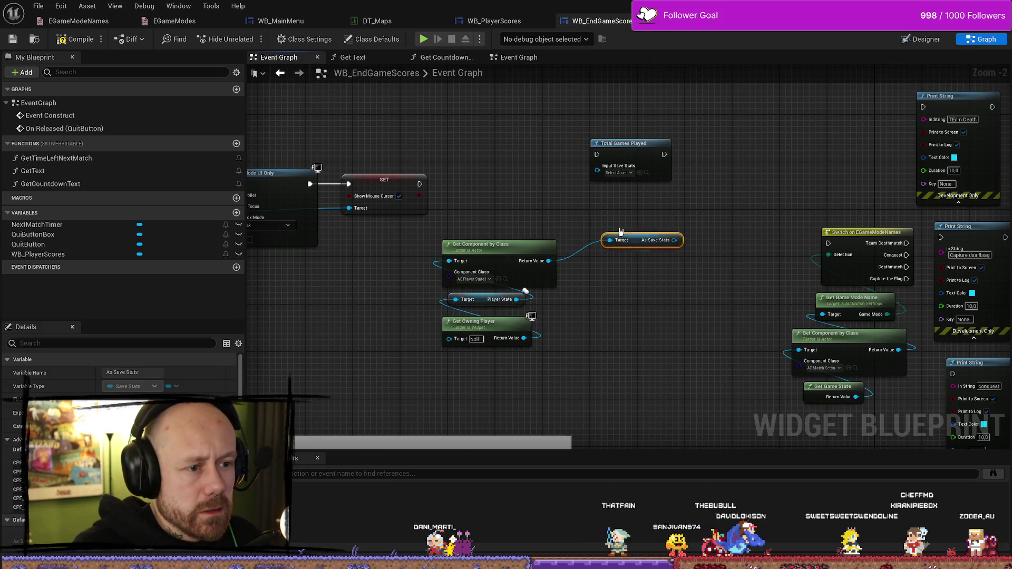
Feed As Save Stats into Total Games Played and chain the game-mode Switch after it
mouse_move(600, 181)
mouse_down()
mouse_move(597, 170)
mouse_move(433, 198)
mouse_up()
drag(525, 190, 538, 179)
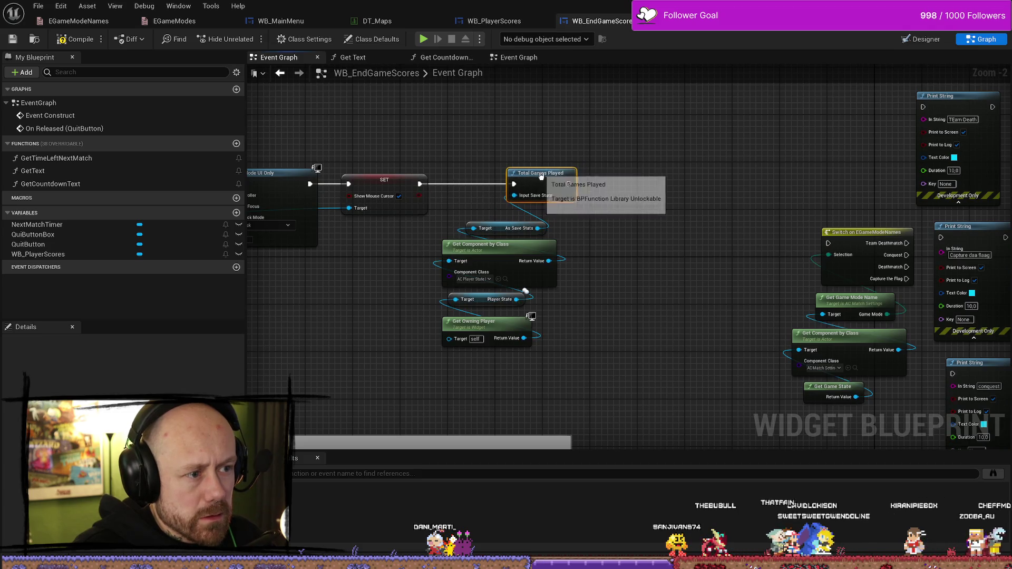
drag(566, 355, 437, 220)
drag(501, 231, 448, 237)
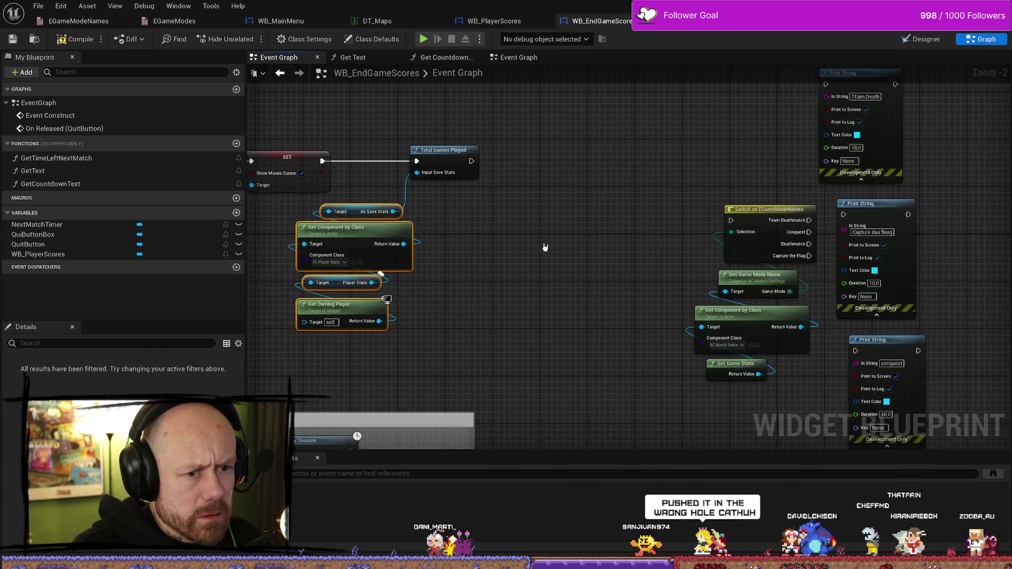
click(417, 158)
drag(556, 197, 515, 213)
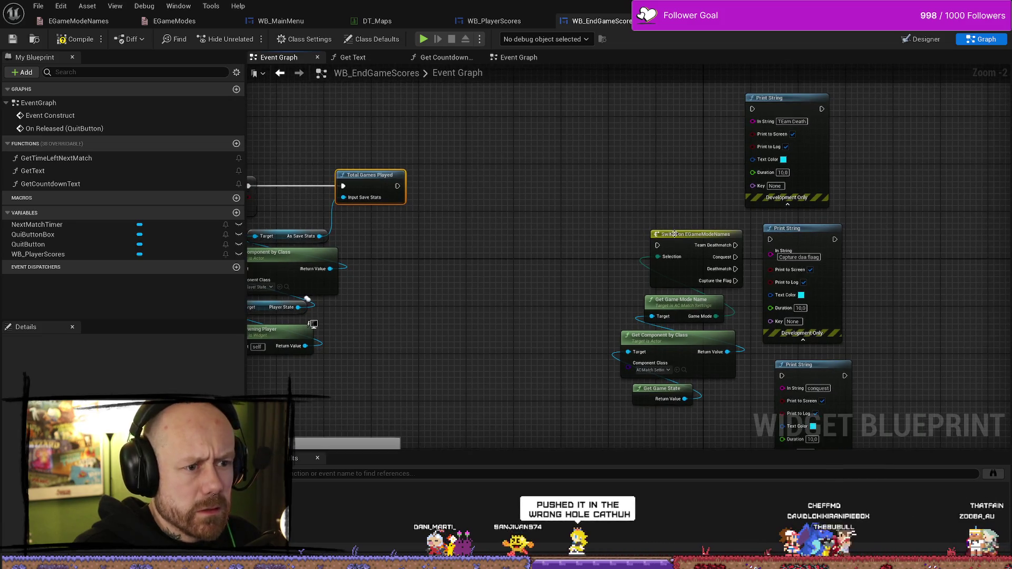
mouse_move(759, 406)
mouse_down()
mouse_move(684, 211)
mouse_move(486, 186)
mouse_up()
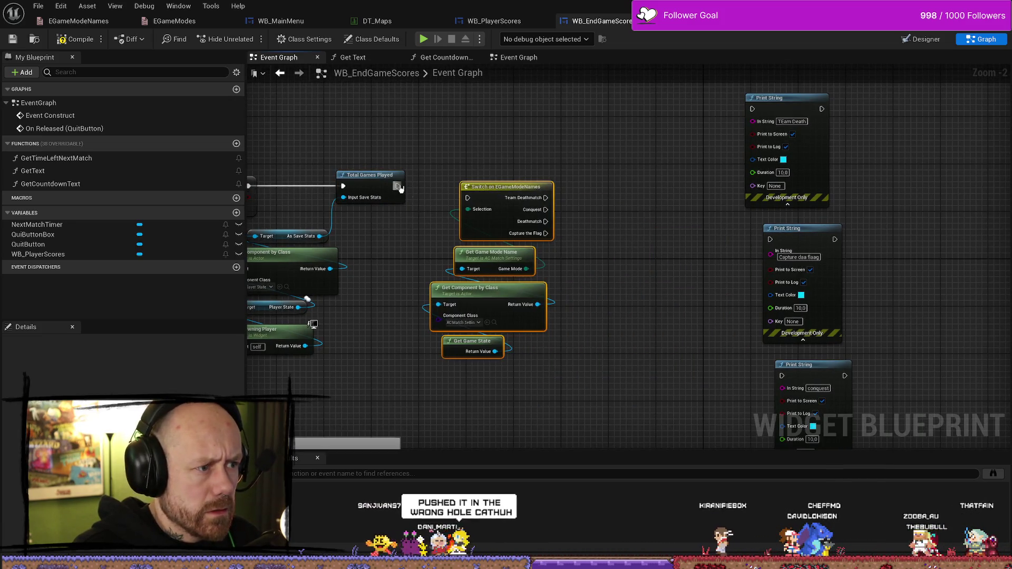
drag(397, 185, 467, 198)
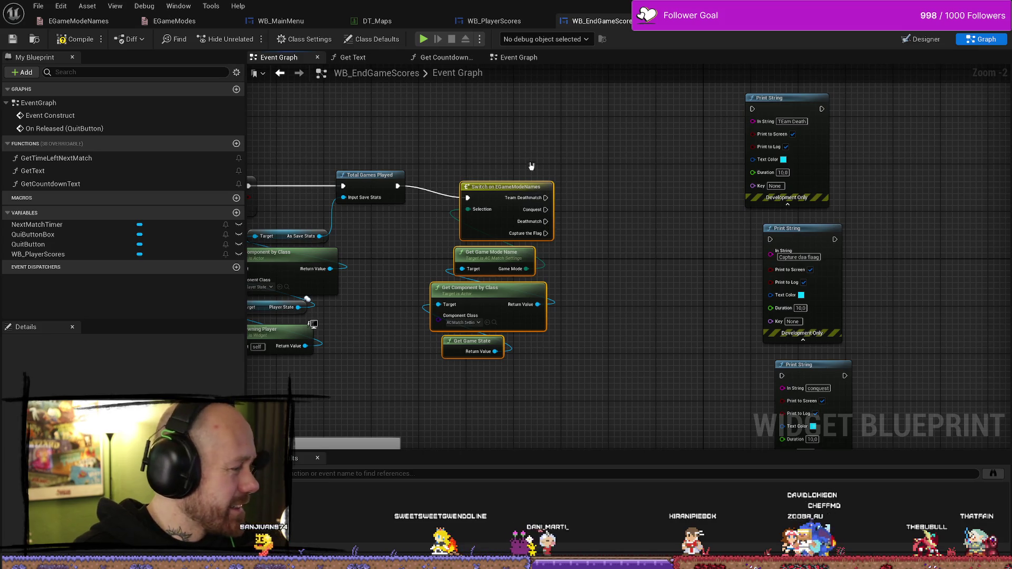
drag(490, 188, 490, 177)
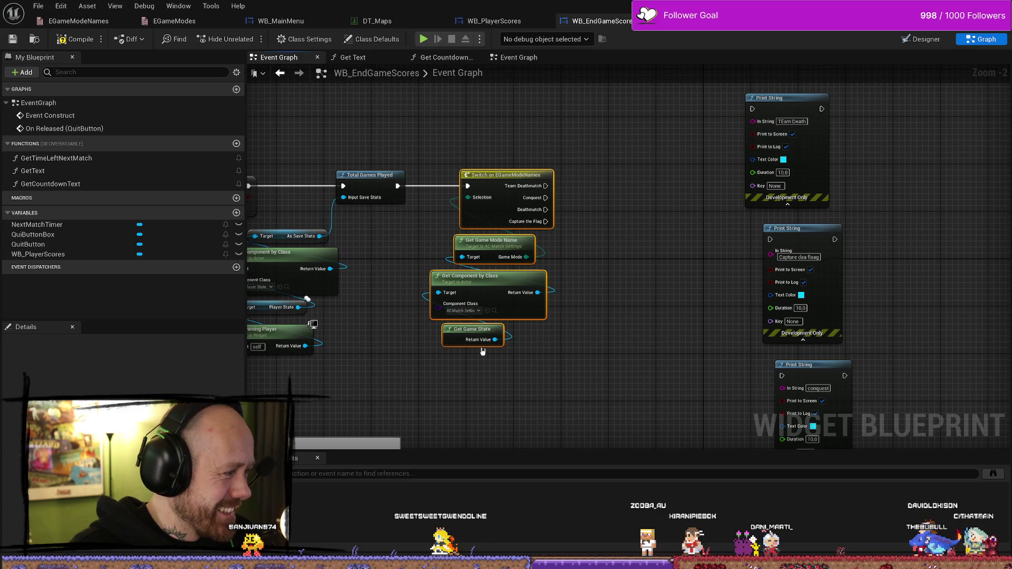
Move the three Print String nodes next to the Switch on EGameModeNames
drag(531, 266, 559, 249)
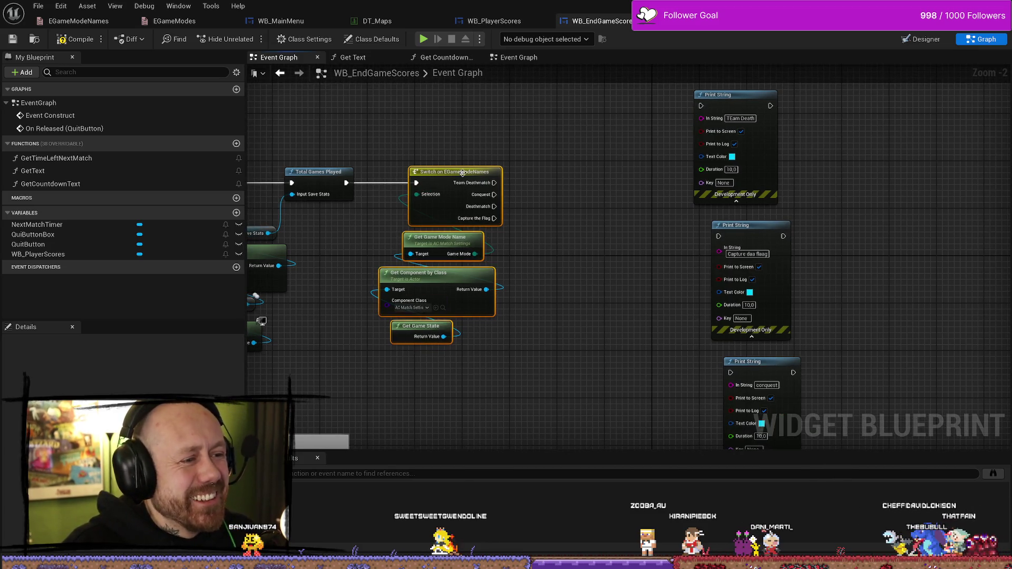
mouse_move(713, 117)
mouse_down()
mouse_move(725, 114)
mouse_move(676, 372)
mouse_up()
scroll(608, 129, down, 2)
mouse_move(694, 186)
mouse_down()
mouse_move(593, 194)
mouse_move(529, 256)
mouse_move(568, 174)
mouse_up()
scroll(551, 189, up, 3)
Wire the Conquest and Capture the Flag cases to their Print Strings and compile
drag(534, 302, 514, 231)
drag(472, 199, 571, 258)
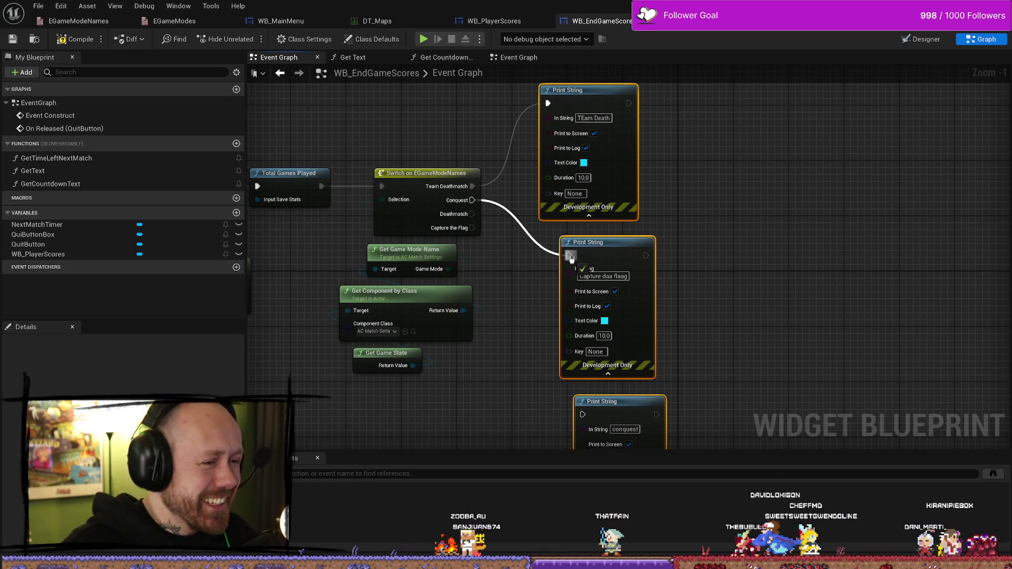
drag(729, 254, 721, 232)
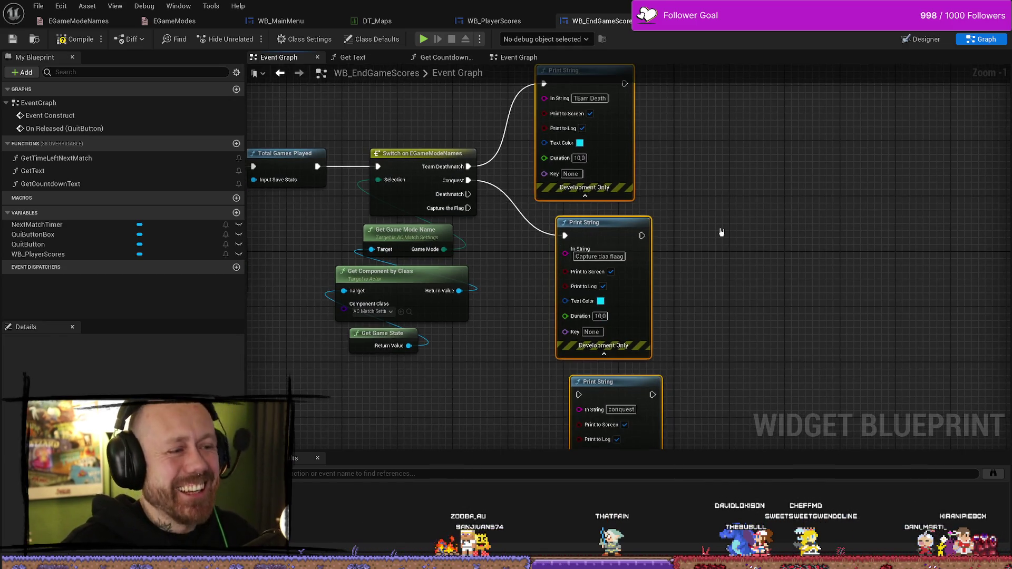
drag(472, 208, 553, 236)
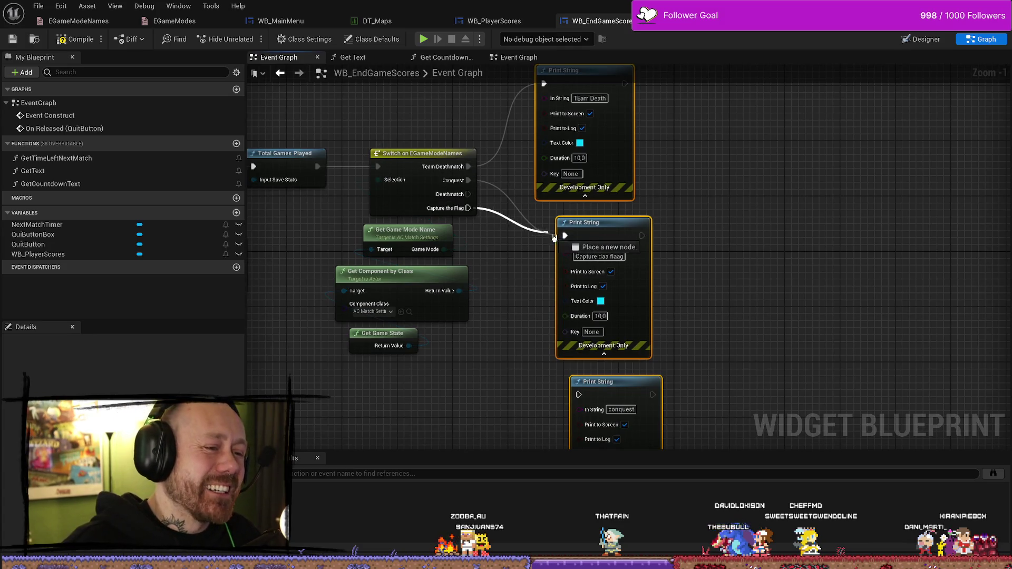
mouse_move(468, 180)
mouse_down()
mouse_move(537, 388)
mouse_move(579, 395)
mouse_up()
drag(649, 363, 632, 301)
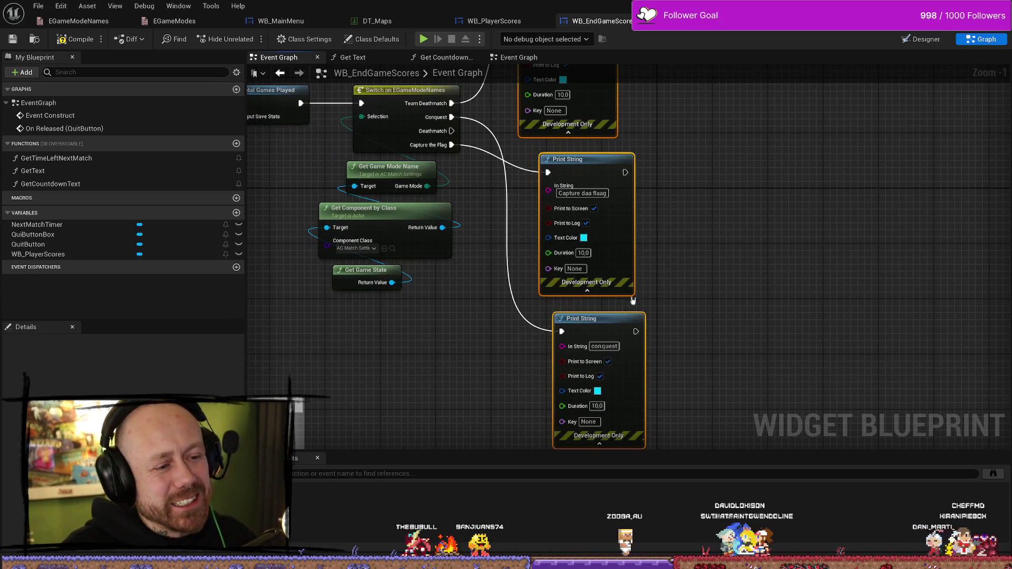
mouse_move(416, 214)
mouse_down()
mouse_move(514, 250)
mouse_move(478, 281)
mouse_up()
mouse_move(850, 169)
mouse_down()
mouse_move(679, 192)
mouse_move(521, 158)
mouse_move(567, 106)
mouse_move(453, 284)
mouse_up()
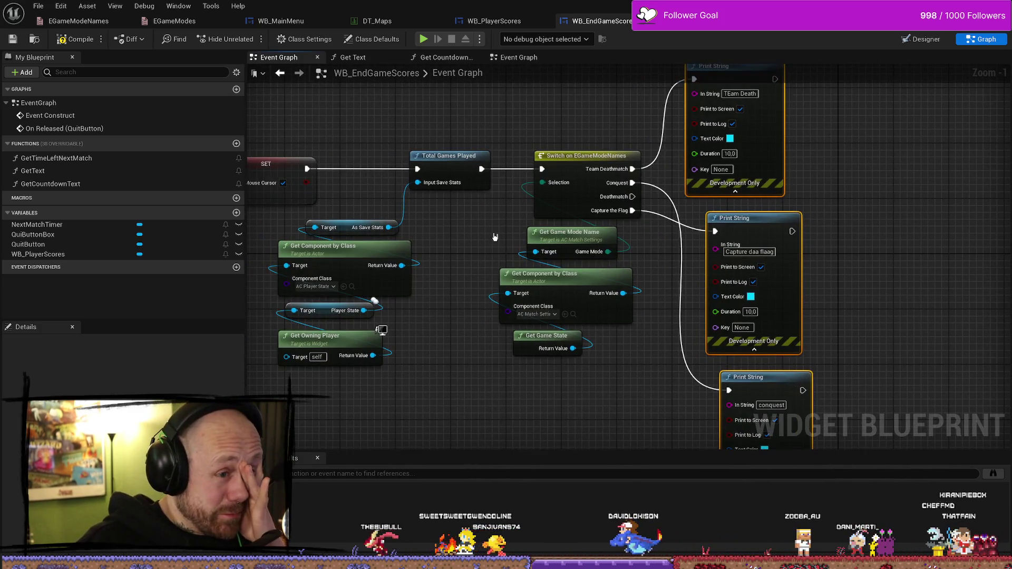
drag(615, 126, 524, 121)
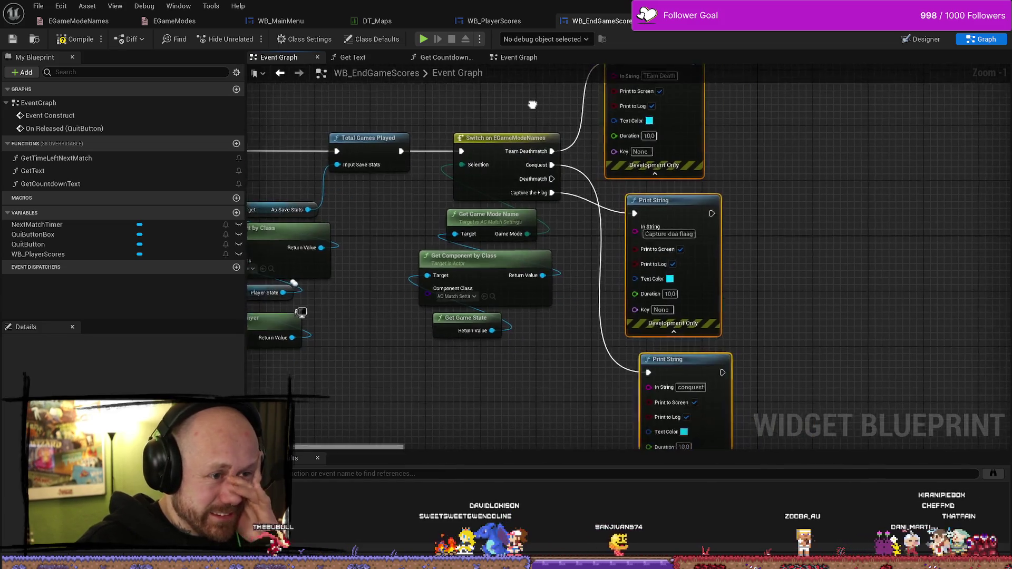
mouse_move(444, 142)
mouse_down()
mouse_move(413, 137)
mouse_move(566, 137)
mouse_move(468, 168)
mouse_up()
click(77, 39)
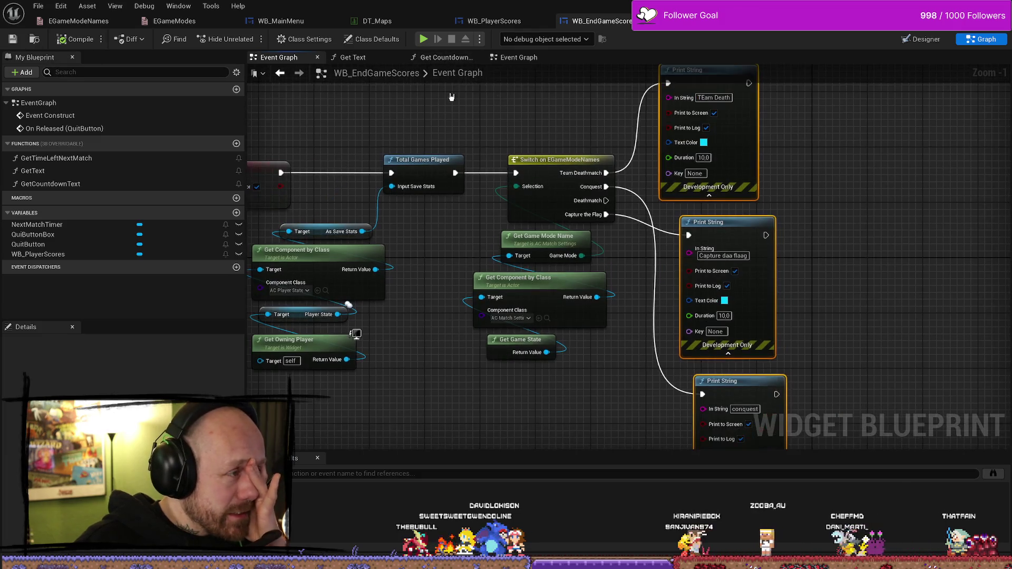
Start Play-In-Editor and check the game's Stats screen before returning to the main menu
key(alt+Tab)
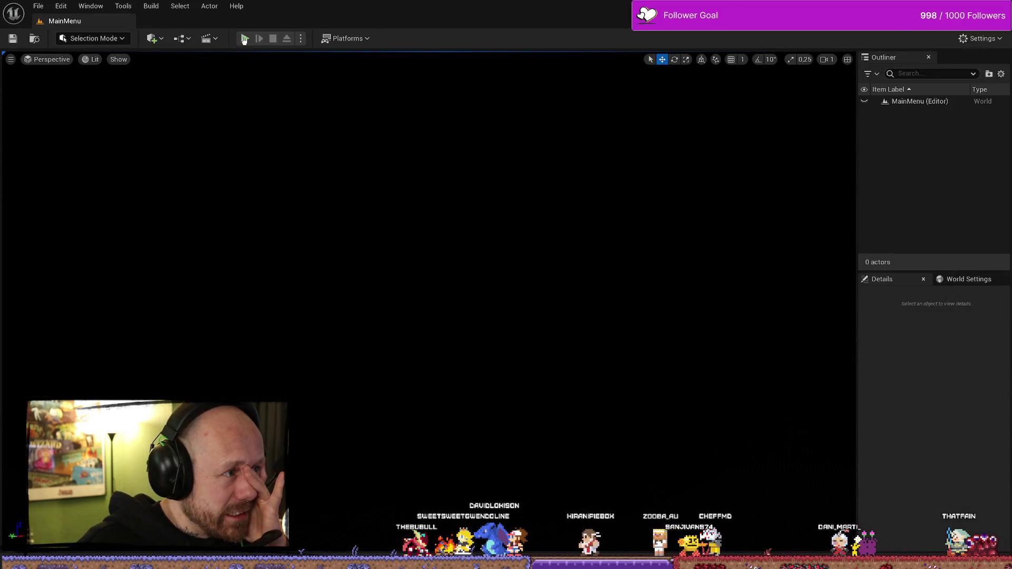
key(alt+p)
click(79, 323)
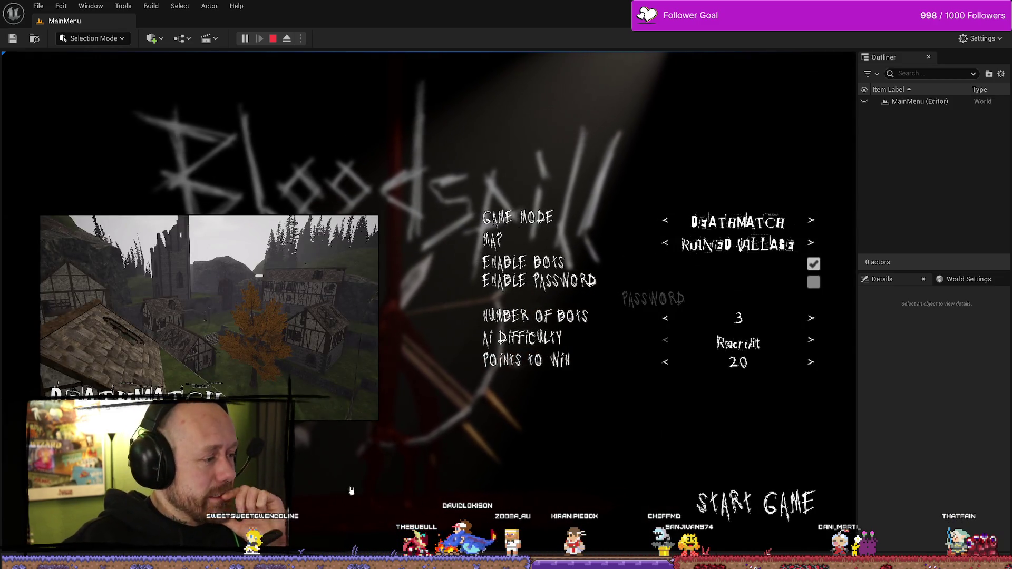
key(Escape)
click(70, 334)
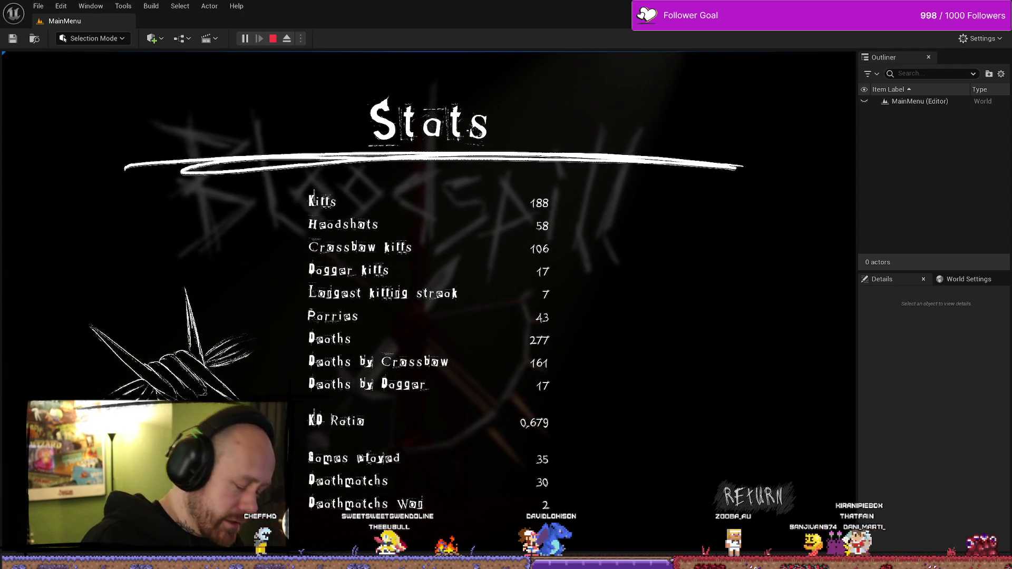
click(754, 495)
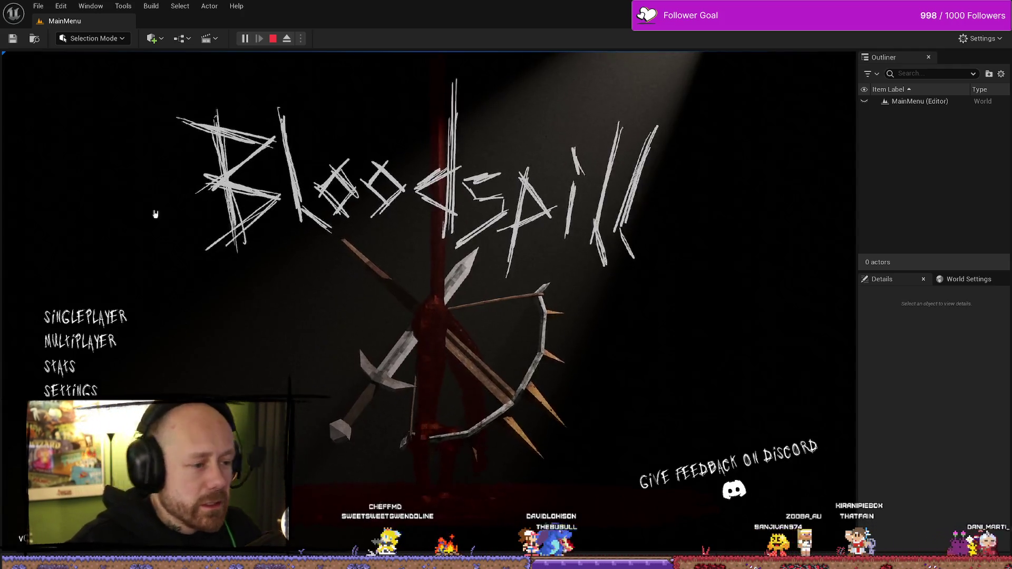
Set up a Team Deathmatch match on the One V One map and start it
click(84, 317)
click(666, 245)
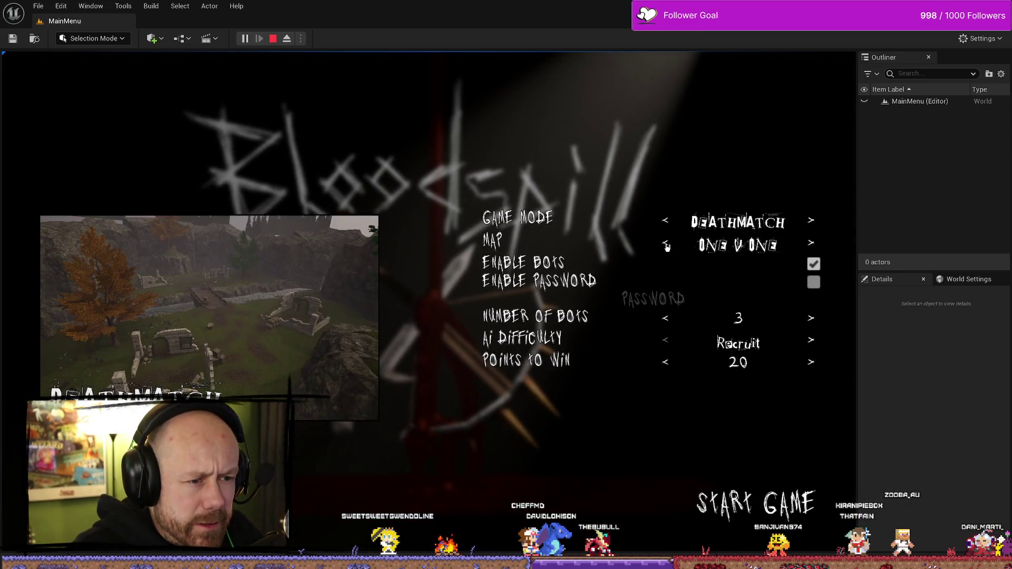
click(667, 224)
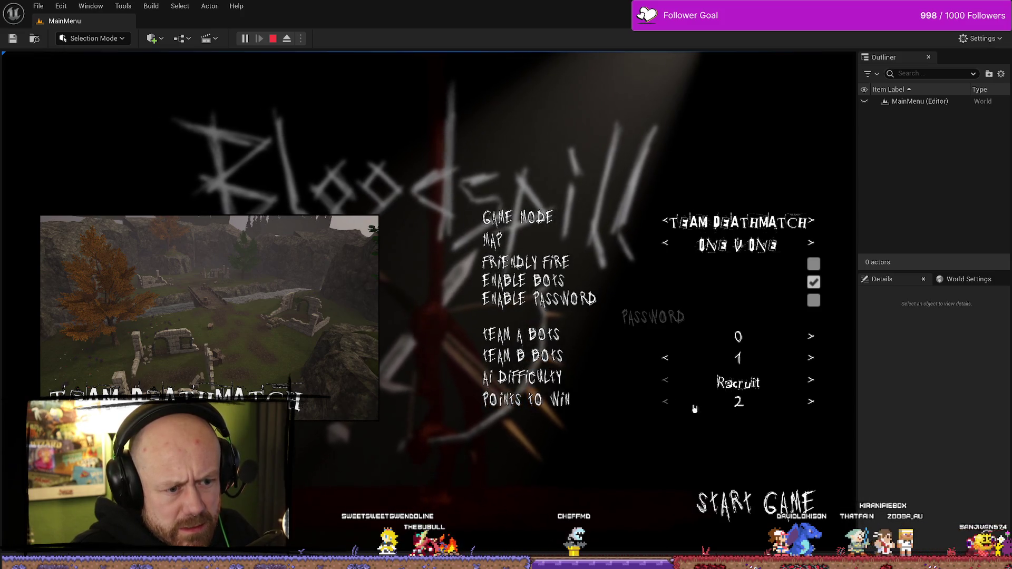
click(777, 519)
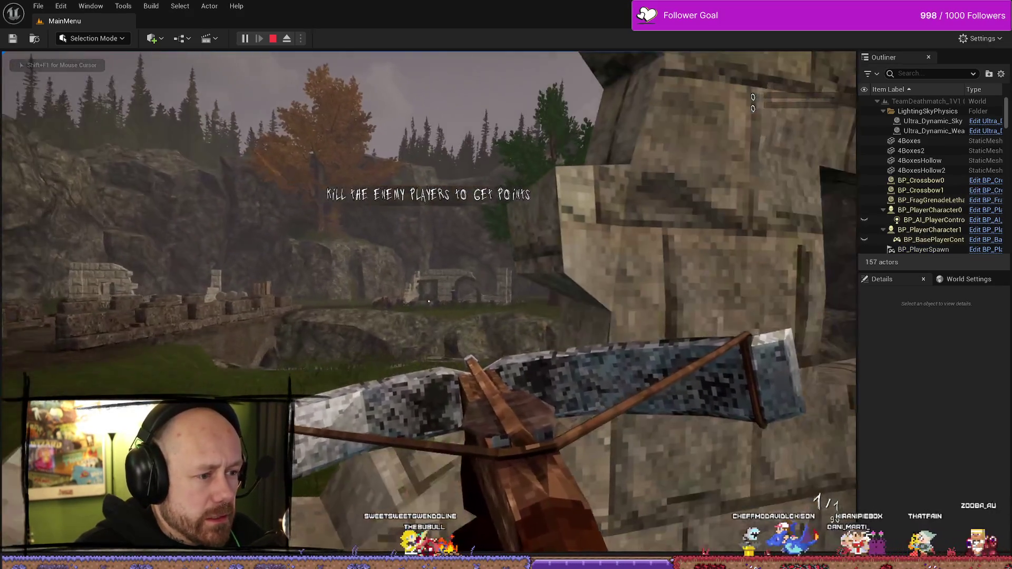
Win the match 4–0 with the crossbow, then stop the play session
click(428, 301)
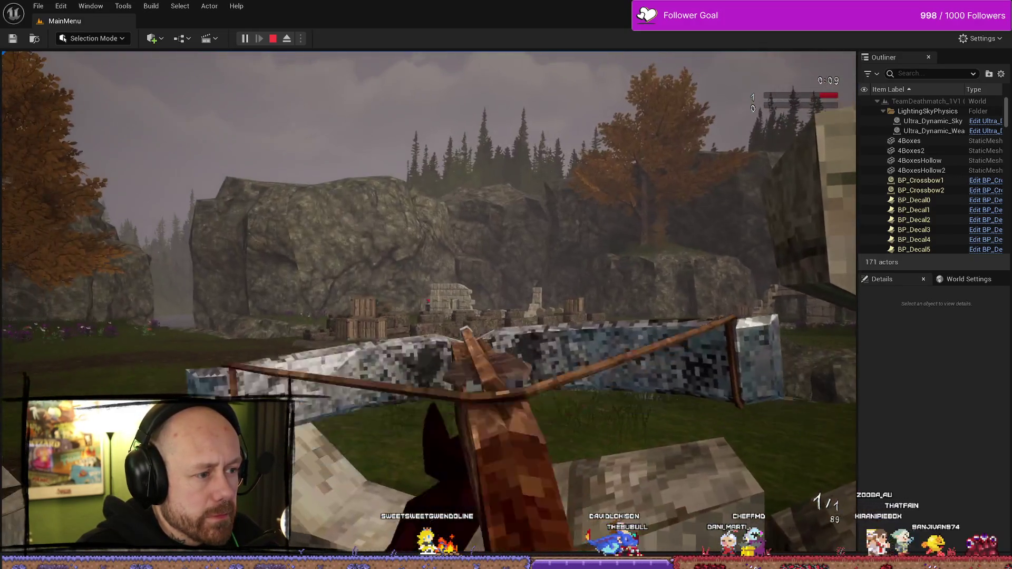
click(428, 301)
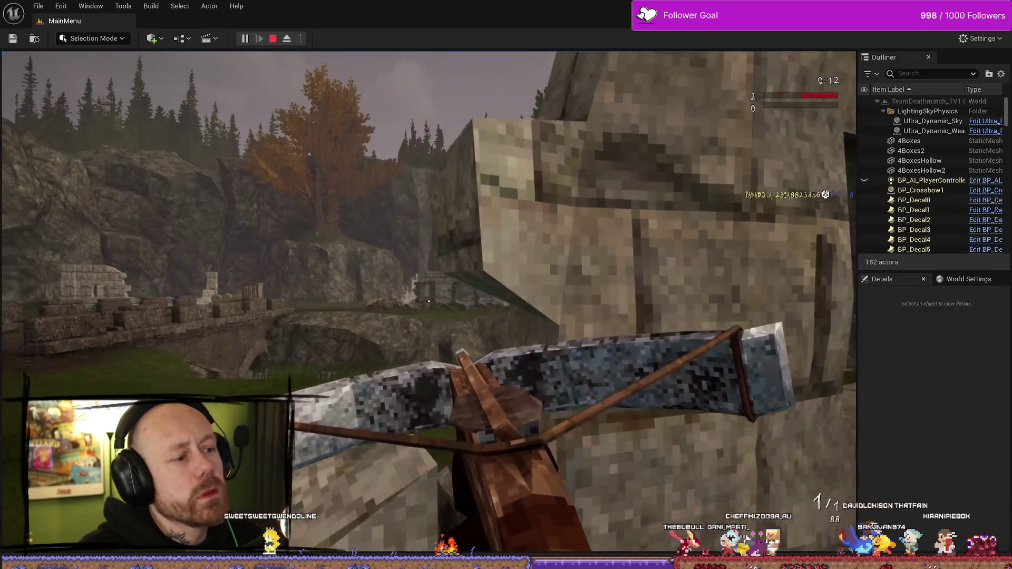
right_click(428, 302)
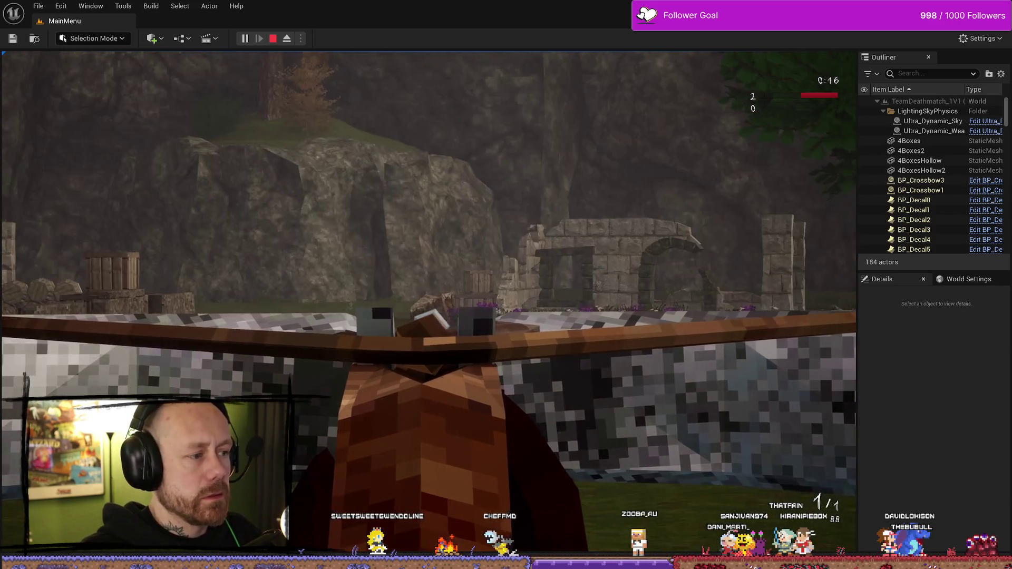
click(429, 301)
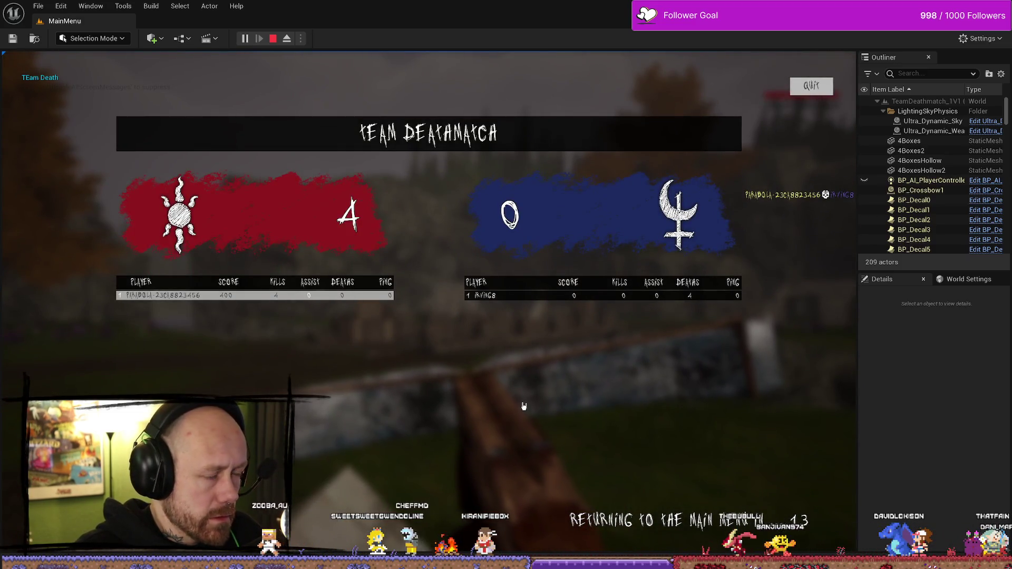
key(Escape)
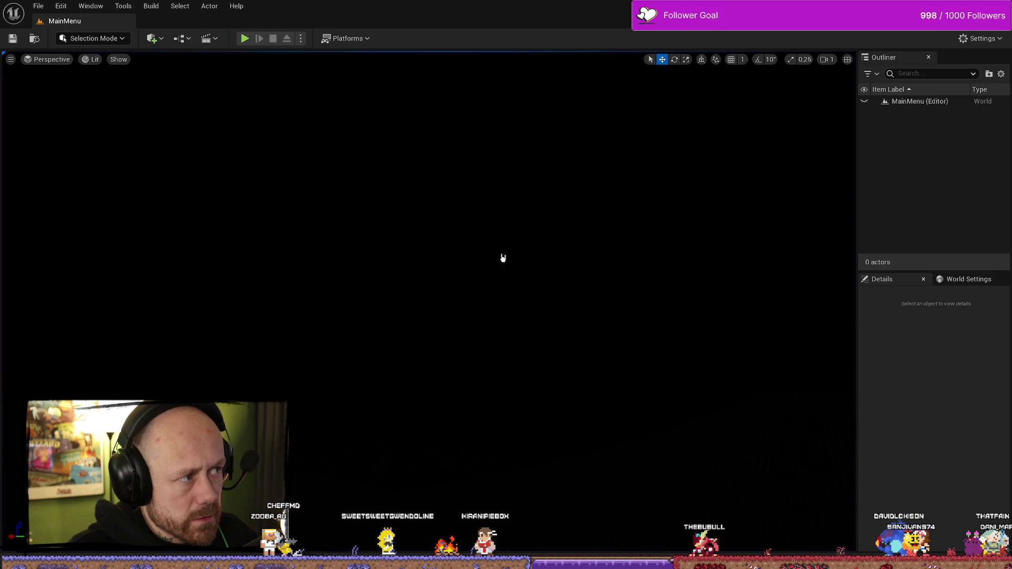
Test-play the game and check the Stats screen: 35 games played, 30 deathmatches
key(ctrl+space)
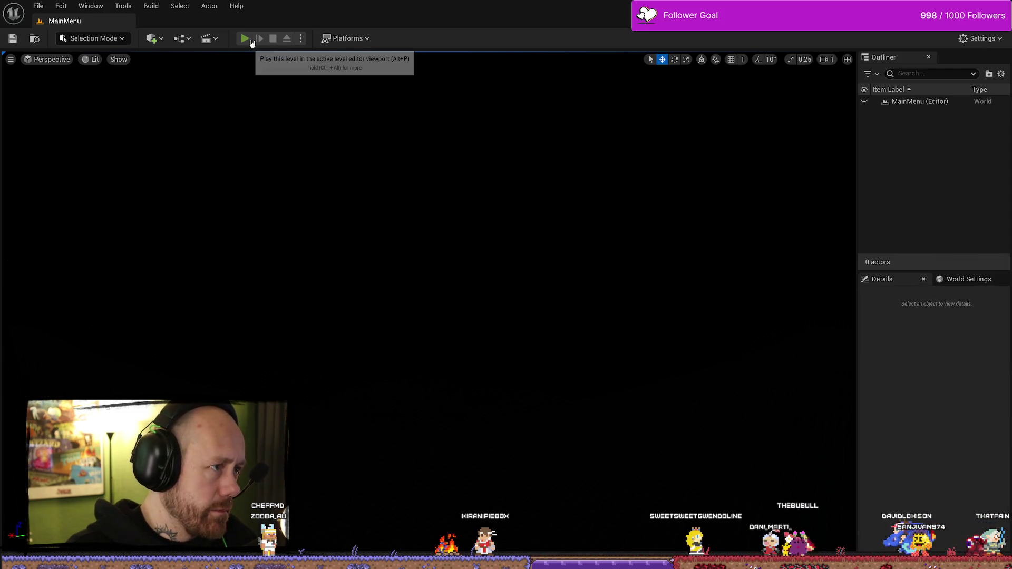
click(245, 39)
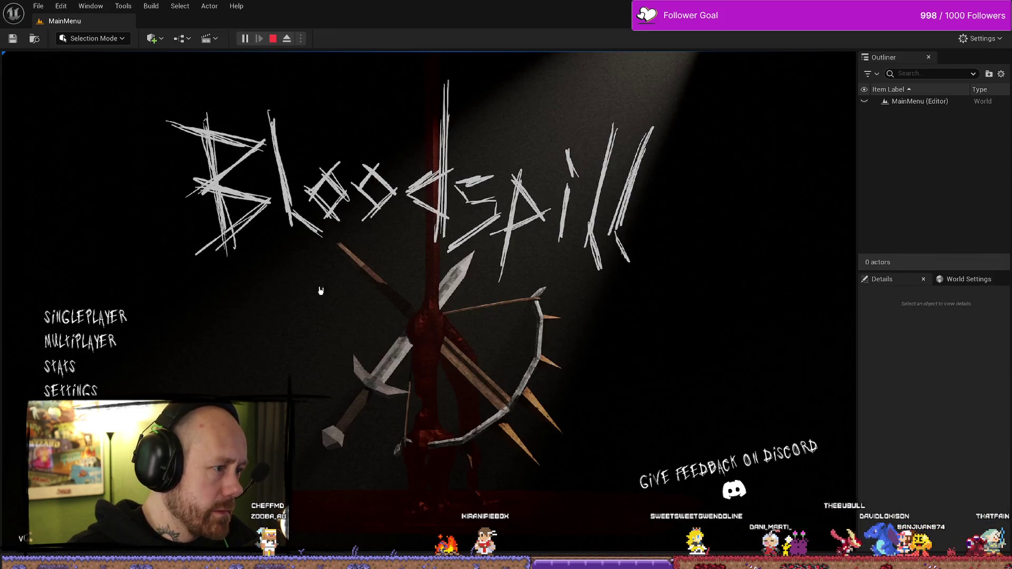
click(60, 366)
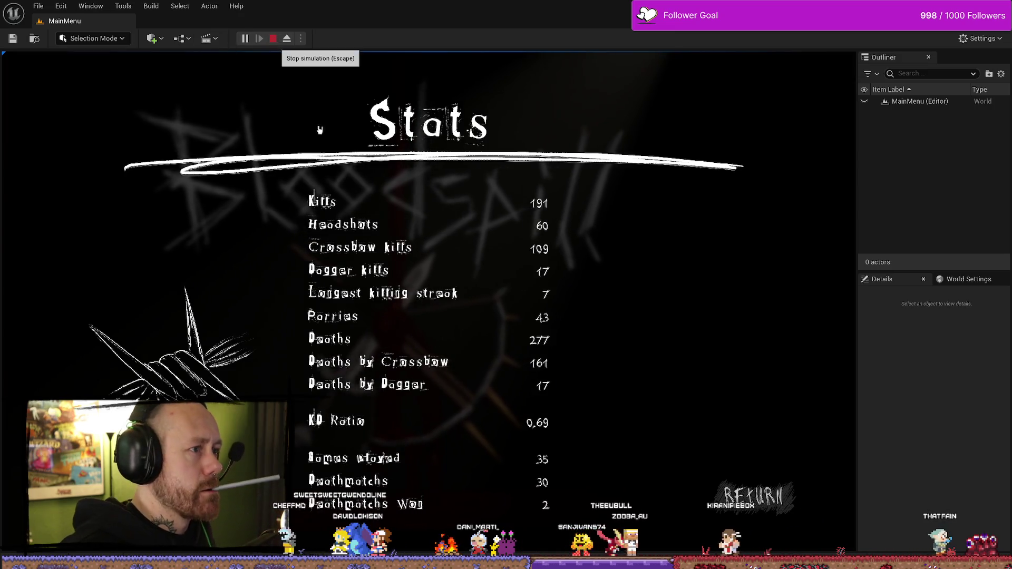
click(279, 40)
key(ctrl+space)
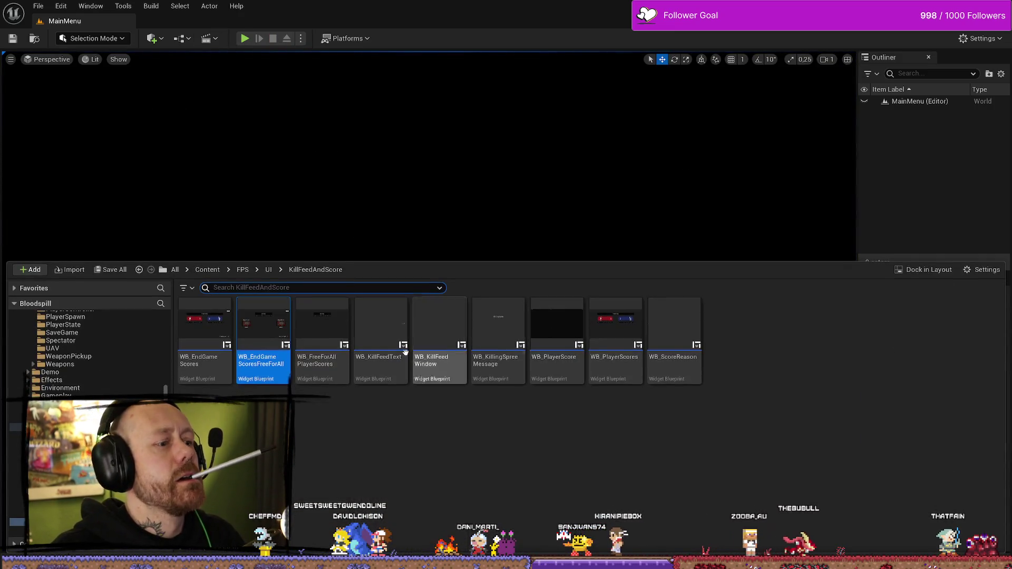
Bring up the WB_EndGameScores event graph around its game-mode Switch and Print String nodes
double_click(271, 338)
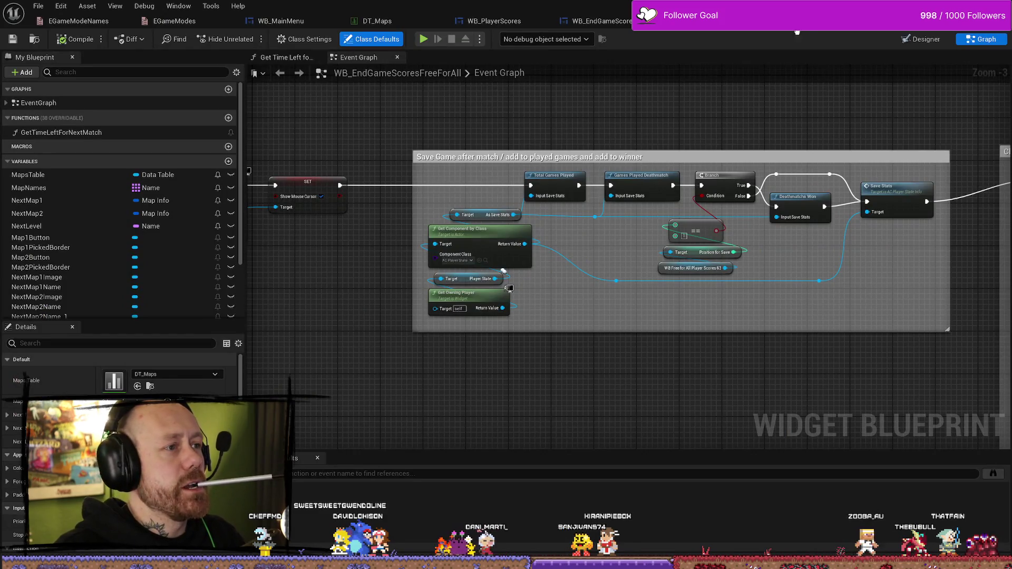
drag(823, 129, 764, 129)
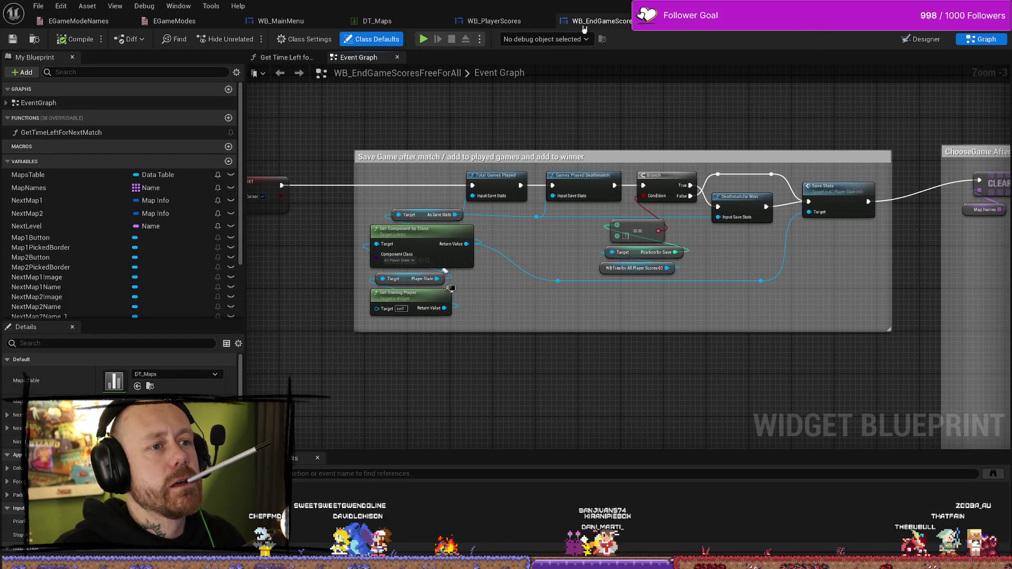
click(600, 21)
scroll(802, 192, down, 1)
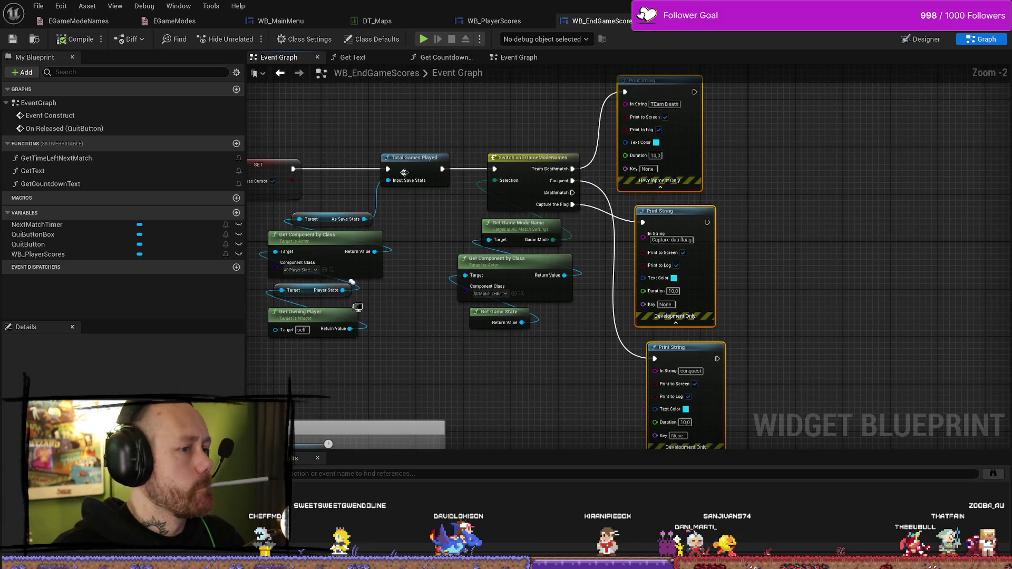
drag(665, 184, 607, 186)
scroll(739, 208, down, 1)
mouse_move(739, 207)
mouse_down()
mouse_move(756, 244)
mouse_move(811, 212)
mouse_up()
scroll(741, 207, down, 4)
scroll(741, 207, up, 4)
drag(673, 174, 745, 218)
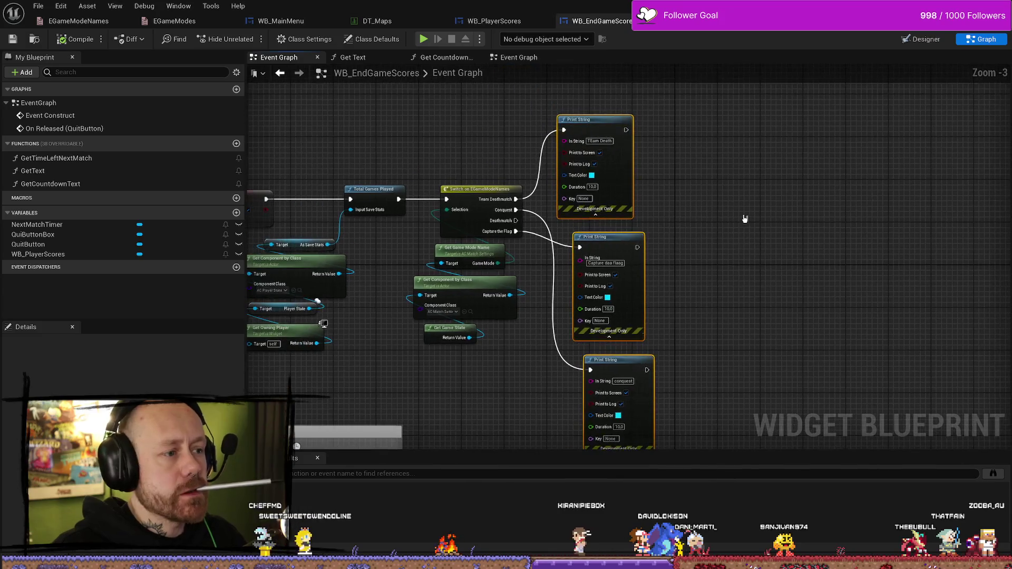
Add a Save Stats node from the player-state Get Component Return Value
drag(328, 244, 801, 243)
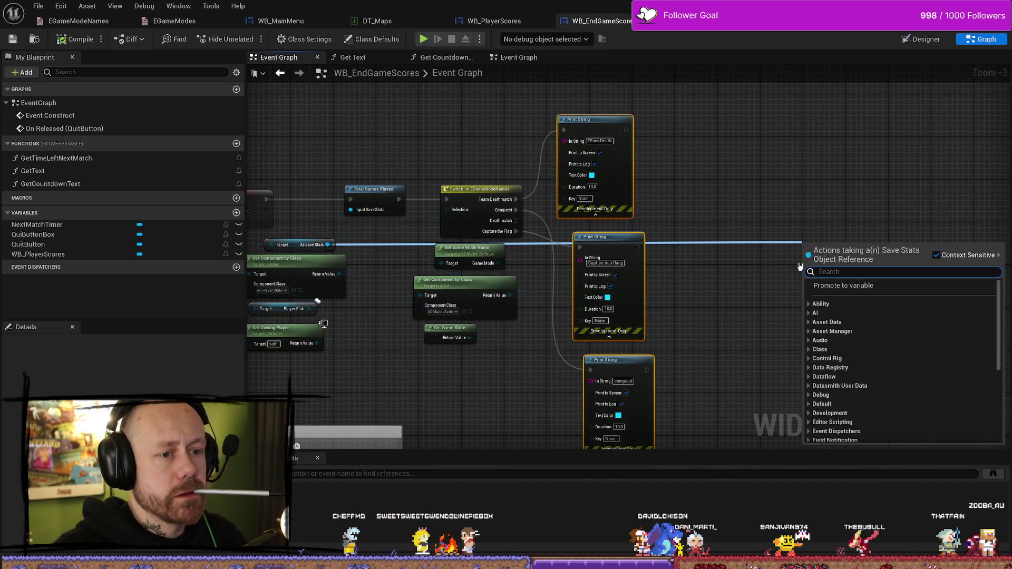
text(save gam)
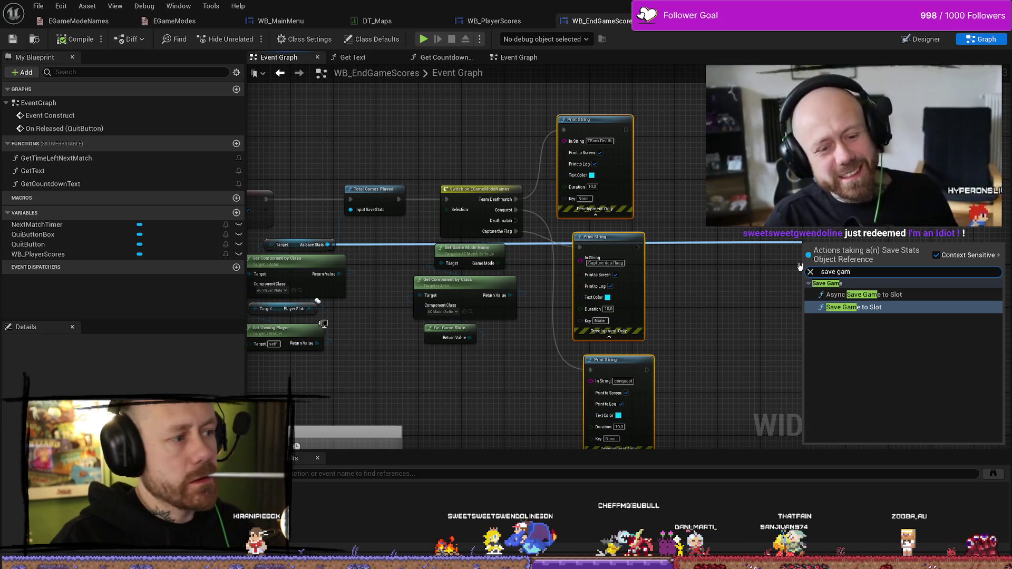
click(352, 283)
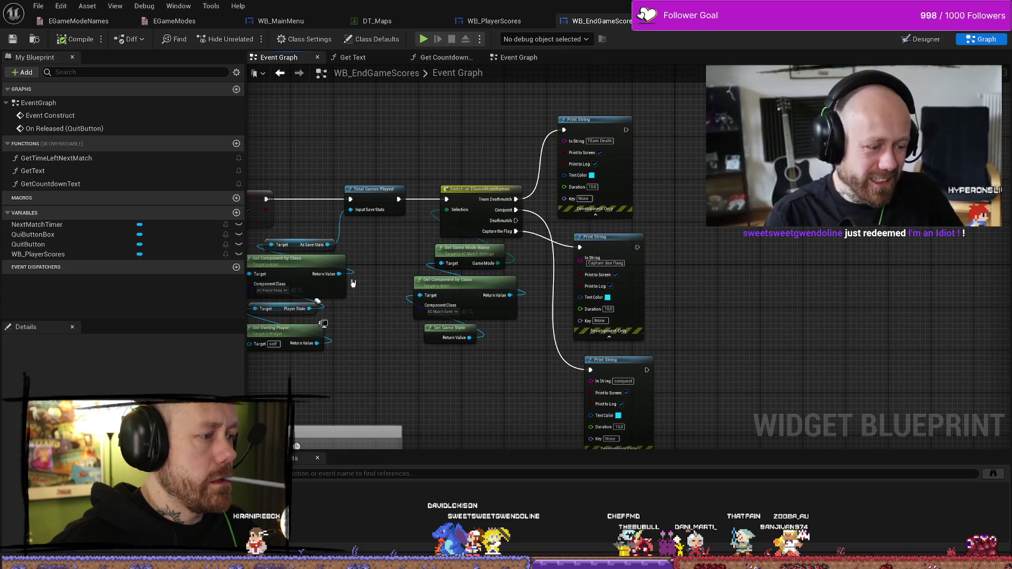
drag(308, 309, 780, 303)
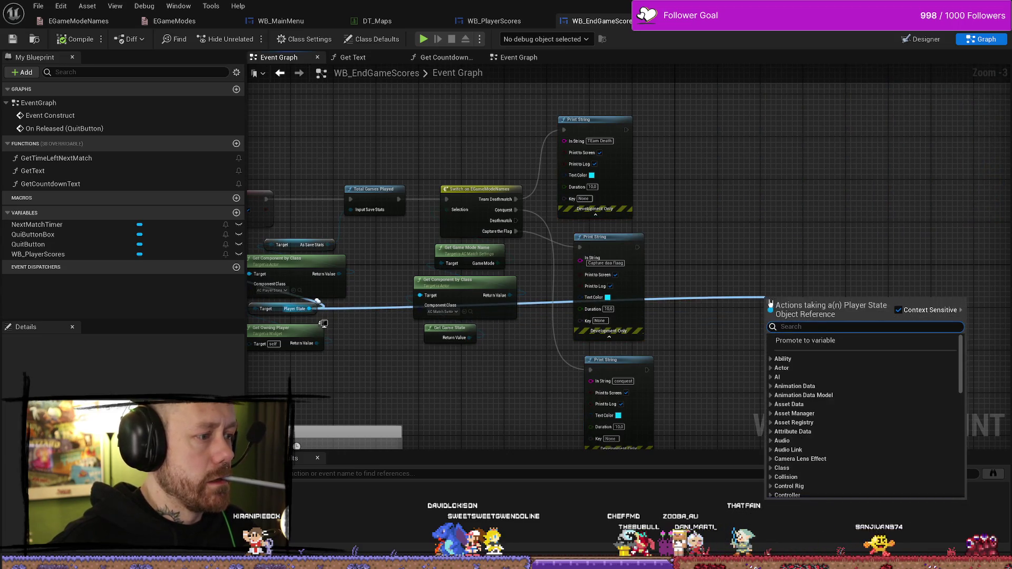
click(554, 299)
drag(554, 300, 597, 287)
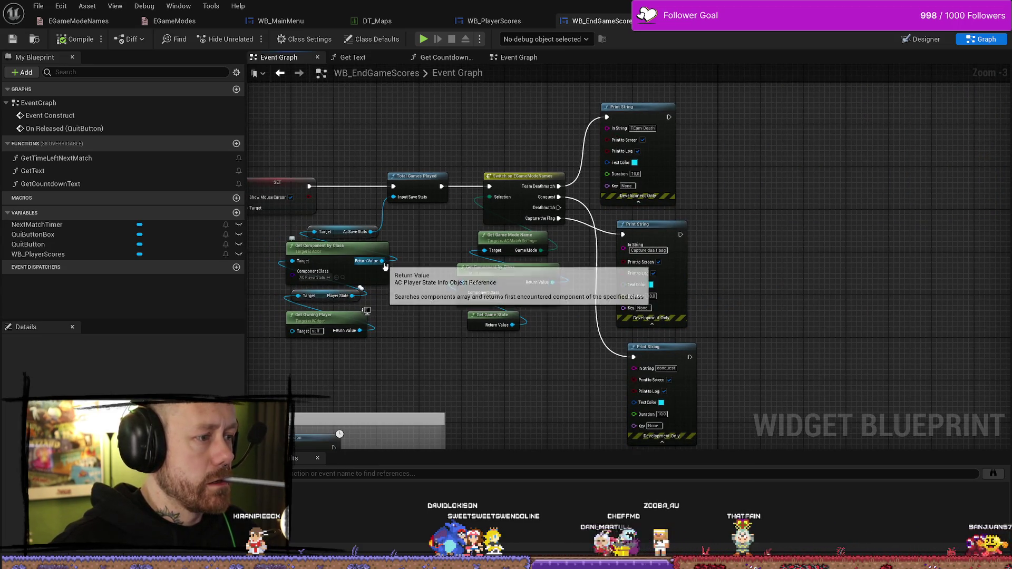
drag(382, 261, 851, 263)
text(save)
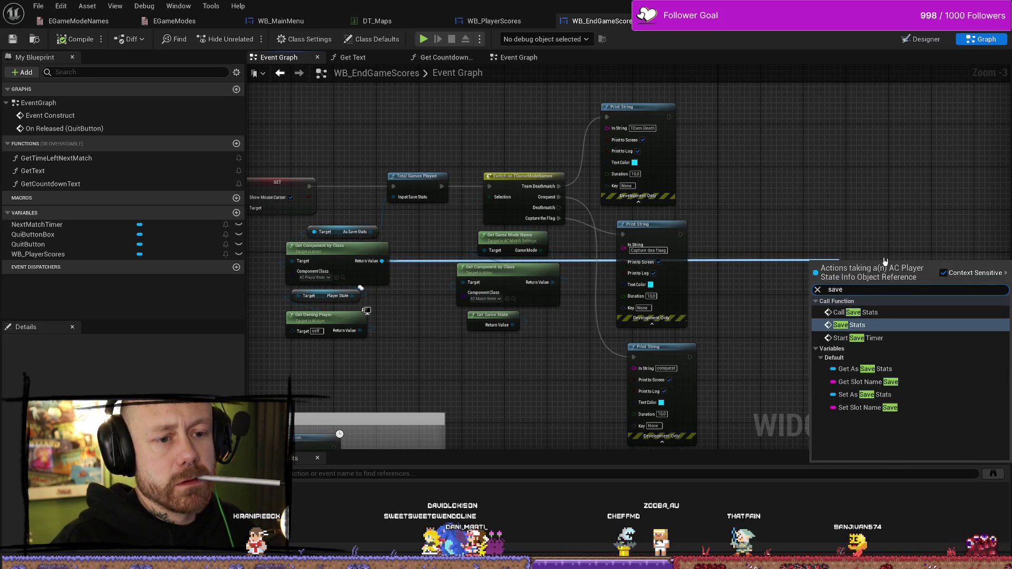
key(Return)
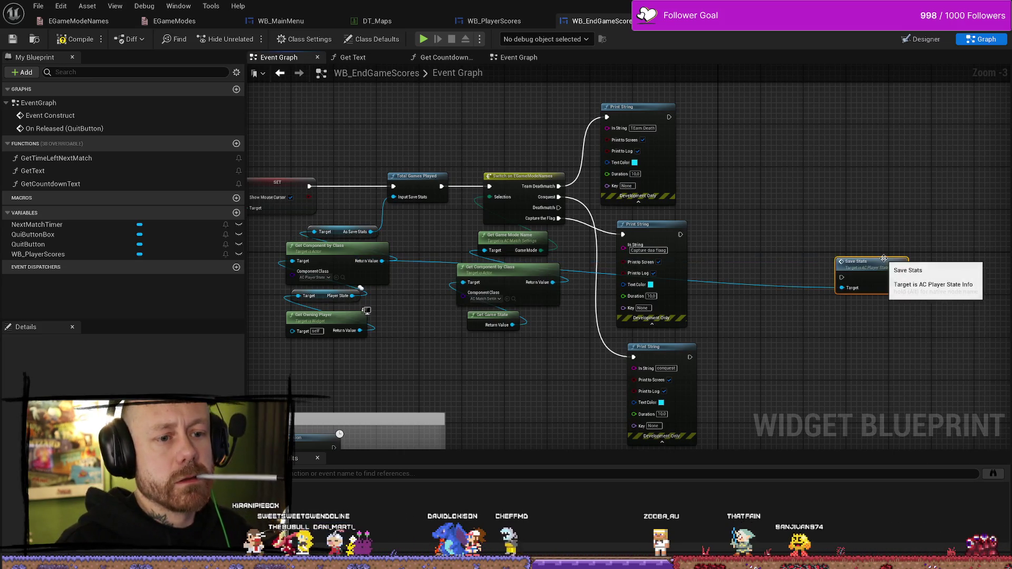
Wire all three game-mode Print String exec outputs into Save Stats
drag(872, 270, 835, 183)
mouse_move(668, 117)
mouse_down()
mouse_move(810, 182)
mouse_move(797, 194)
mouse_up()
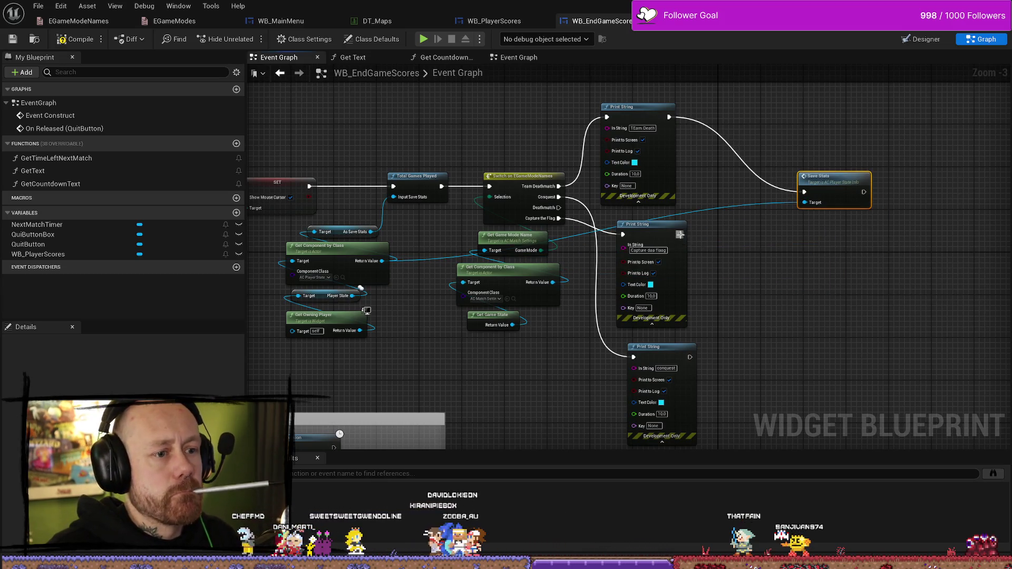
drag(680, 234, 804, 192)
drag(689, 358, 804, 191)
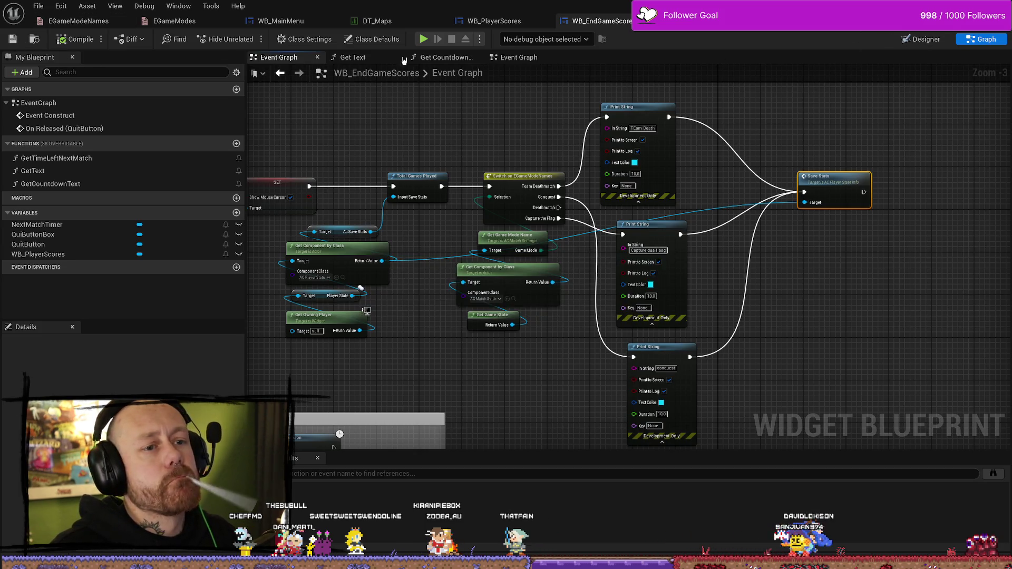
click(38, 6)
key(Escape)
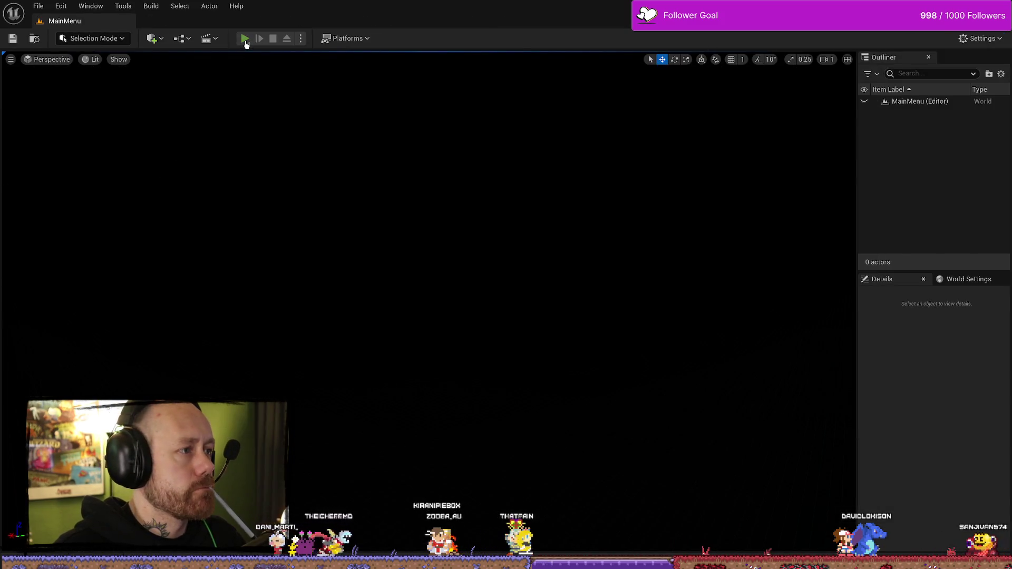
Start play and review the Stats screen, then return to the main menu
click(245, 41)
click(127, 363)
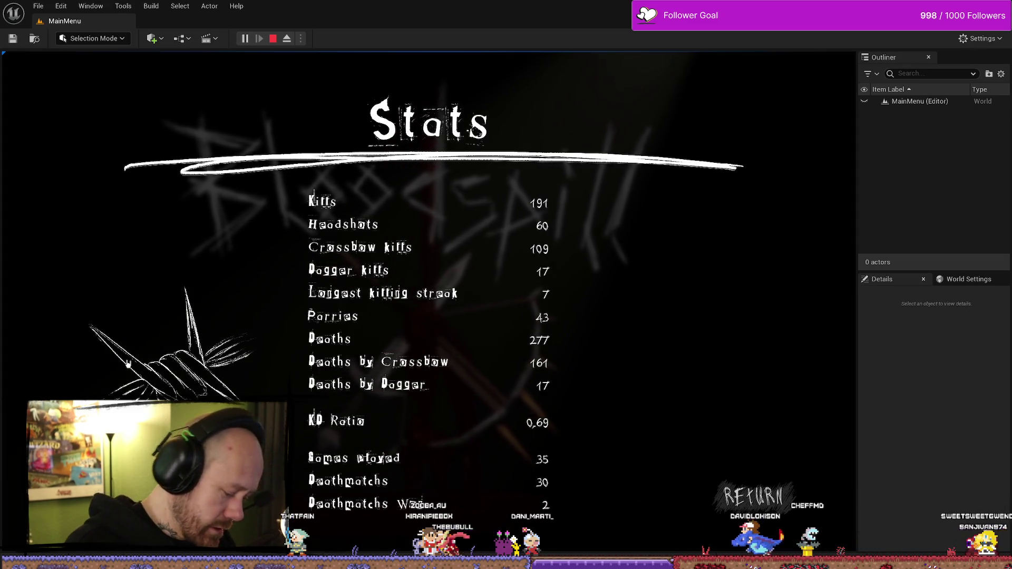
click(753, 498)
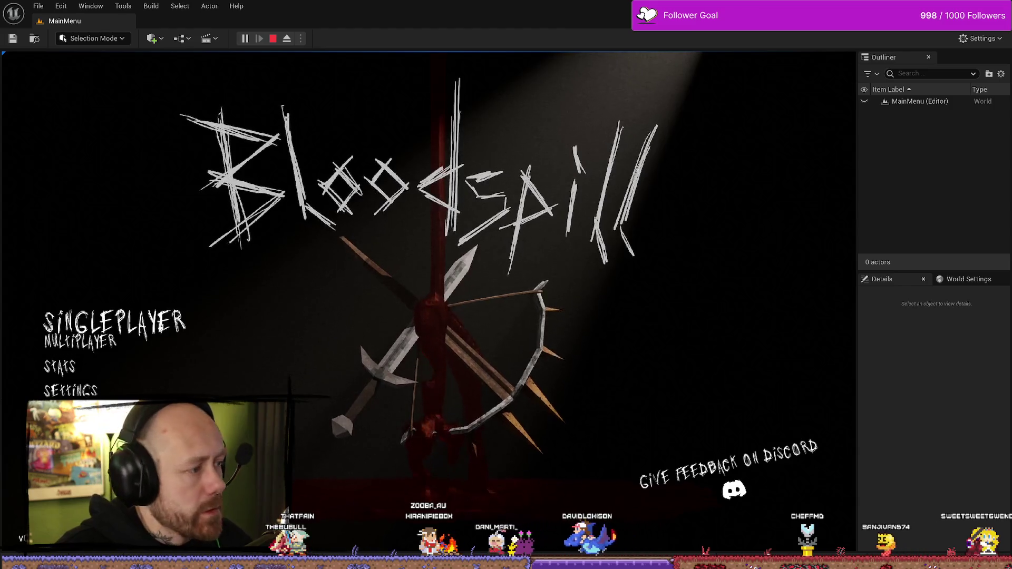
Play a One V One Team Deathmatch to a 2–1 finish, then relaunch play
click(80, 341)
click(668, 244)
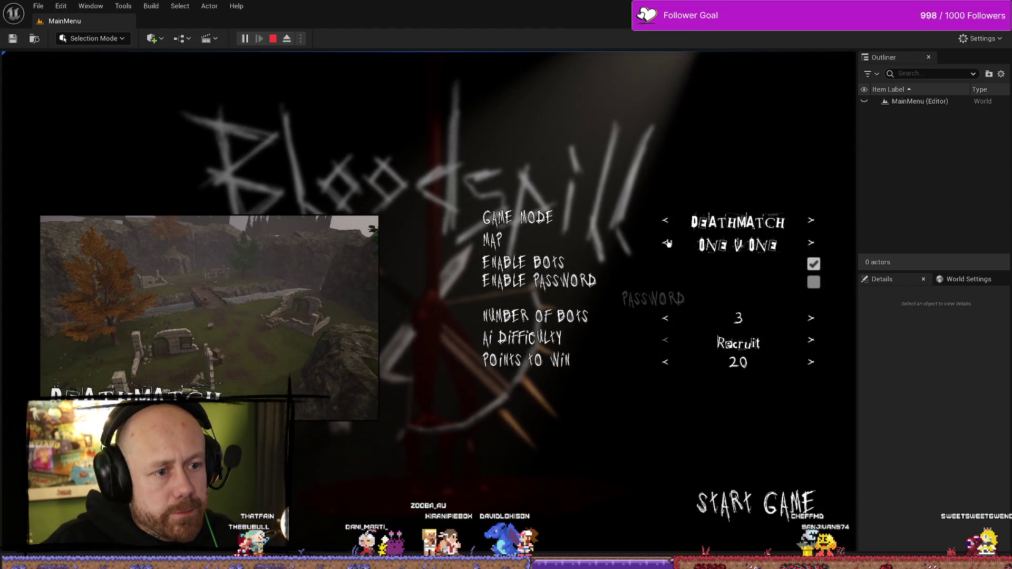
click(667, 222)
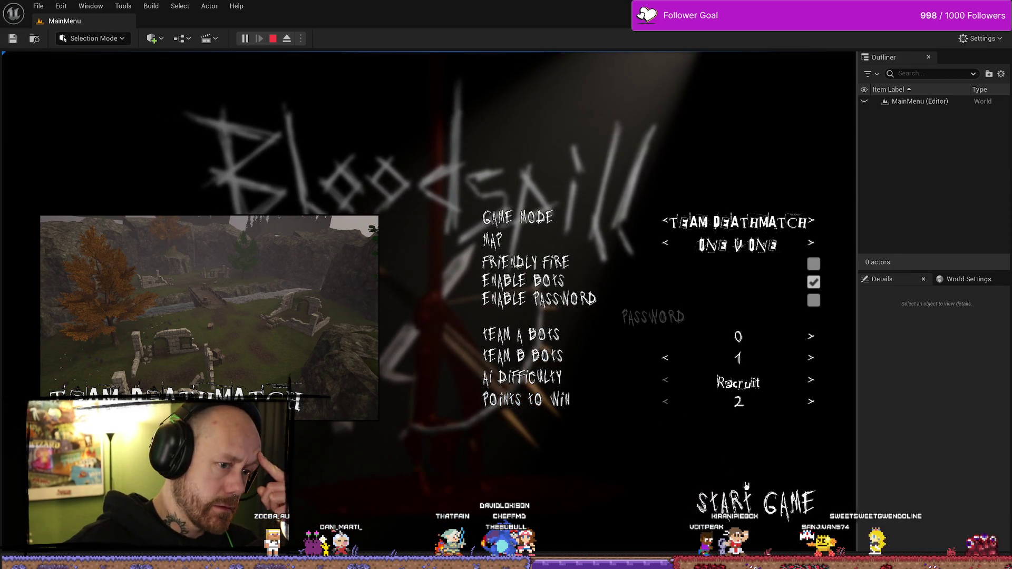
click(792, 525)
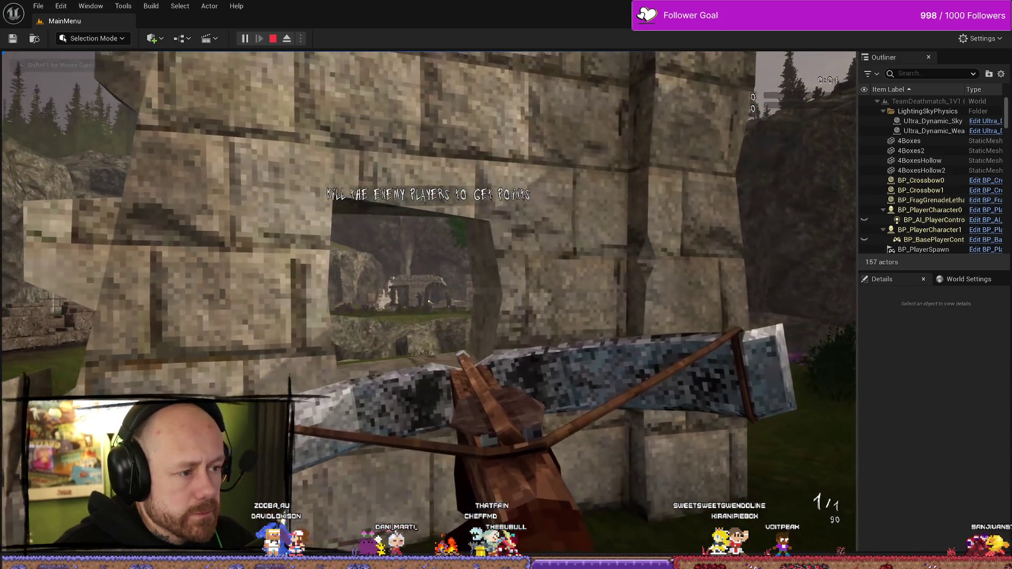
click(429, 302)
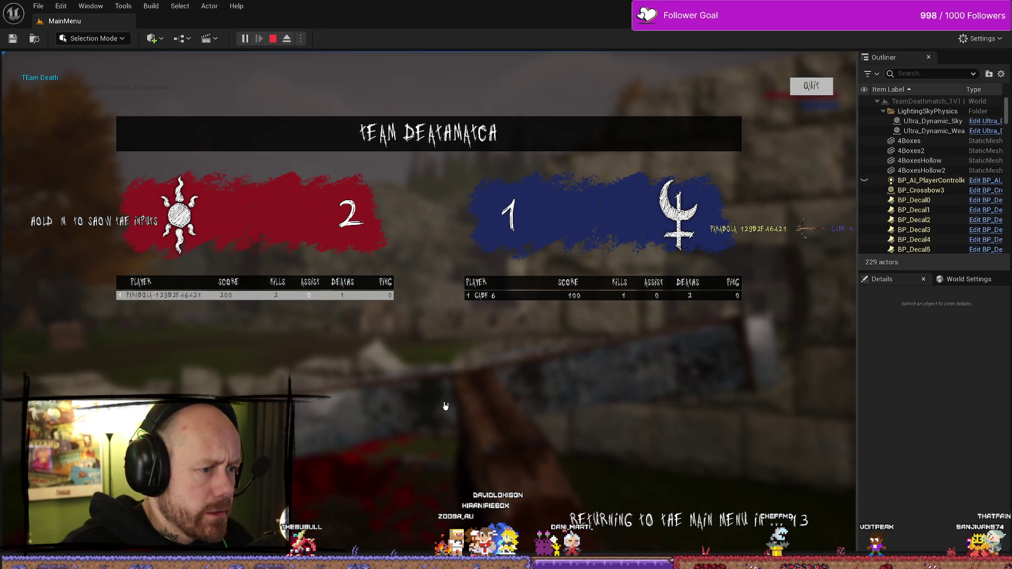
key(Escape)
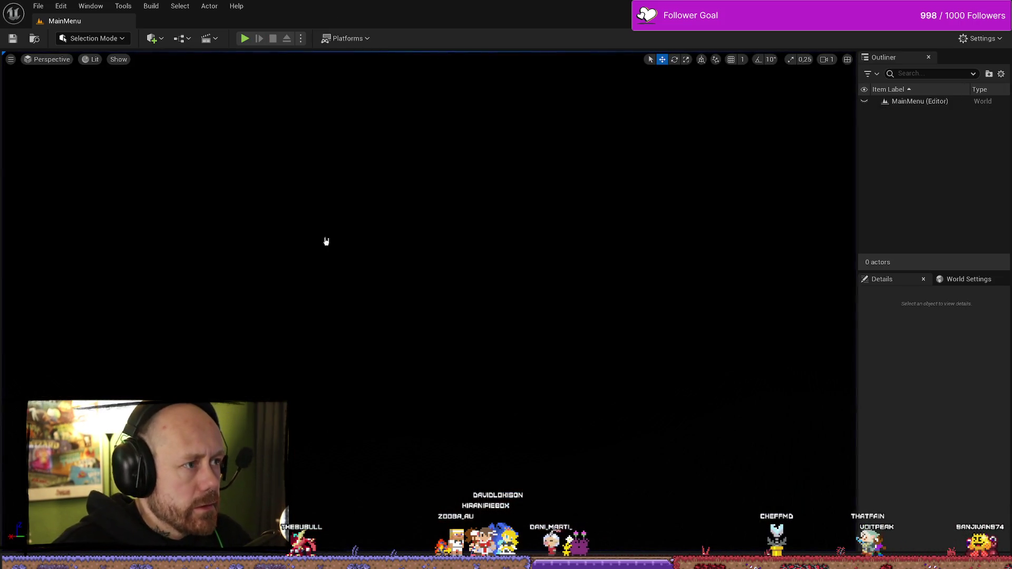
click(245, 38)
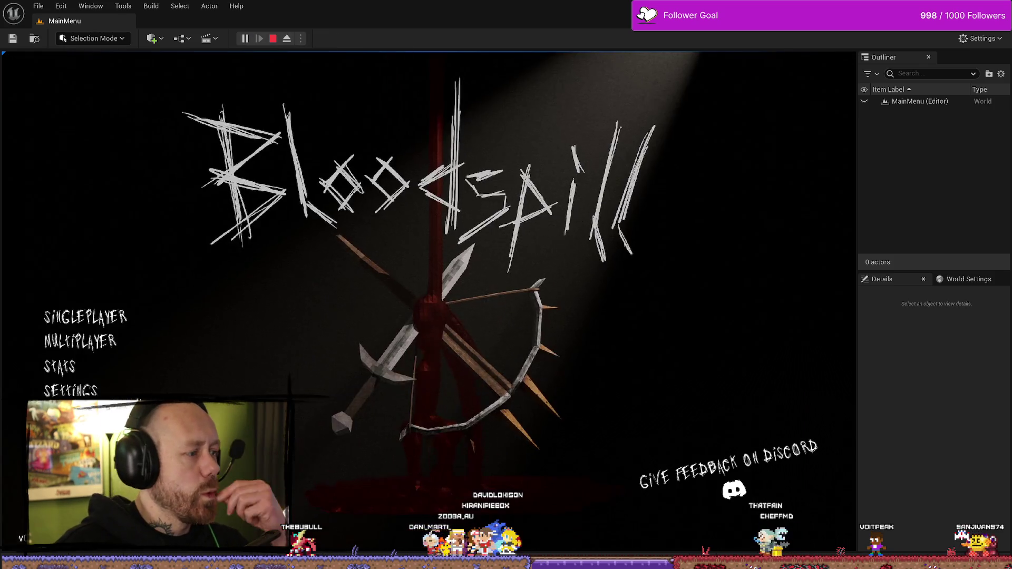
Confirm the Stats screen now shows 36 games played, then end the play session
click(60, 349)
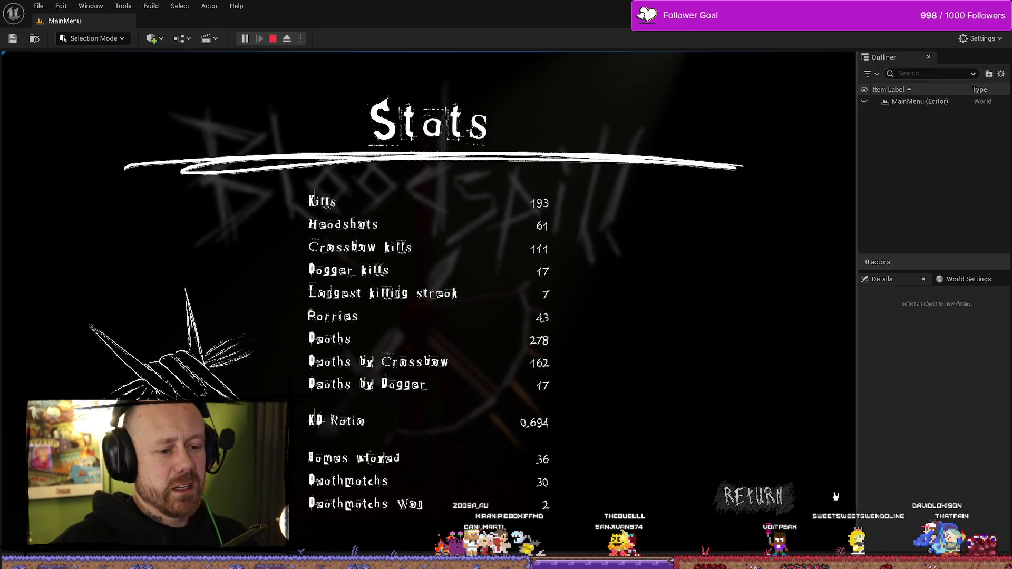
click(754, 495)
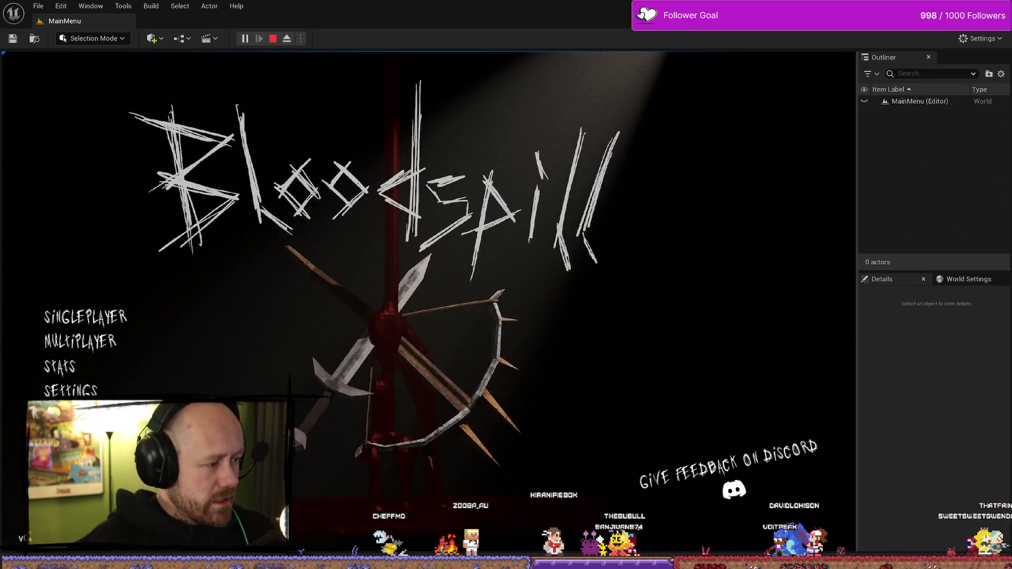
key(Escape)
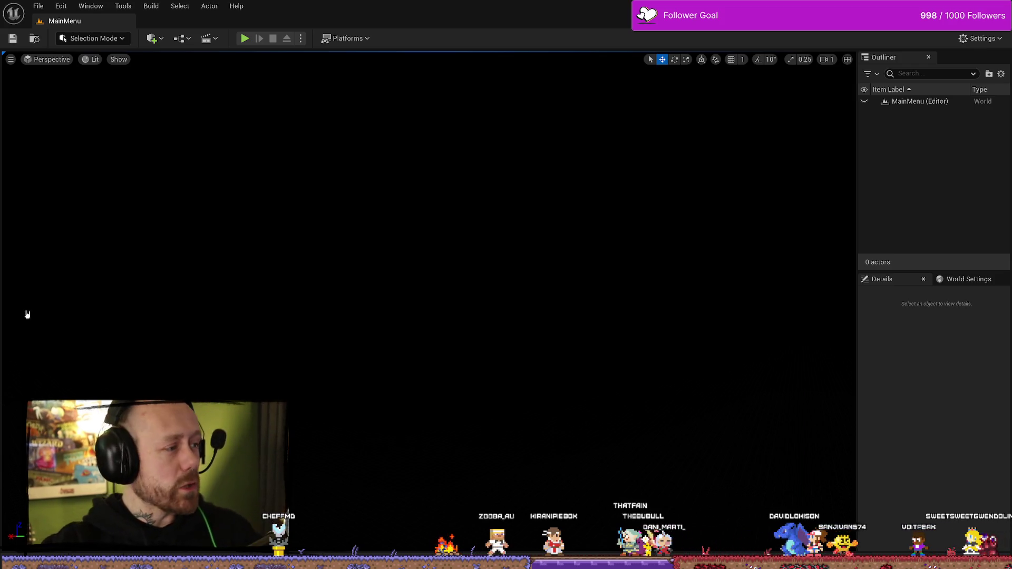
Open WB_EndGameScoresFreeForAll and save all modified assets
key(ctrl+space)
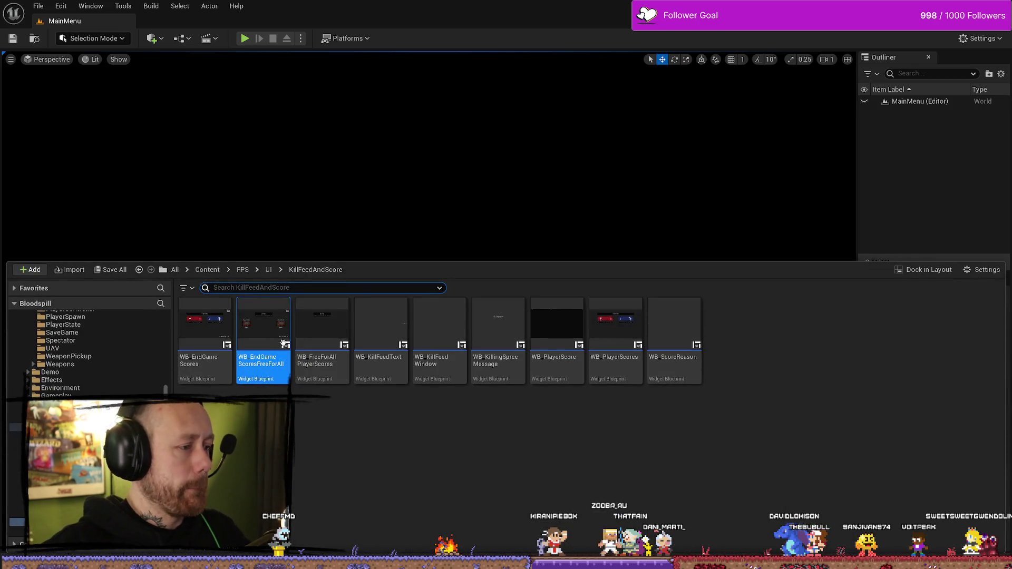
double_click(272, 343)
mouse_move(721, 358)
mouse_down()
mouse_move(754, 346)
mouse_move(526, 244)
mouse_move(361, 241)
mouse_move(607, 228)
mouse_up()
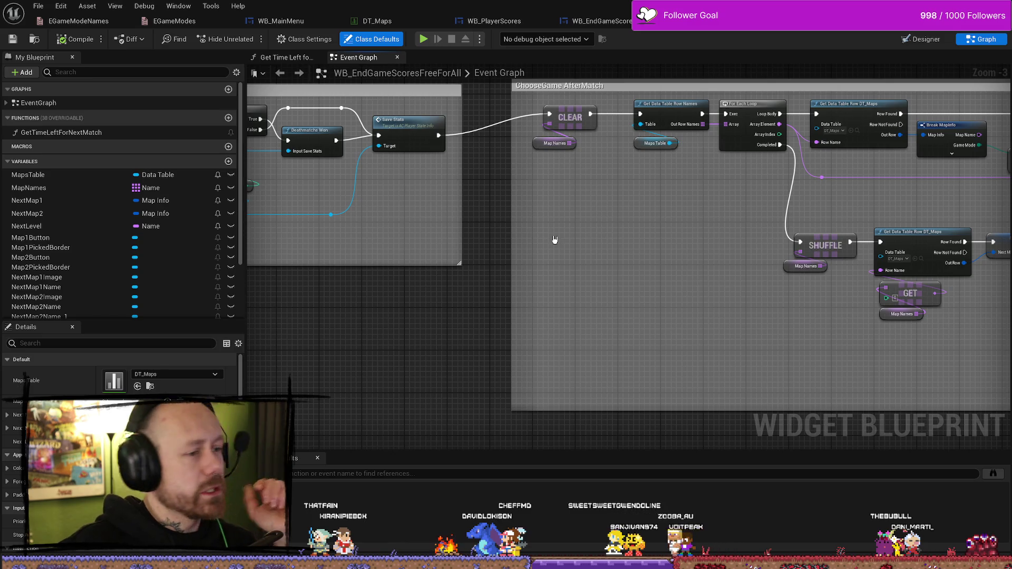
scroll(512, 281, down, 3)
scroll(523, 288, up, 2)
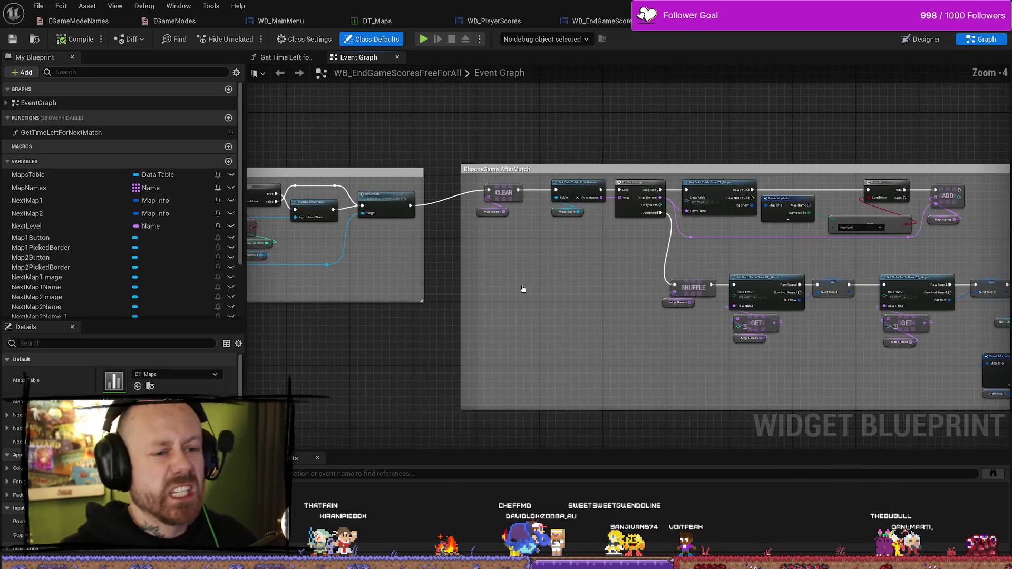
scroll(759, 253, down, 2)
scroll(725, 230, up, 2)
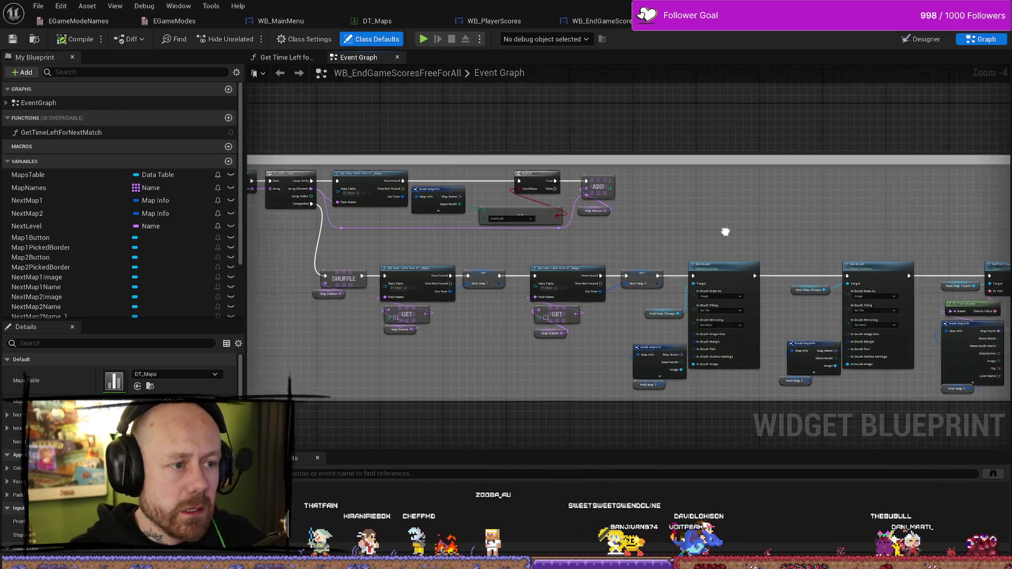
click(37, 5)
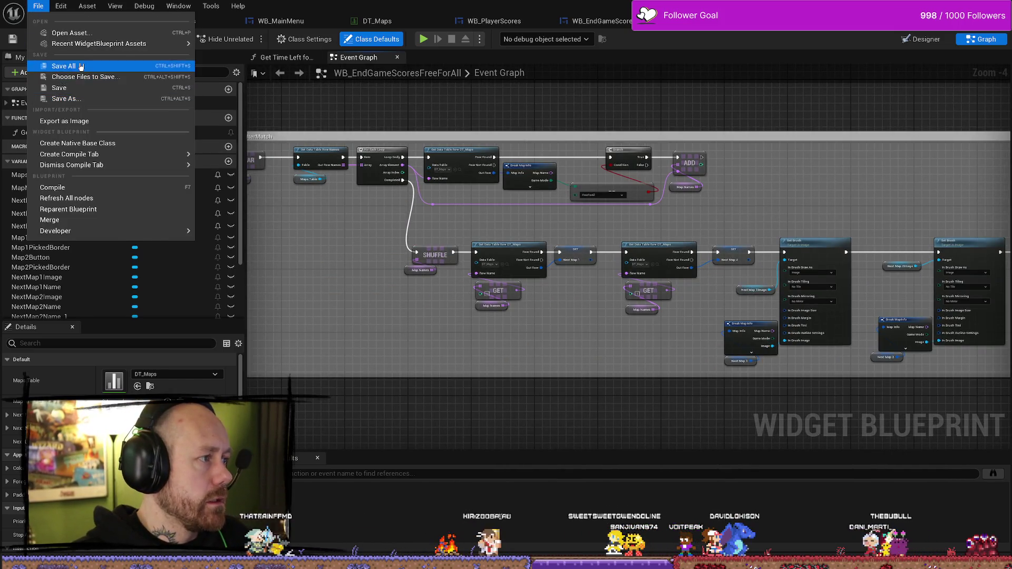
click(180, 89)
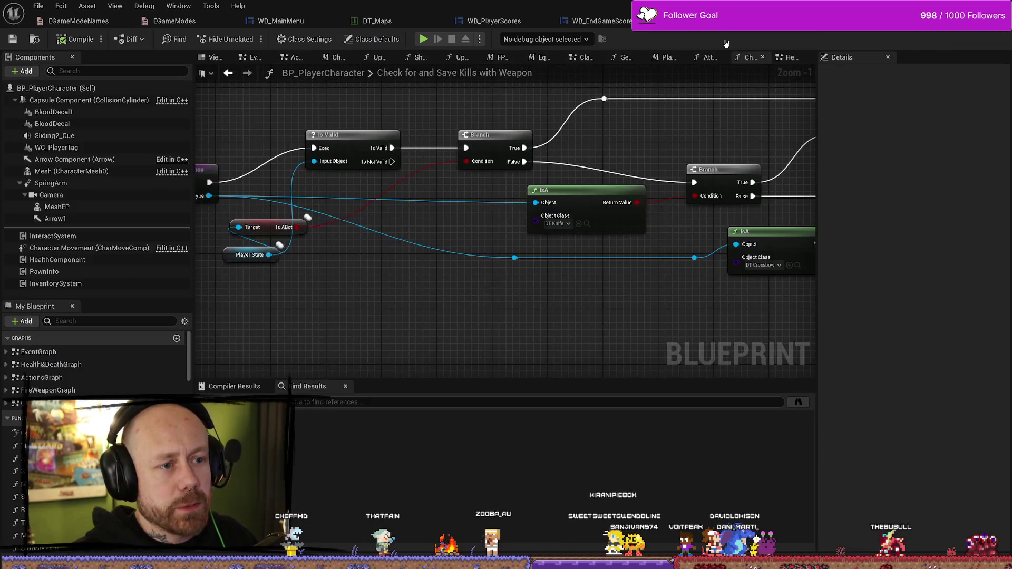
Save BP_PlayerCharacter, then bring up the WB_EndGameScores event graph
scroll(526, 300, down, 1)
mouse_move(526, 301)
mouse_down()
mouse_move(486, 286)
mouse_move(579, 297)
mouse_up()
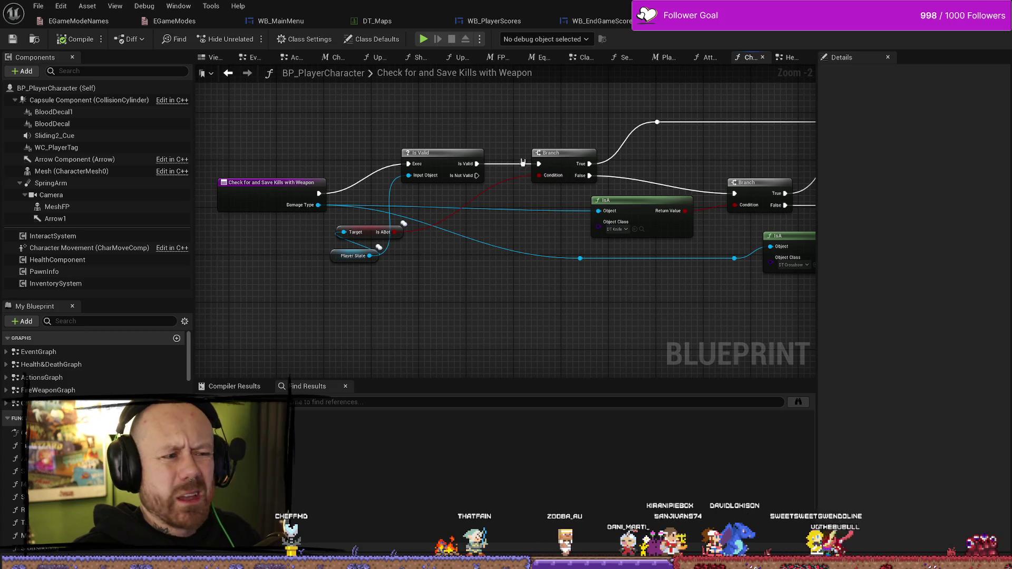
click(445, 158)
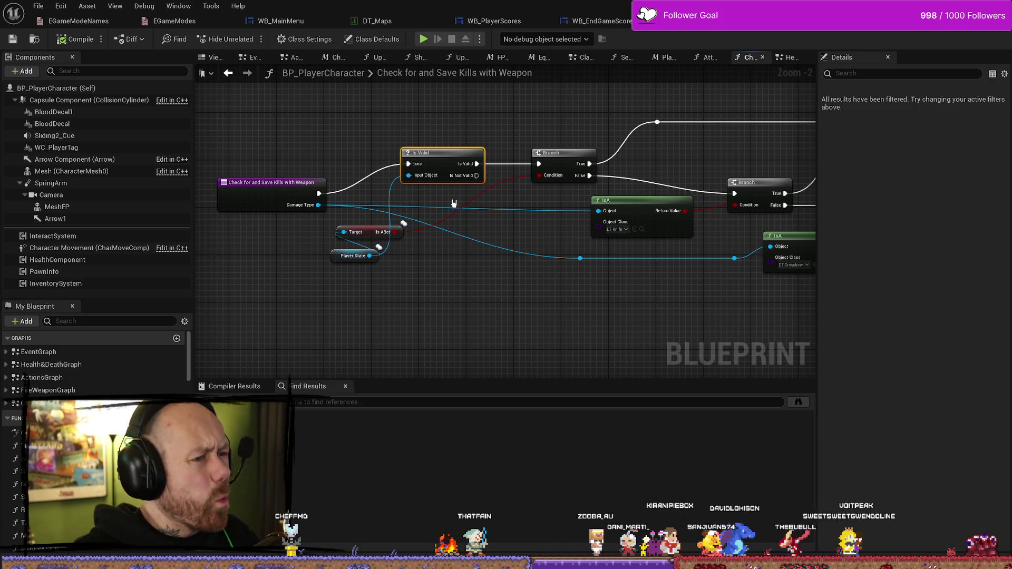
click(13, 39)
click(281, 20)
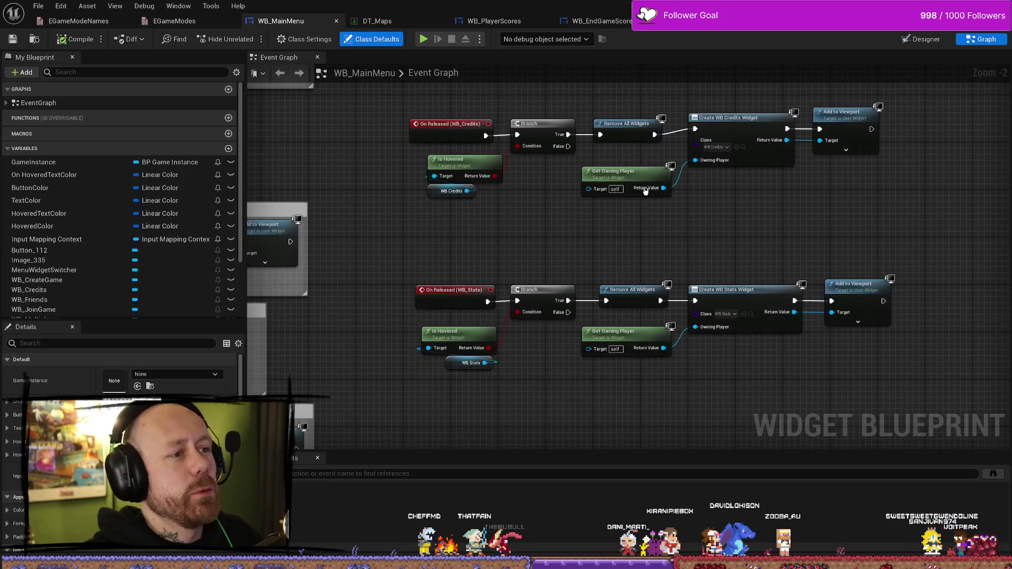
scroll(653, 221, down, 2)
scroll(657, 230, up, 1)
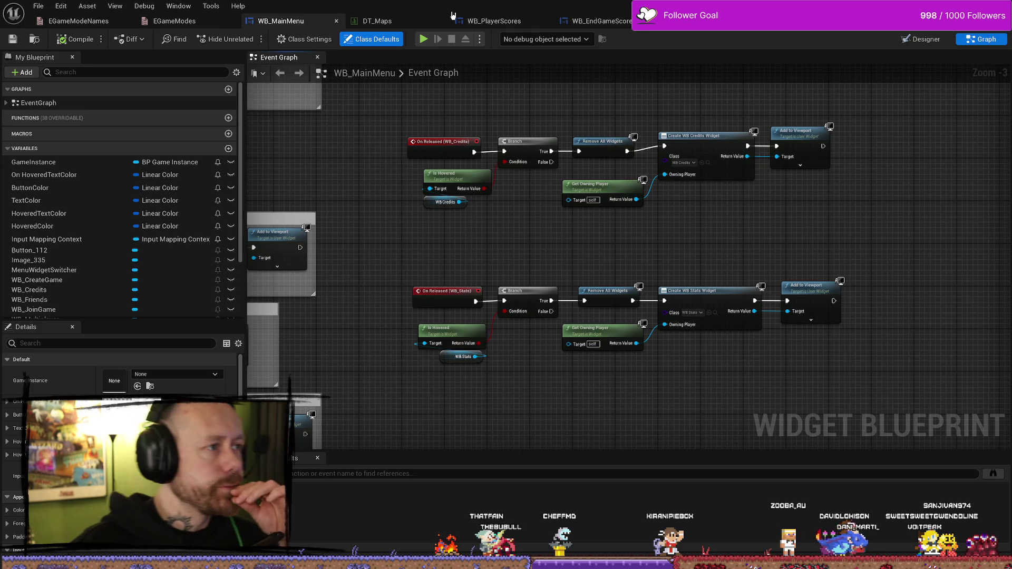
click(494, 21)
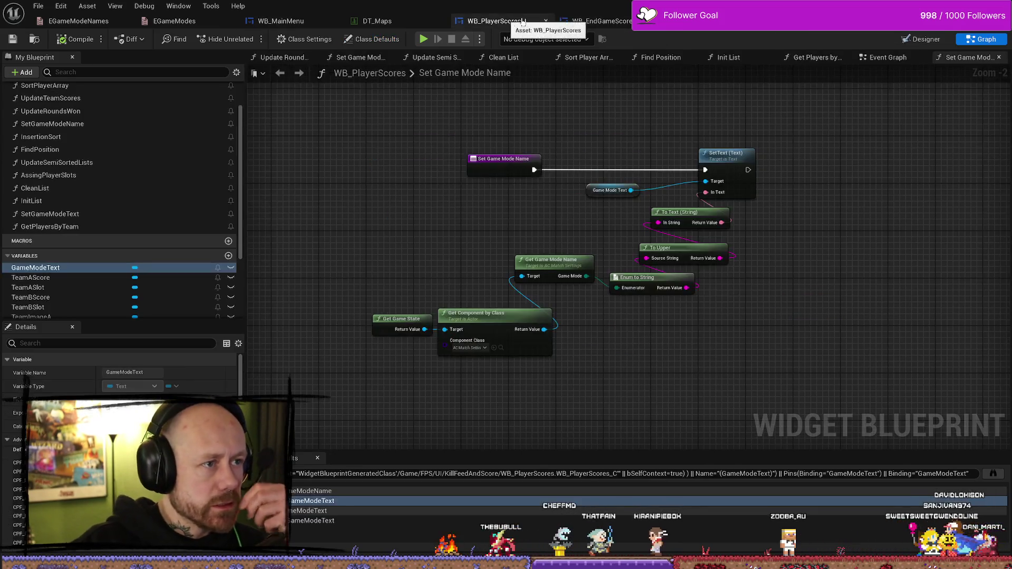
click(593, 21)
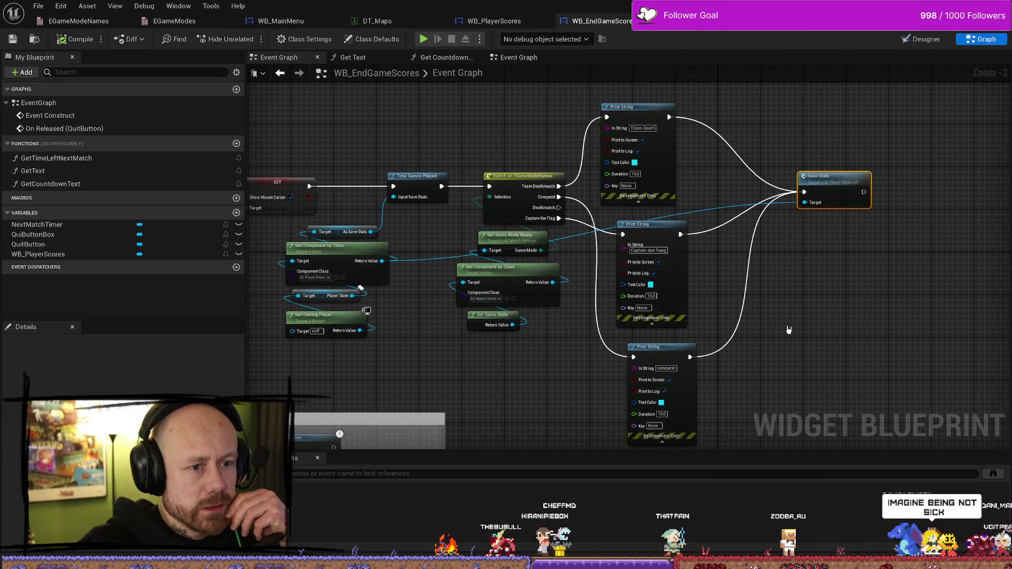
Delete the three Print String nodes from the game-mode Switch
mouse_move(788, 329)
mouse_down()
mouse_move(714, 289)
mouse_move(692, 315)
mouse_up()
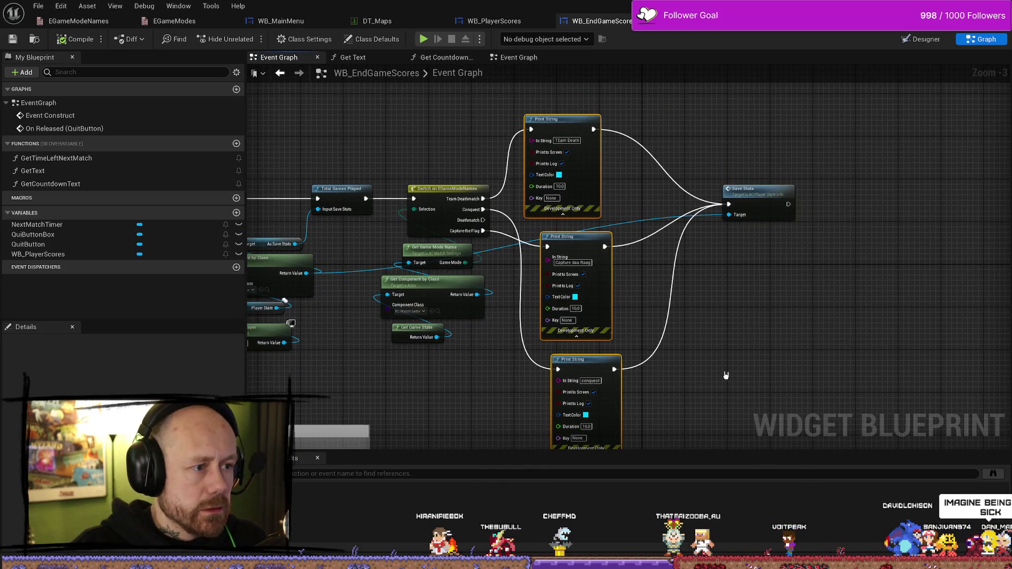
key(Delete)
mouse_move(664, 233)
mouse_down()
mouse_move(743, 224)
mouse_move(754, 211)
mouse_move(722, 393)
mouse_move(738, 409)
mouse_up()
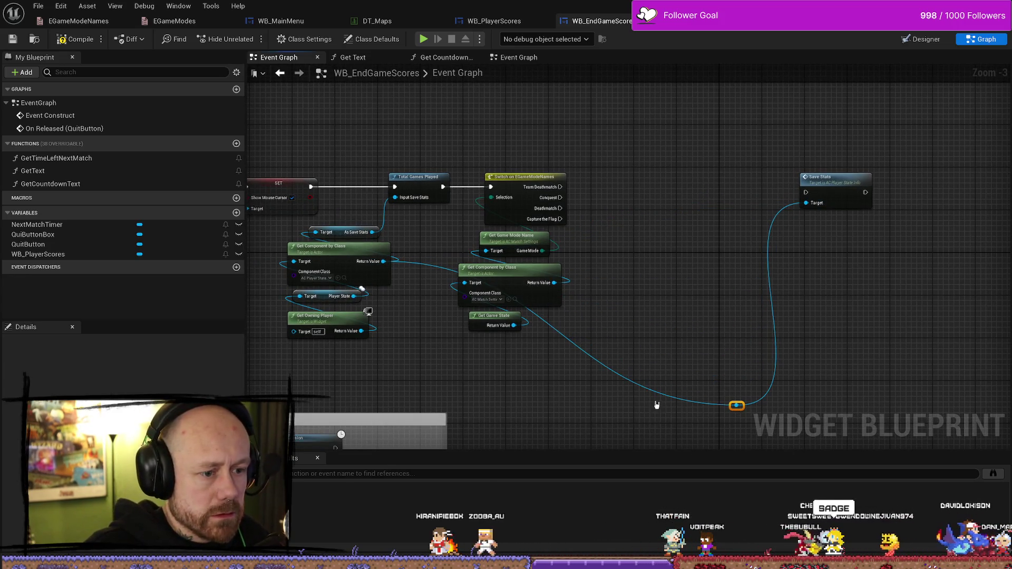
Reroute the Save Stats Target wire along the bottom and tidy the surrounding nodes
double_click(661, 390)
drag(588, 403, 574, 365)
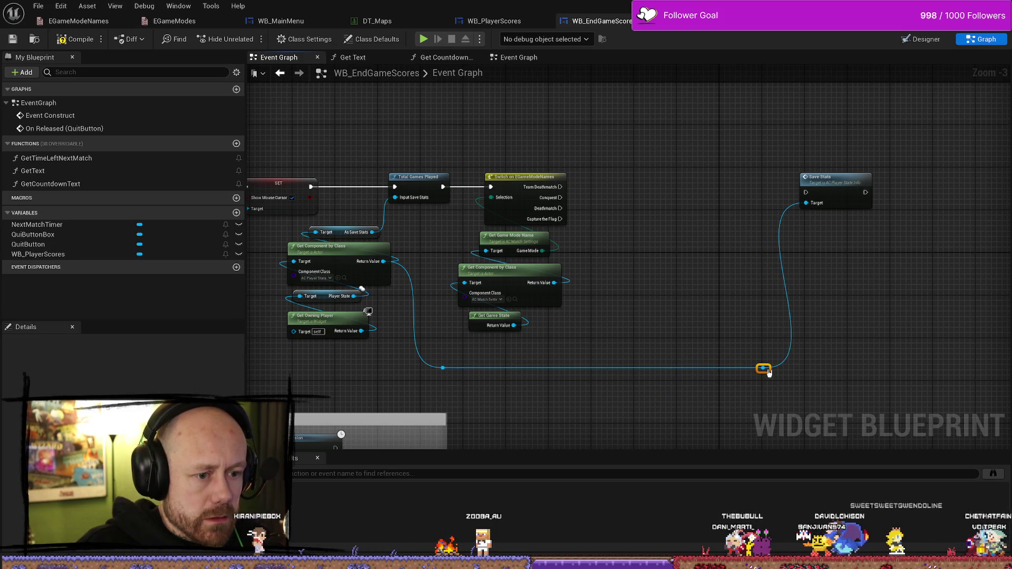
drag(835, 177, 886, 177)
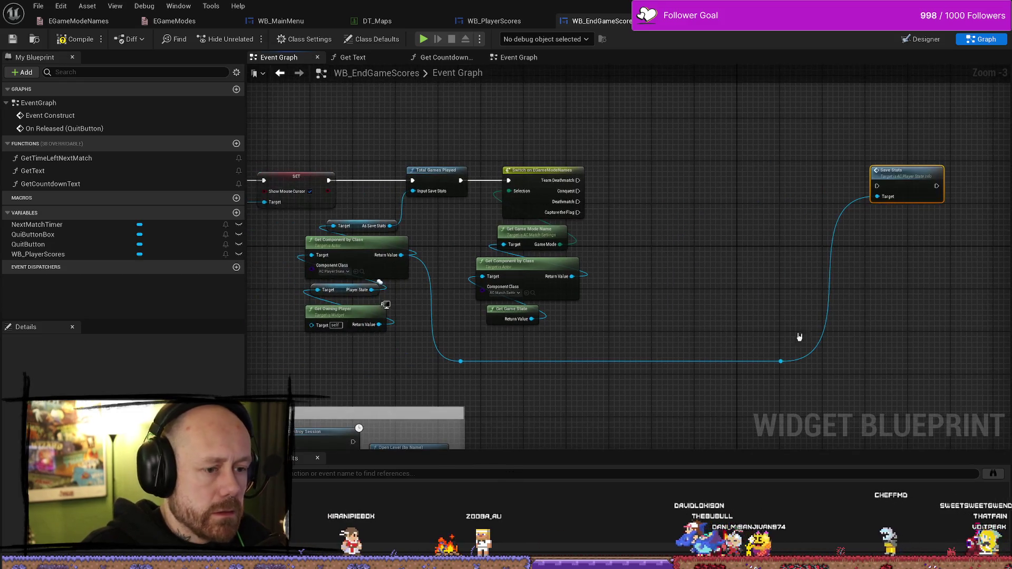
drag(780, 361, 833, 362)
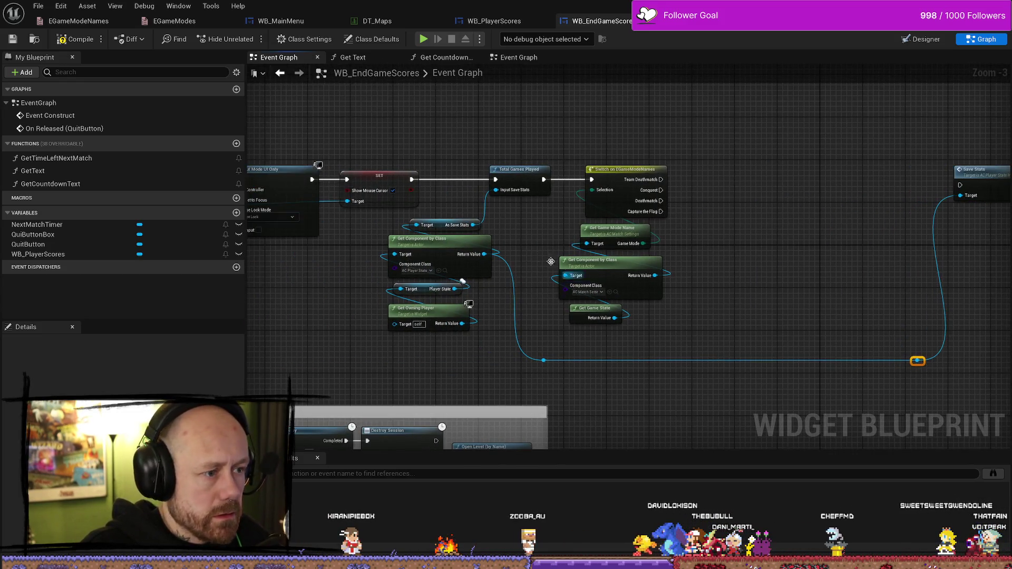
drag(550, 261, 460, 207)
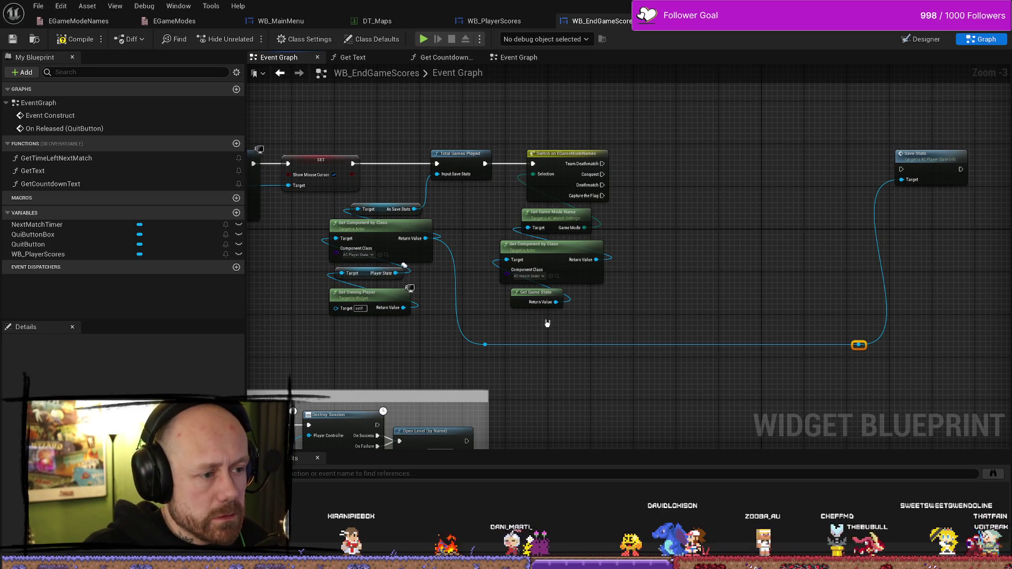
mouse_move(547, 323)
mouse_down()
mouse_move(535, 211)
mouse_move(569, 250)
mouse_move(539, 266)
mouse_up()
click(591, 336)
right_click(502, 133)
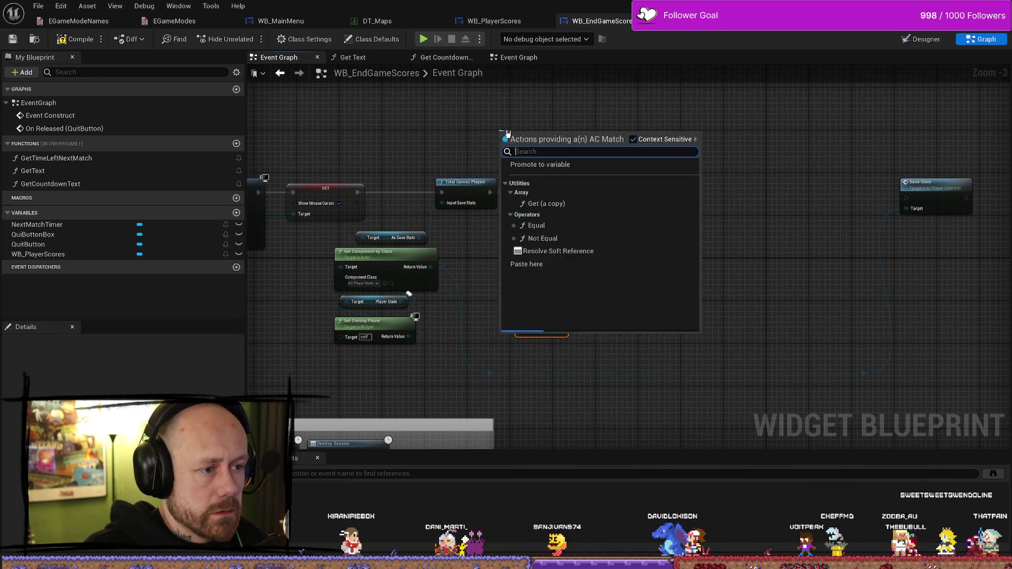
Move the game mode nodes above Total Games Played
key(Escape)
drag(551, 350, 519, 235)
mouse_move(559, 279)
mouse_down()
mouse_move(483, 179)
mouse_move(500, 105)
mouse_move(506, 163)
mouse_up()
drag(634, 230, 615, 168)
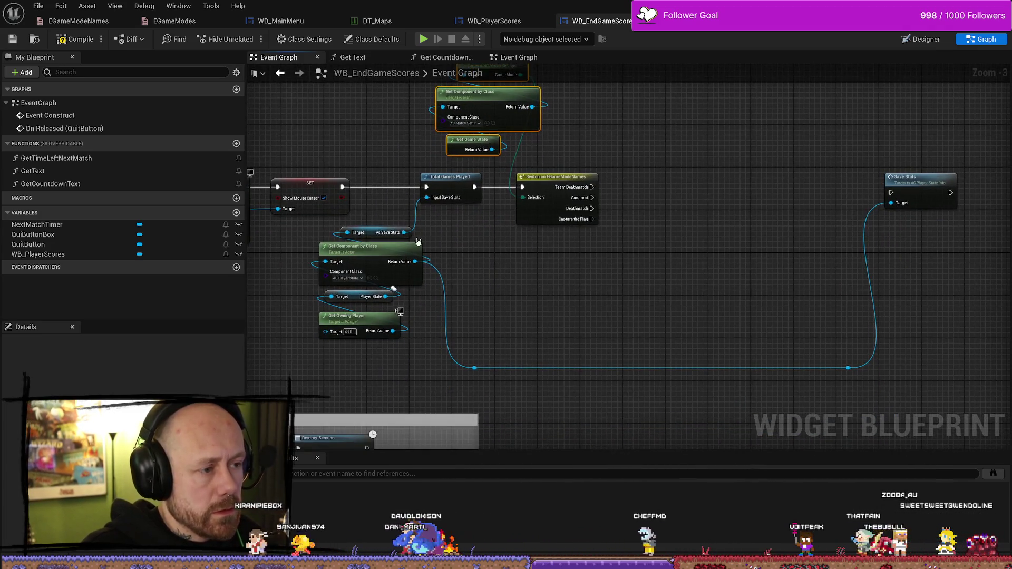
Add a Games Played Capture the Flag getter from As Save Stats, then open Total Games Played
click(371, 232)
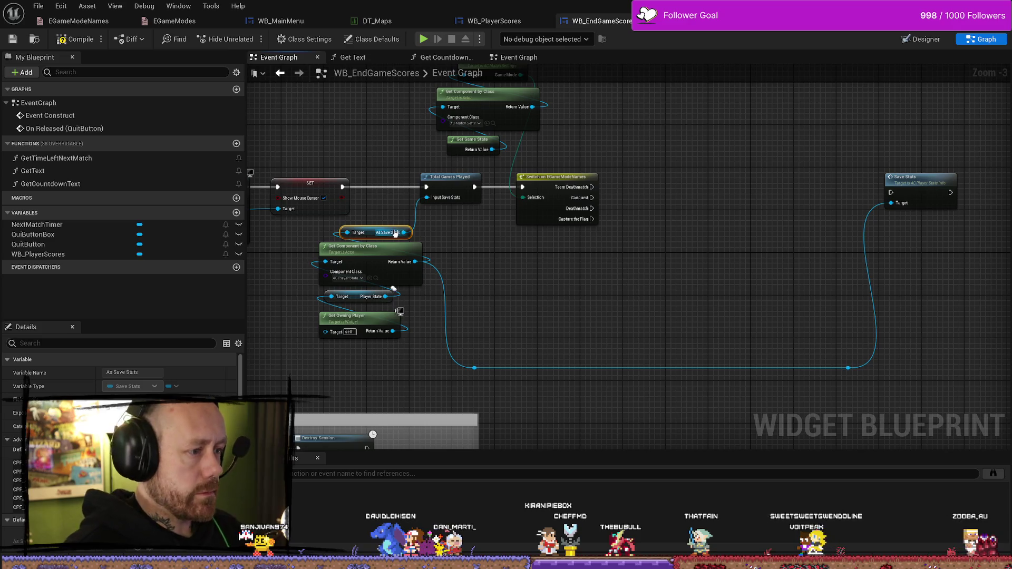
drag(404, 233, 541, 264)
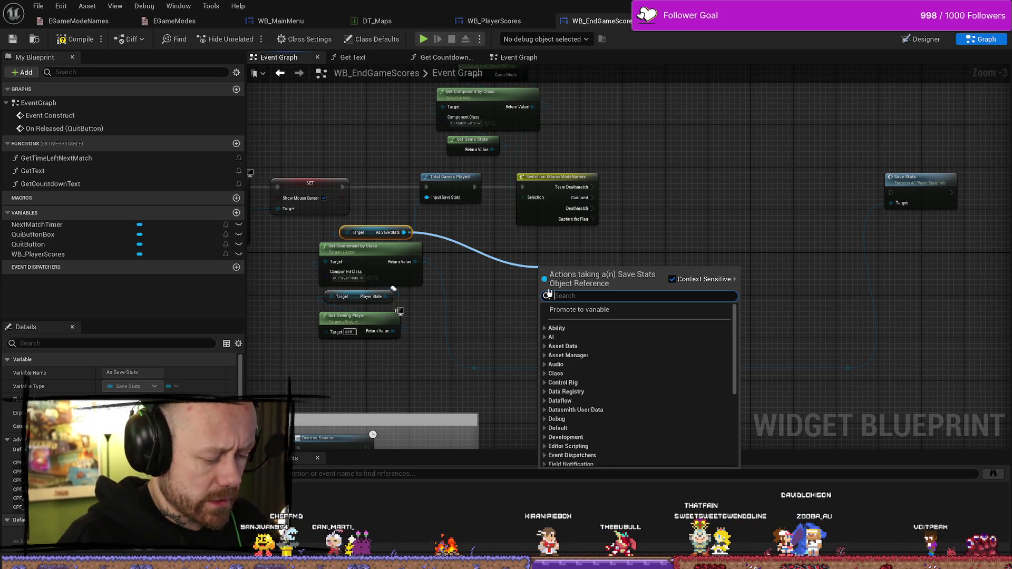
text(cap)
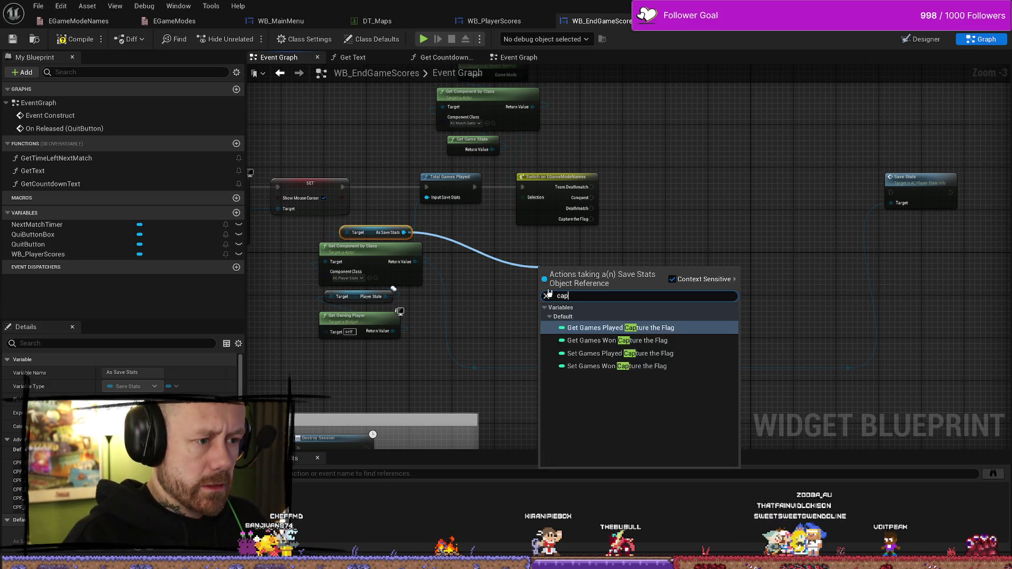
text(ture)
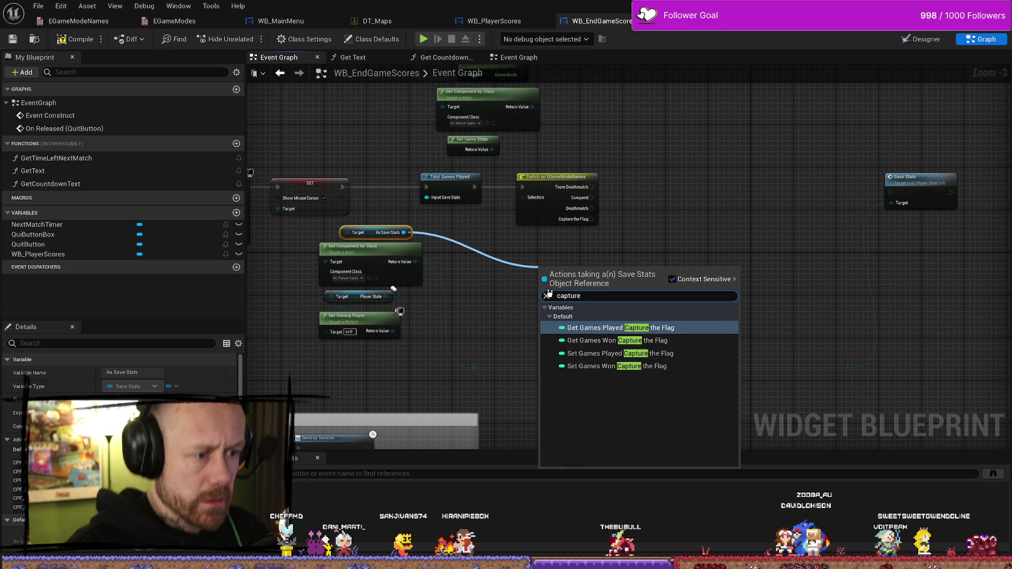
click(637, 328)
drag(563, 274, 532, 252)
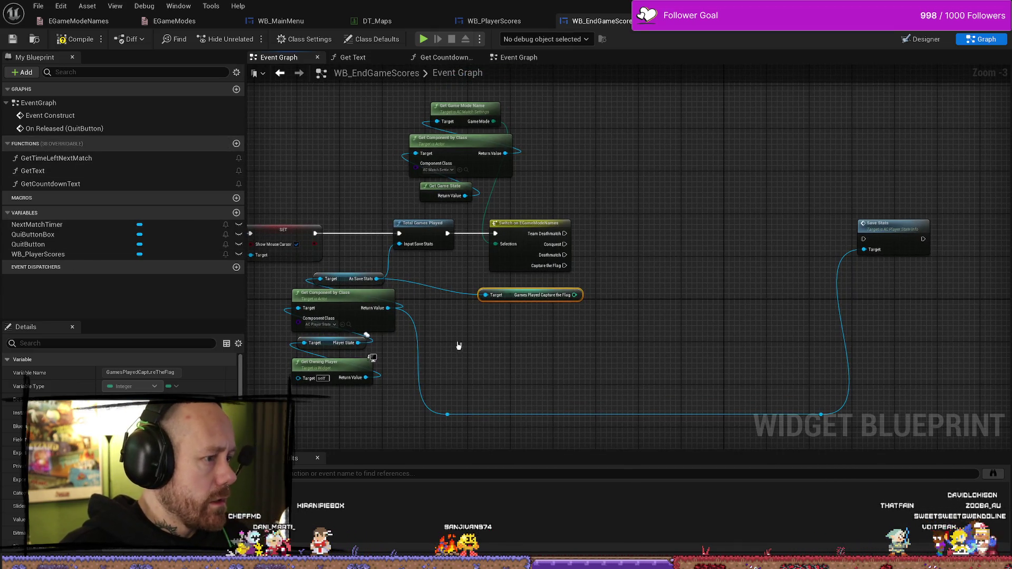
drag(723, 265, 735, 242)
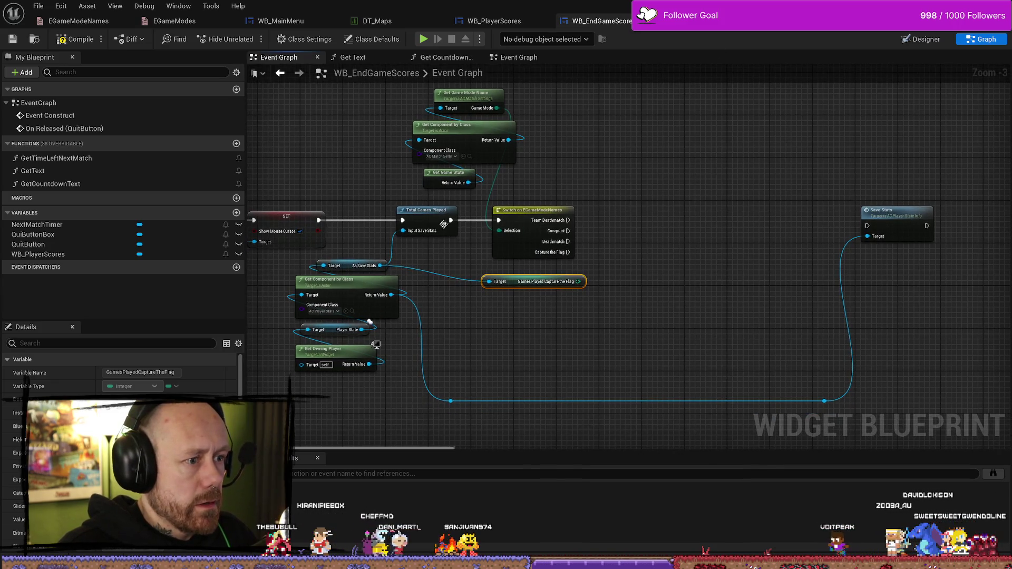
double_click(444, 224)
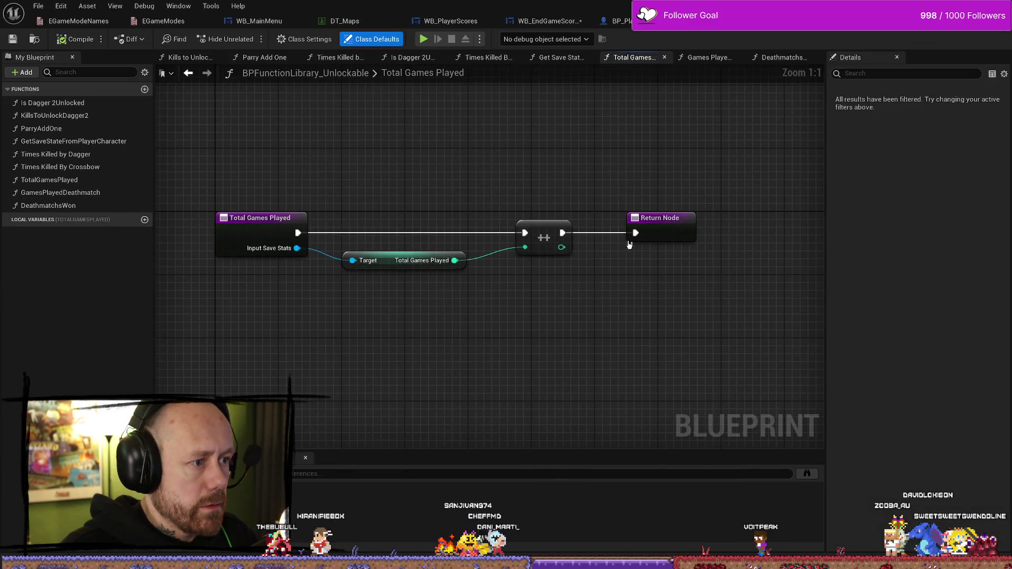
Duplicate GamesPlayedDeathmatch and rename the copy GamesPlayedCaptureTheFlag
click(74, 193)
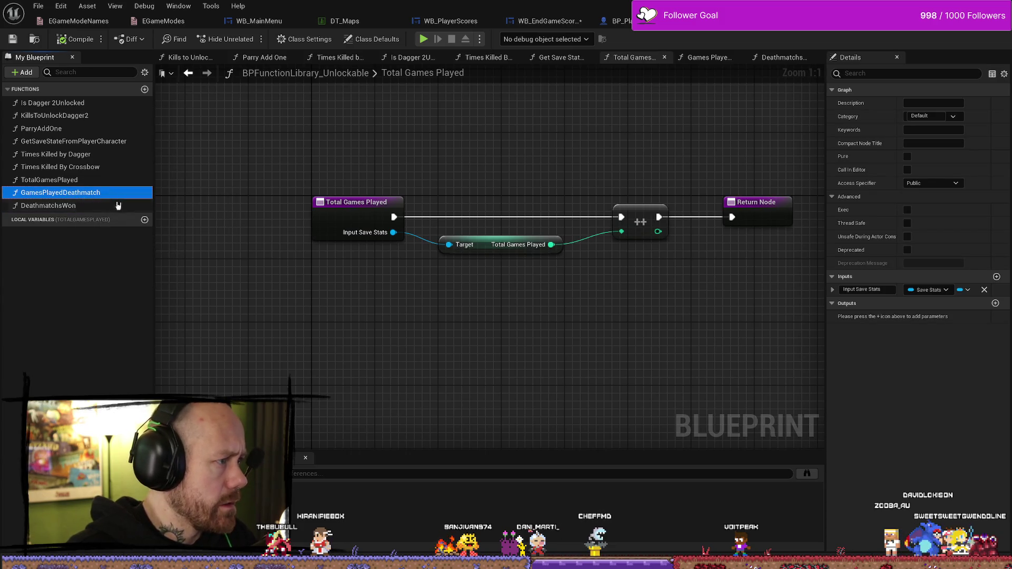
right_click(91, 200)
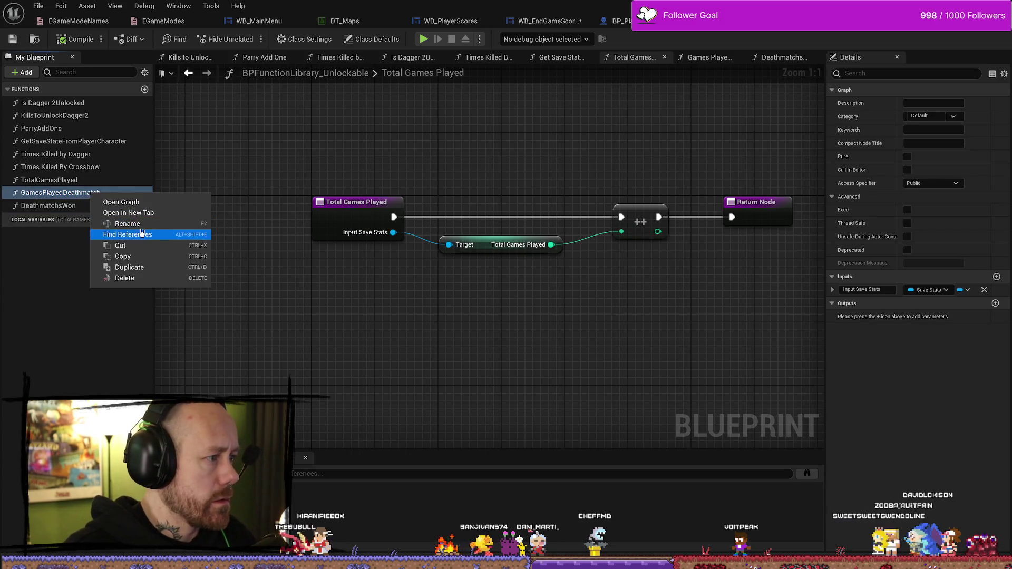
click(138, 266)
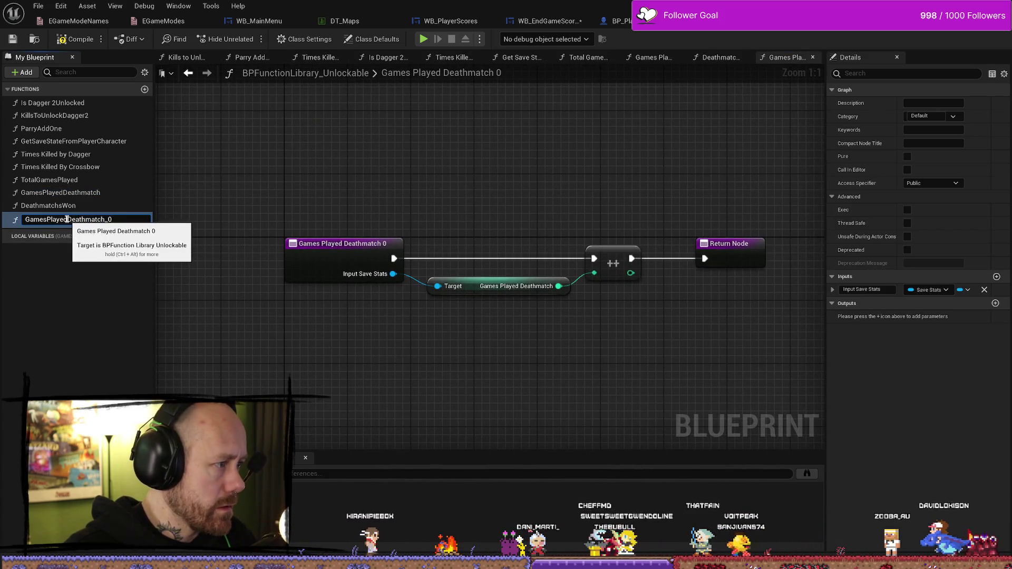
drag(68, 219, 121, 220)
text(CaptureThe)
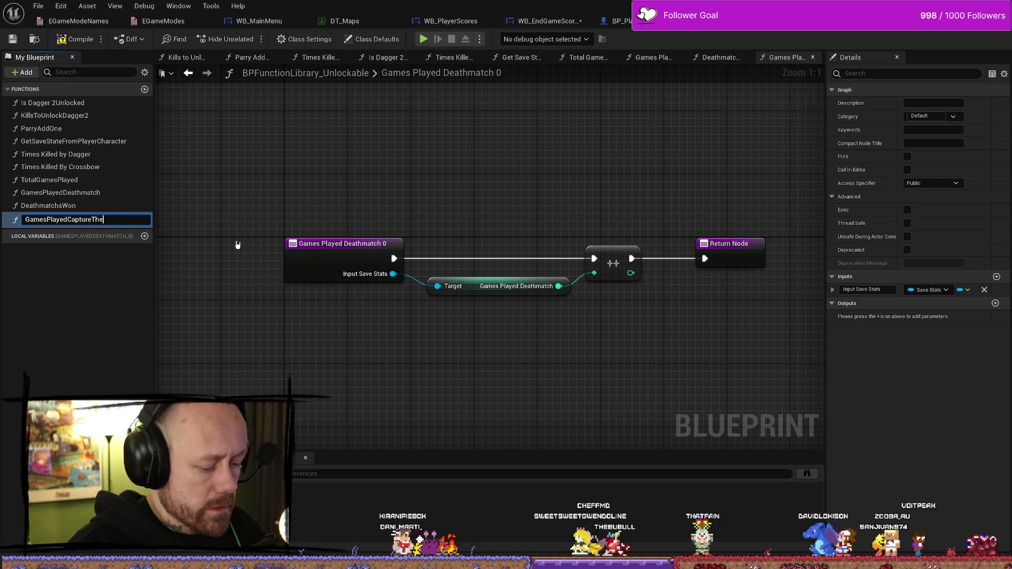
text(Flag)
key(Return)
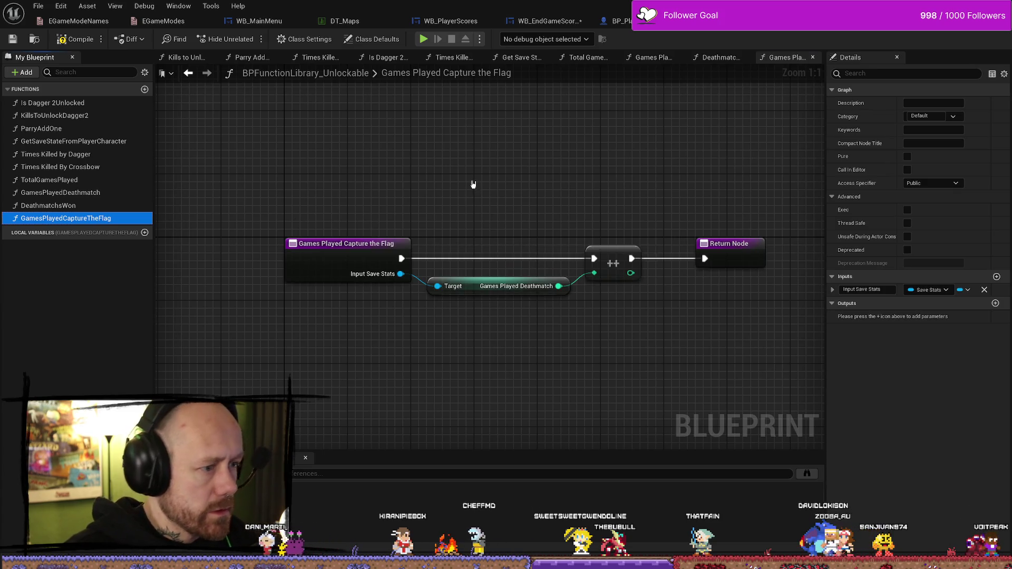
Replace the Games Played Deathmatch getter with Get Games Played Capture the Flag
click(477, 291)
key(Delete)
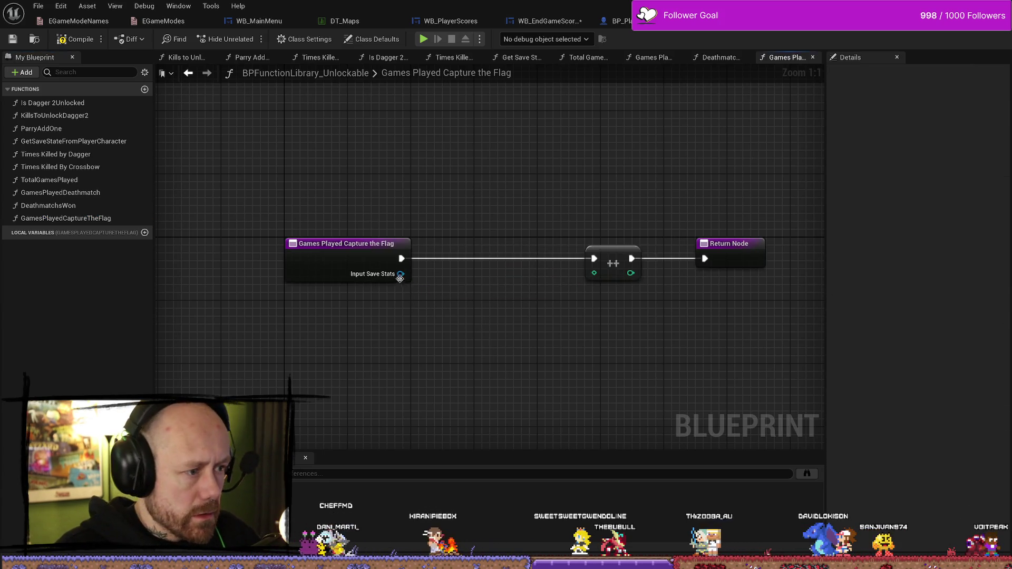
drag(400, 274, 476, 318)
text(games)
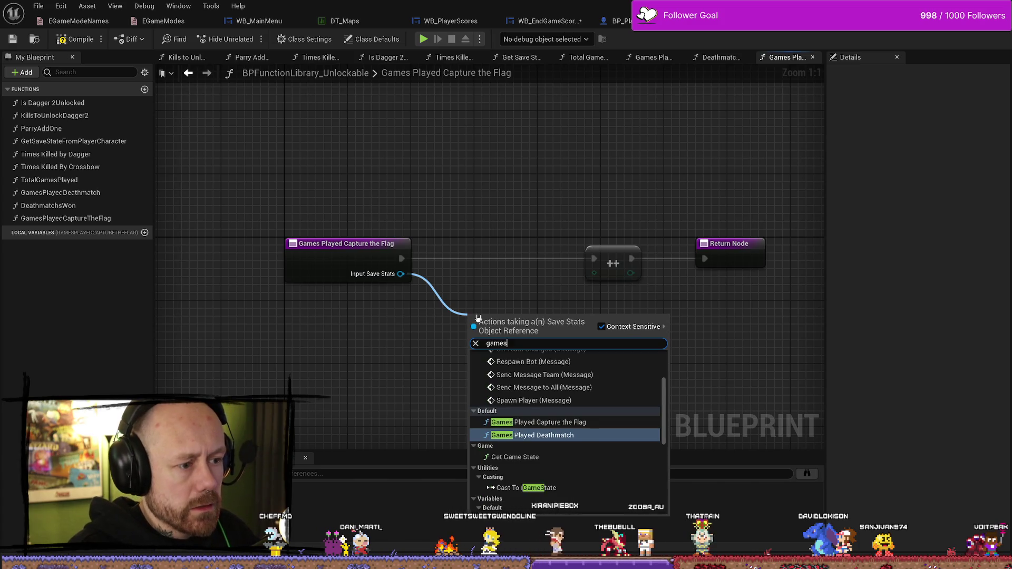
text(played)
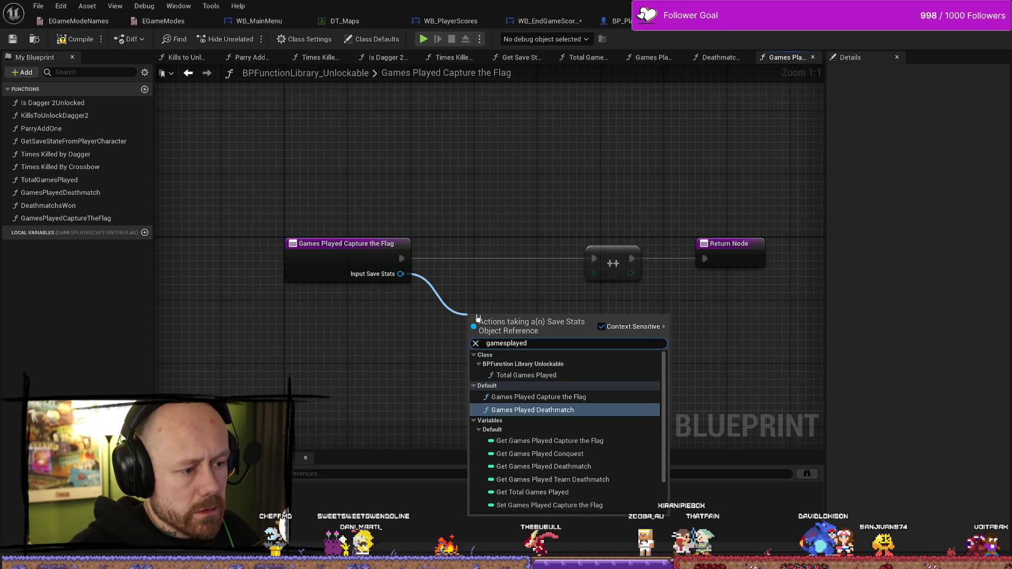
key(Up)
key(Down)
key(Down)
key(Down)
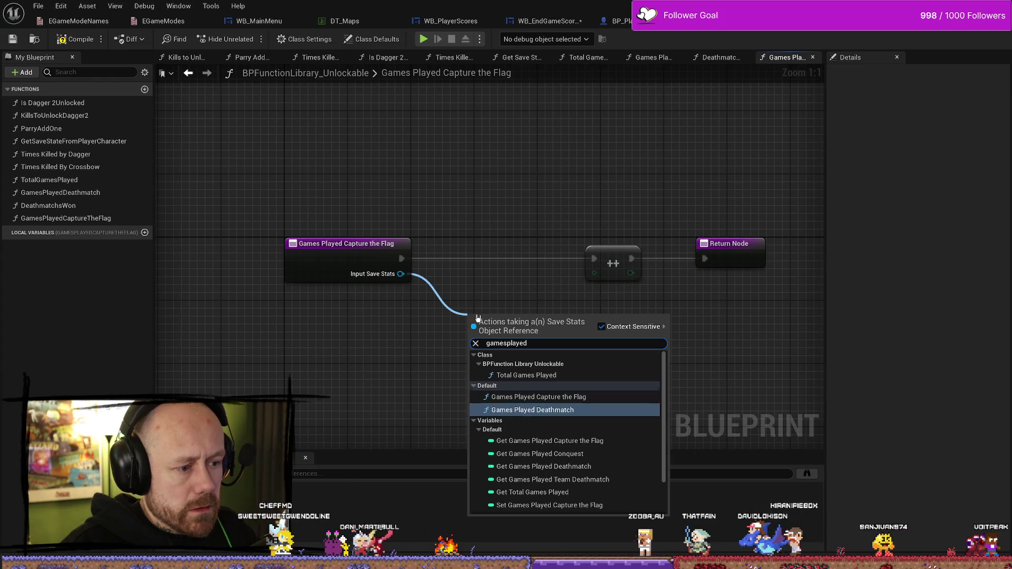
key(Down)
key(Up)
key(Up)
key(Down)
key(Down)
key(Down)
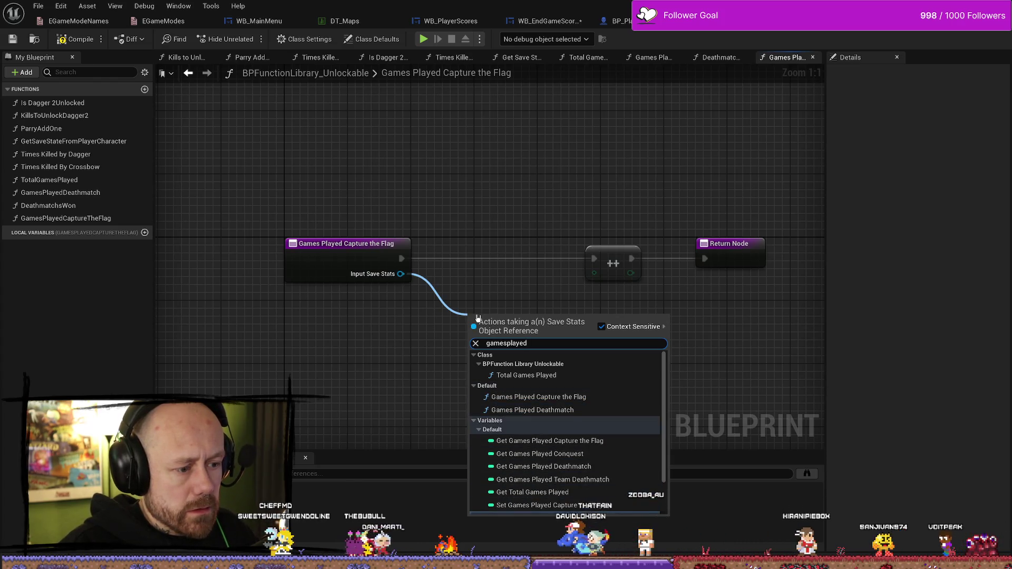
key(Up)
key(Down)
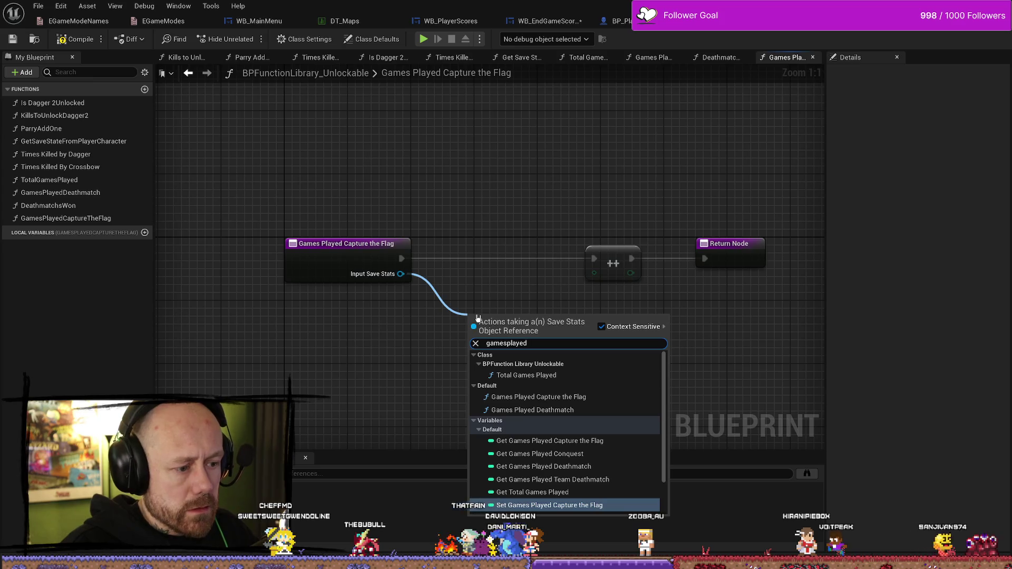
click(576, 448)
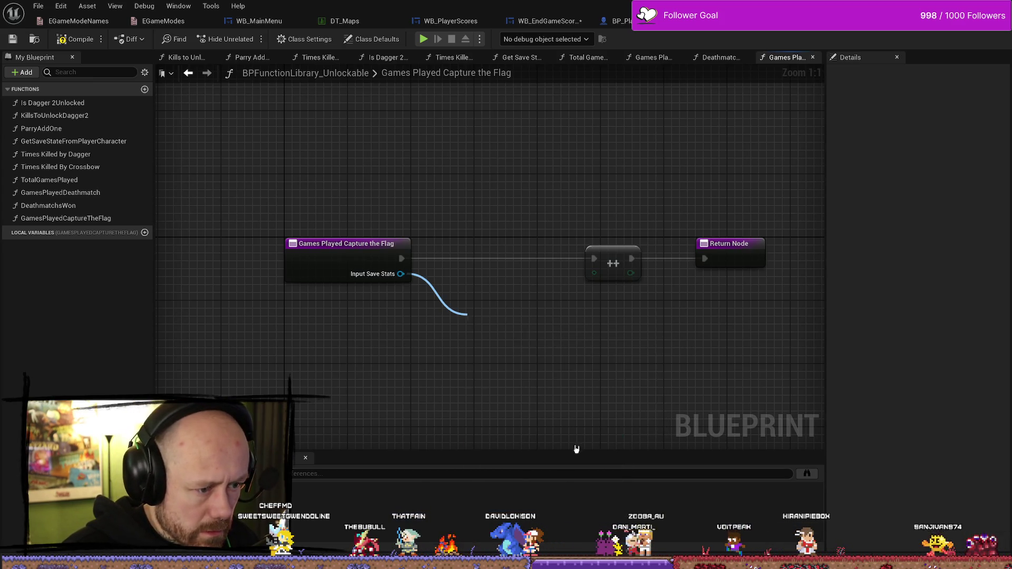
Feed the Games Played Capture the Flag value into the ++ increment node
drag(507, 312, 459, 289)
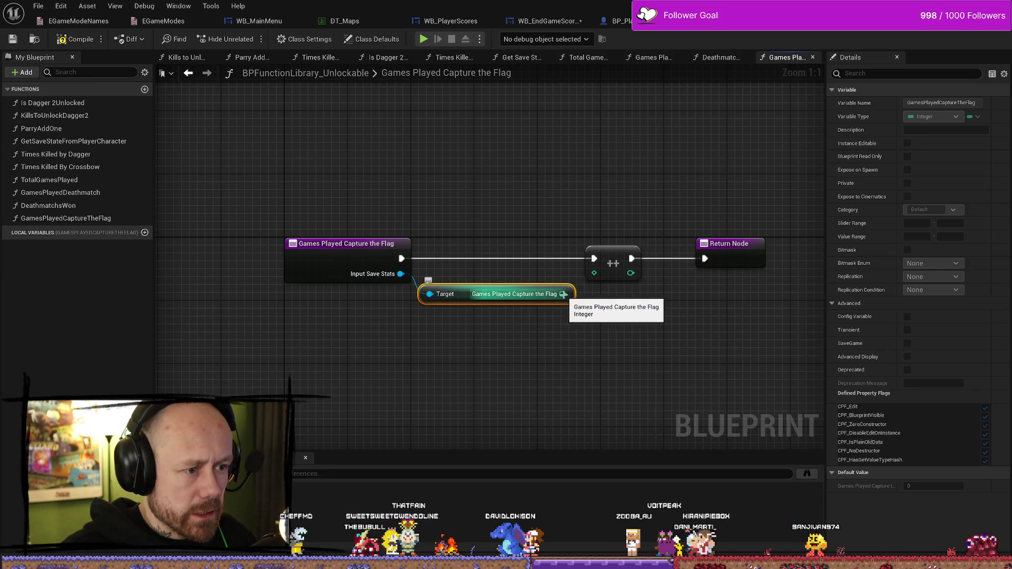
drag(562, 294, 594, 272)
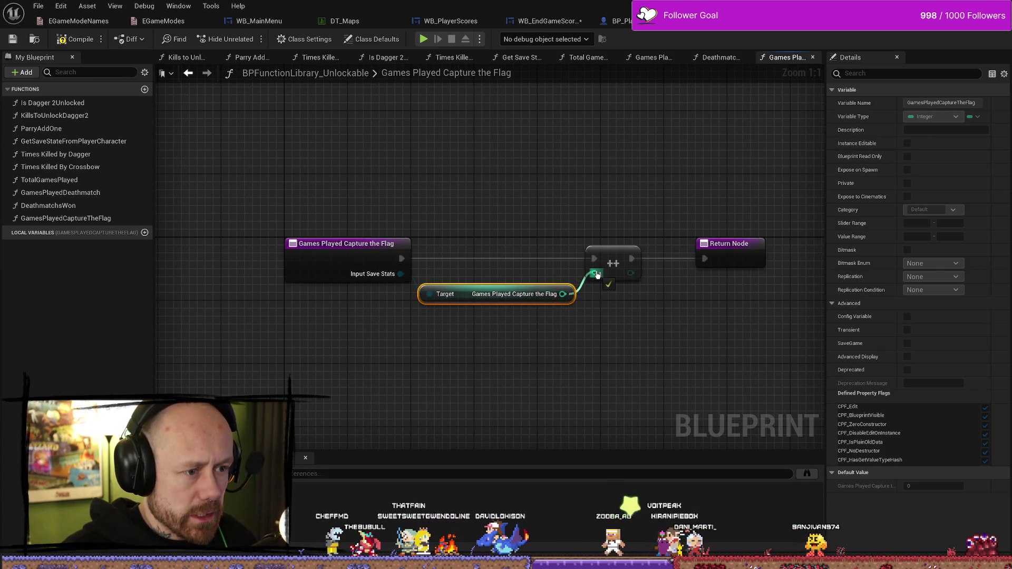
click(61, 219)
right_click(61, 221)
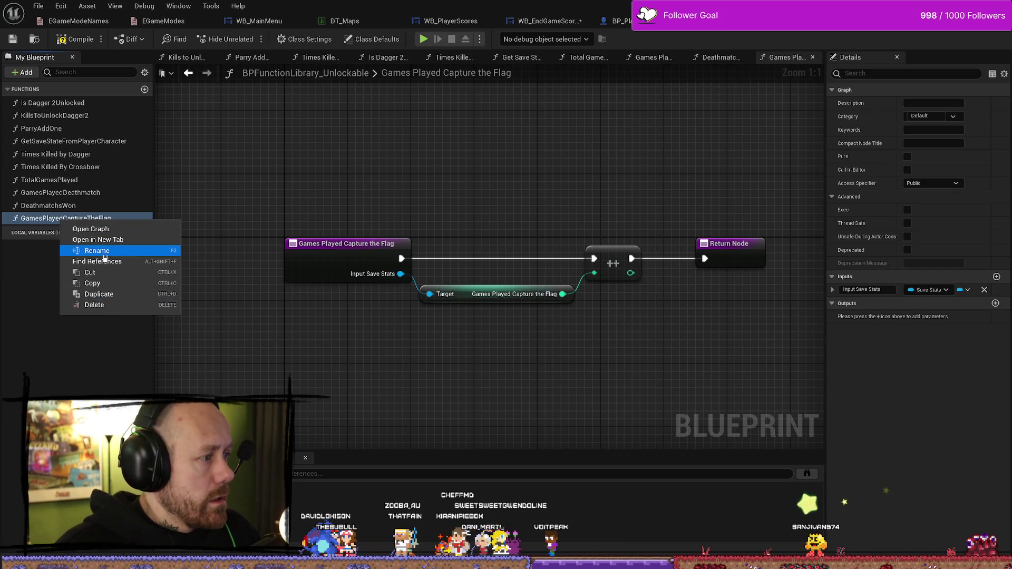
Duplicate GamesPlayedCaptureTheFlag as GamesWonCaptureTheFlag and open its graph
click(98, 294)
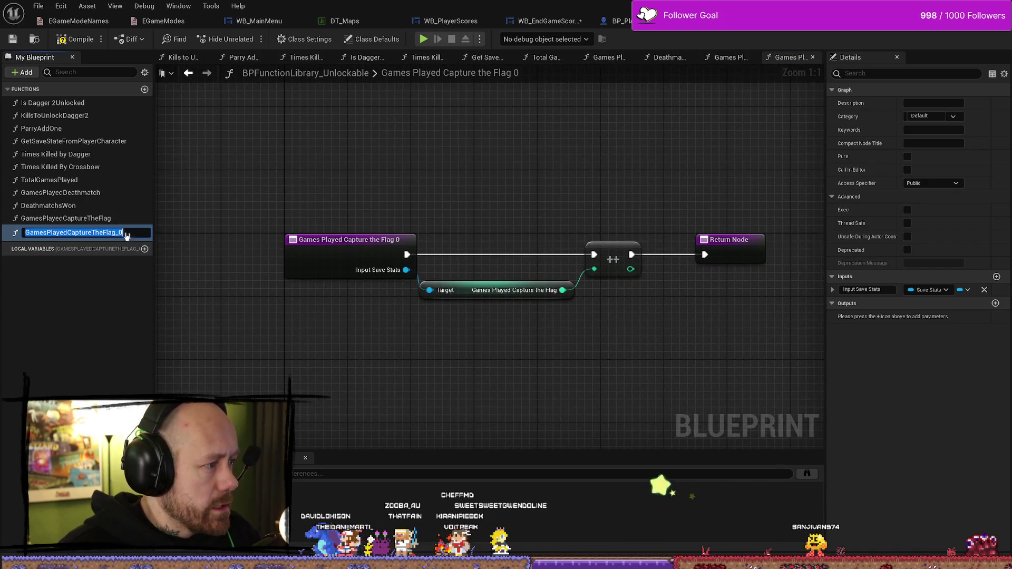
click(58, 233)
click(66, 233)
text(Won)
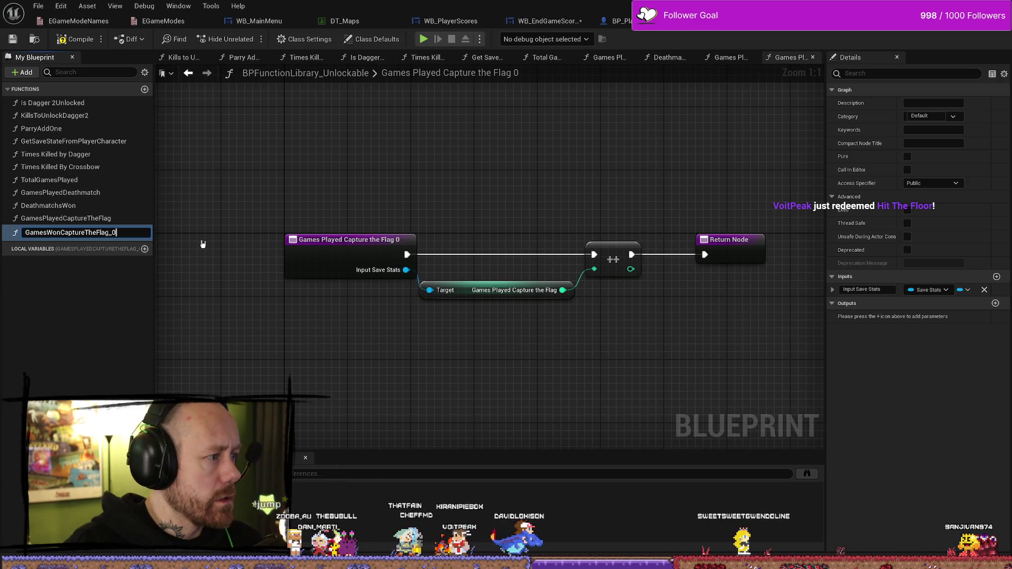
key(Return)
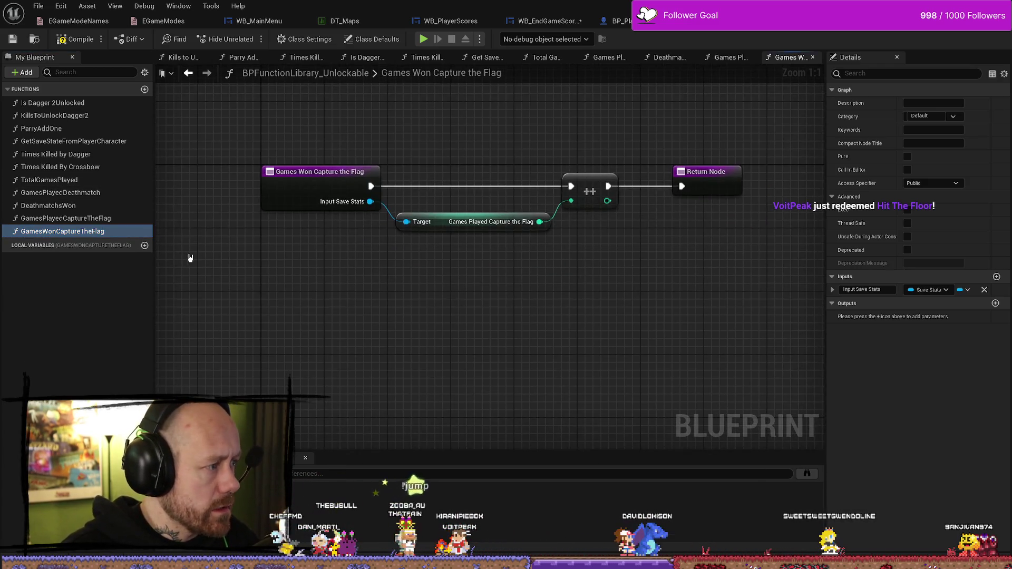
double_click(112, 219)
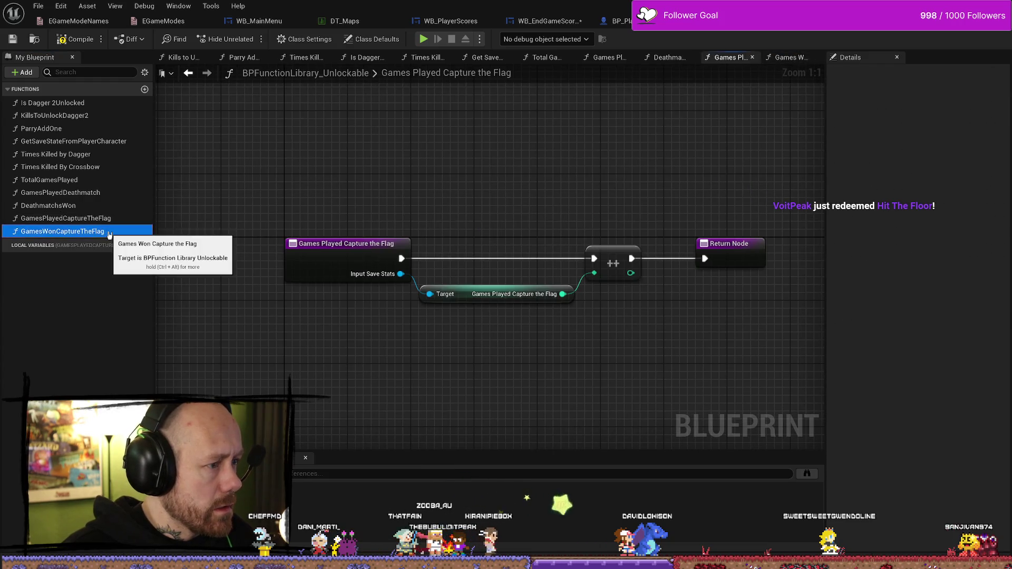
double_click(99, 232)
Swap the leftover getter for Get Games Won Capture the Flag from Input Save Stats
click(415, 334)
click(453, 206)
key(Delete)
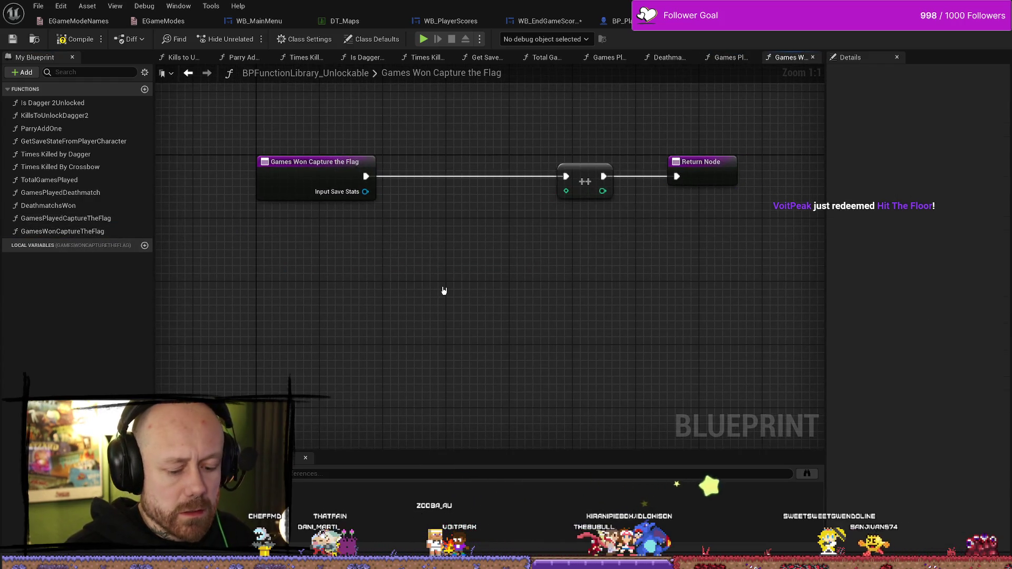
drag(365, 192, 458, 241)
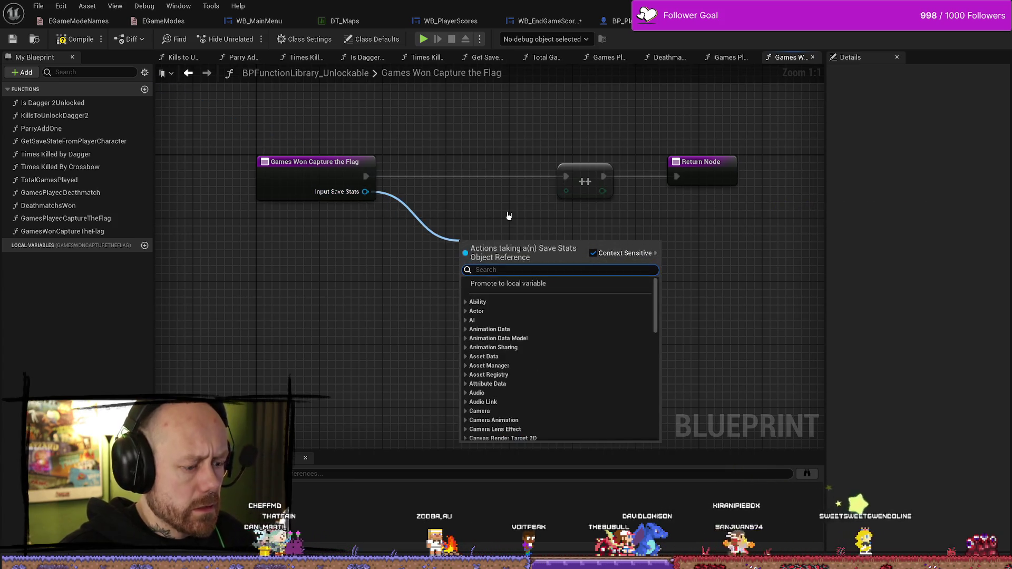
text(won)
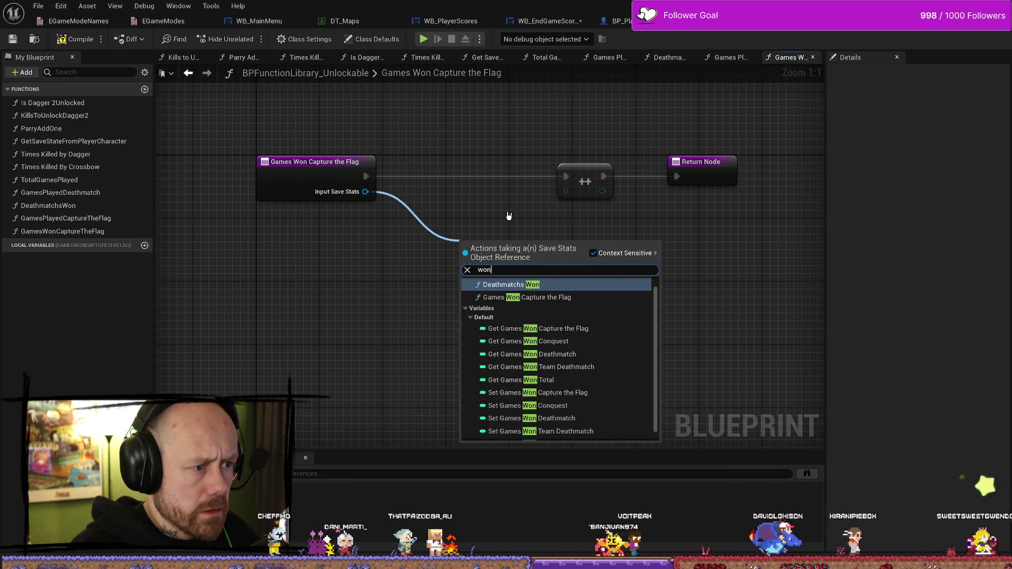
text(ca)
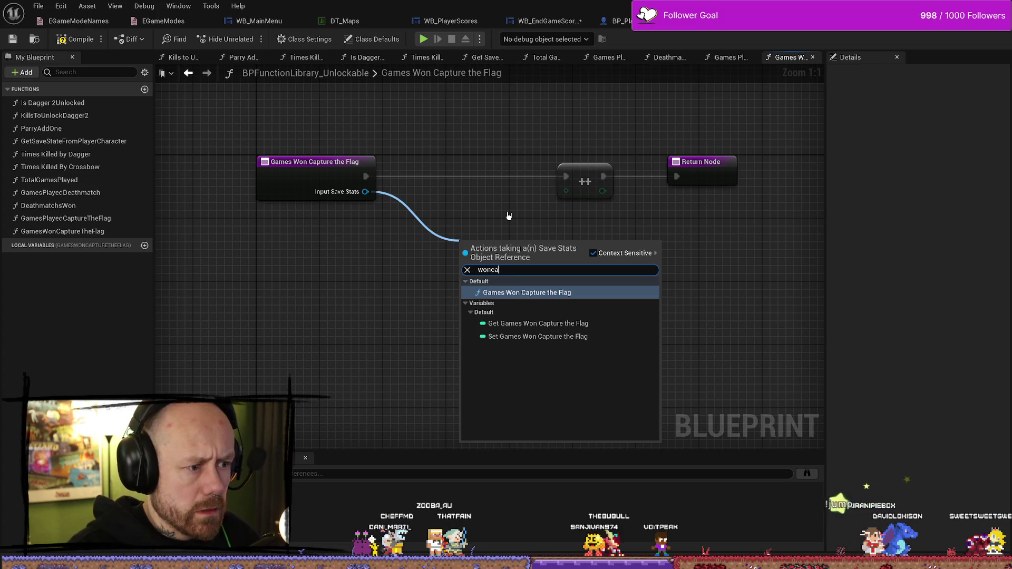
key(Down)
key(Down)
key(Up)
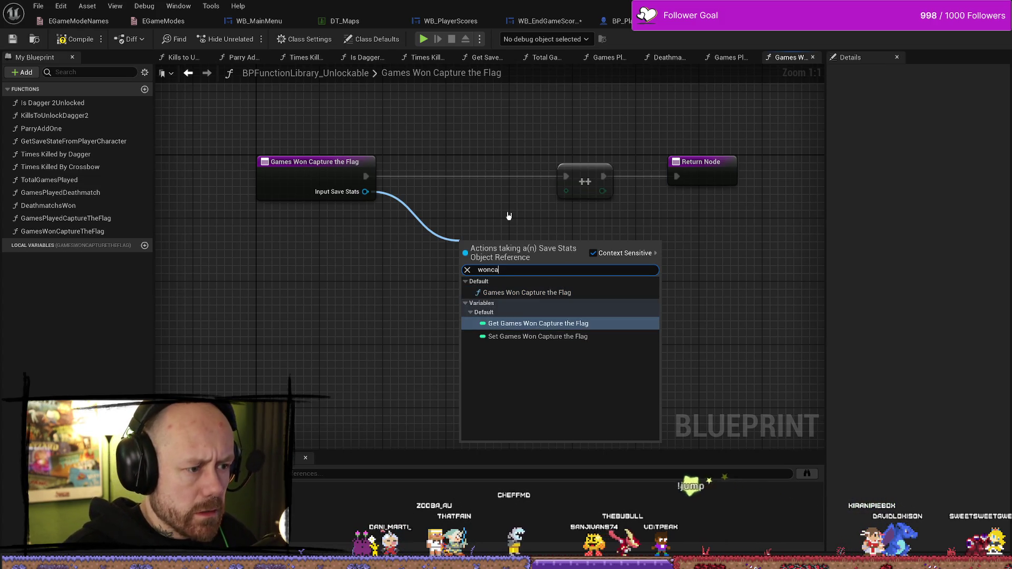
key(Return)
Wire the Games Won Capture the Flag value into ++ and compile the library
drag(591, 244, 566, 191)
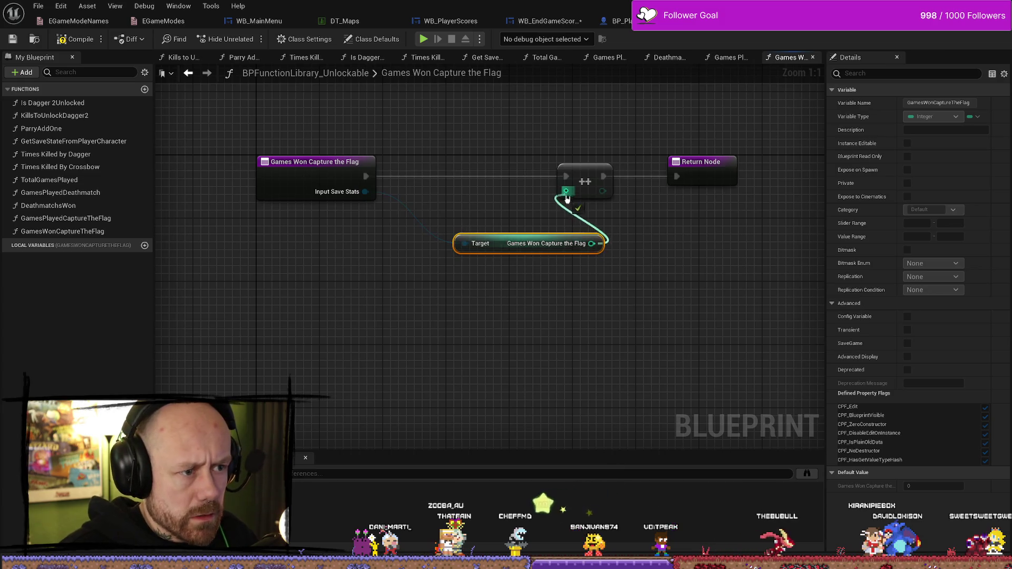
drag(527, 244, 464, 204)
click(74, 39)
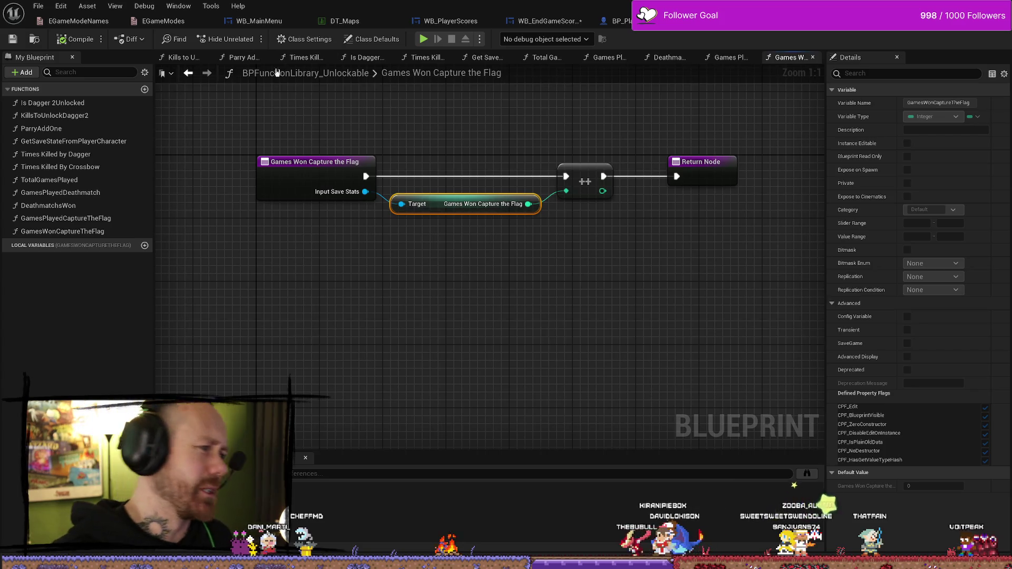
click(91, 218)
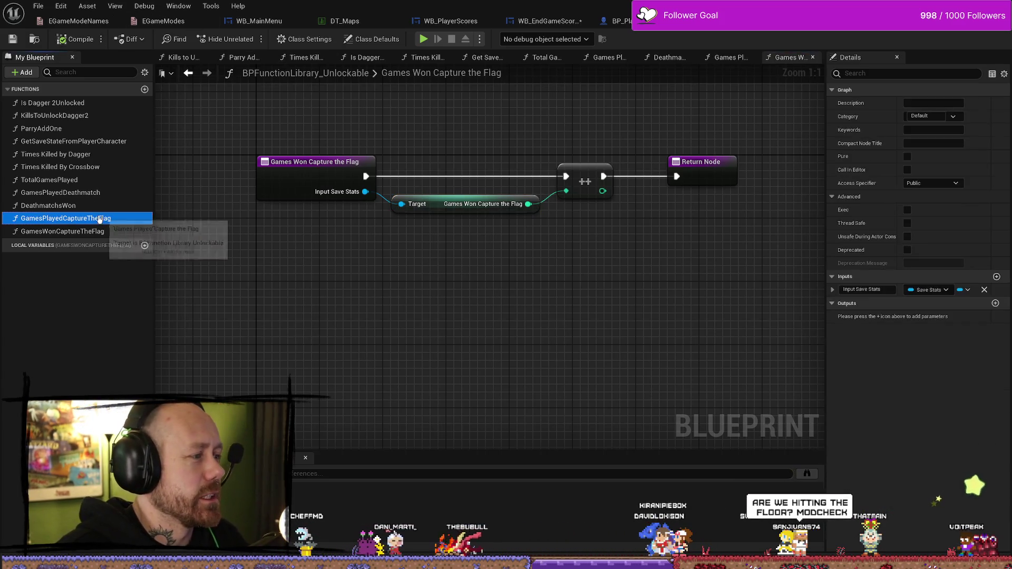
Duplicate GamesPlayedCaptureTheFlag as GamesPlayedConquest, switch its getter to Games Played Conquest, and compile
click(92, 234)
right_click(93, 234)
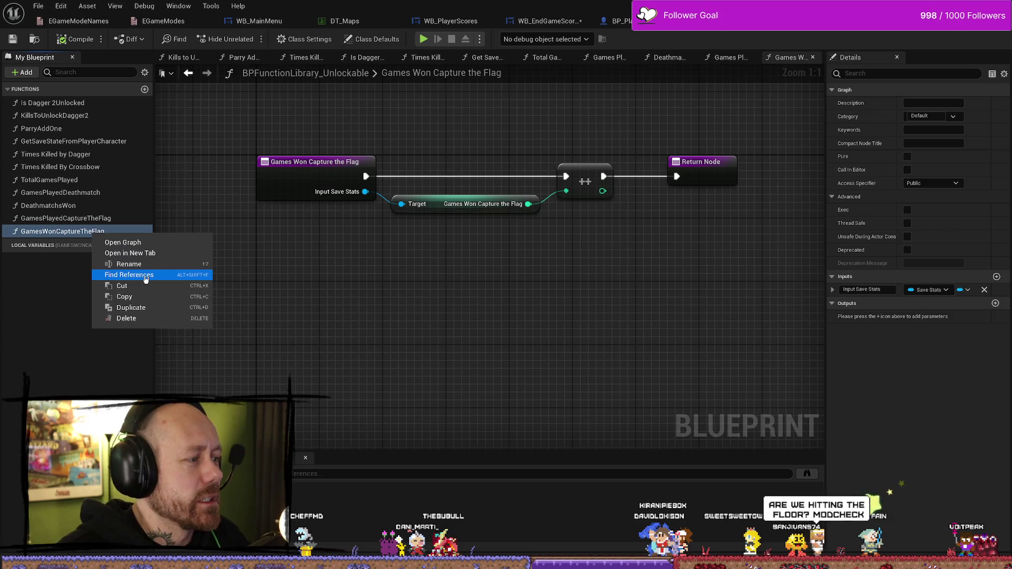
click(85, 220)
right_click(86, 222)
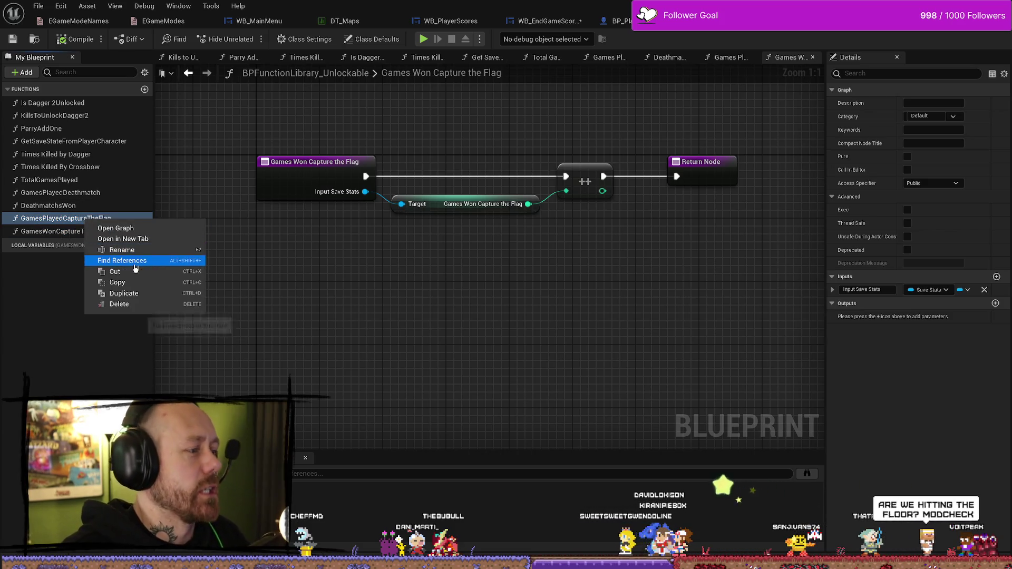
click(139, 293)
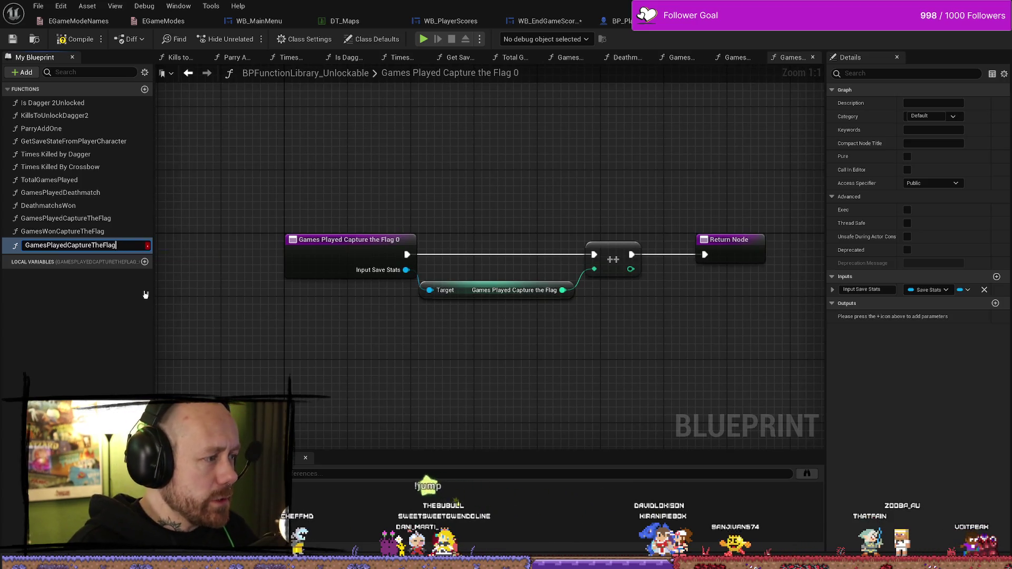
key(BackSpace)
key(BackSpace)
key(BackSpace)
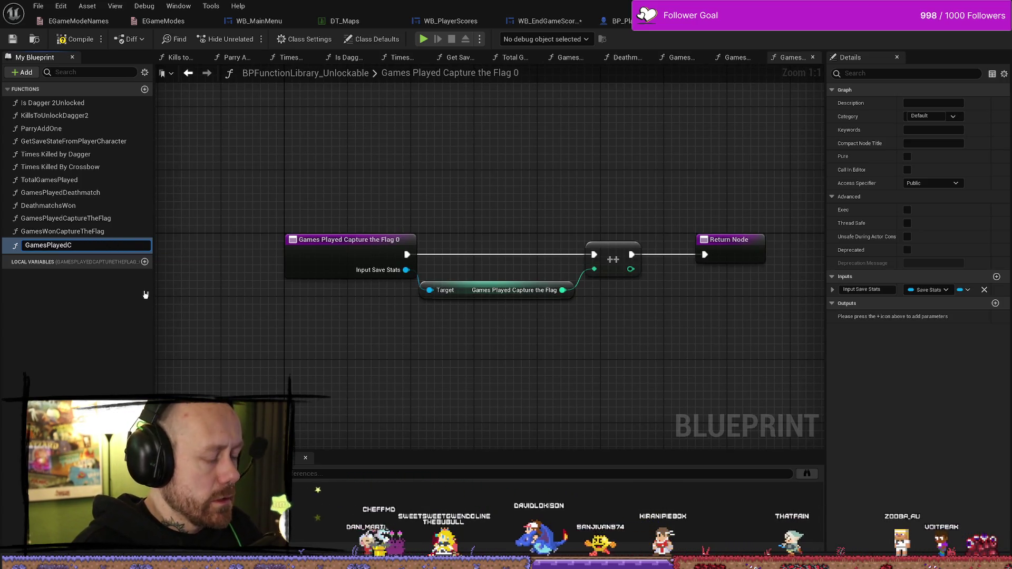
key(Return)
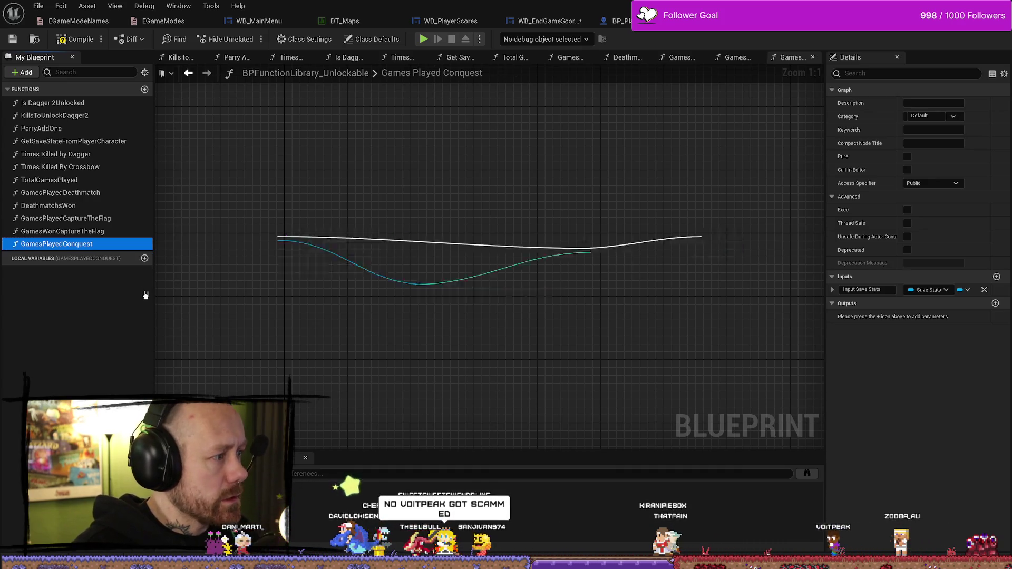
click(477, 289)
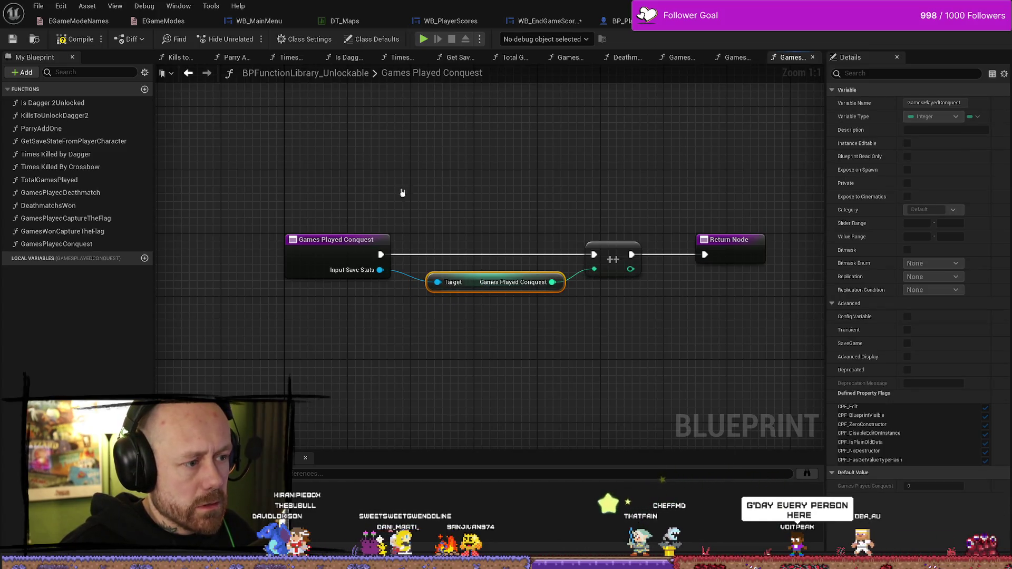
click(76, 39)
Duplicate GamesPlayedConquest with Ctrl+W and name the copy GamesWonConquest
click(84, 248)
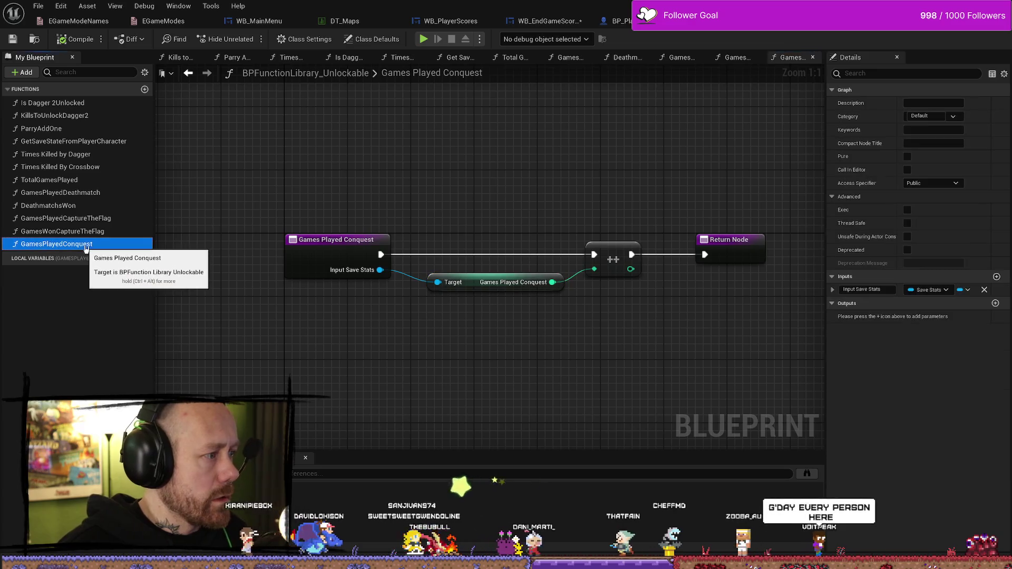
right_click(85, 243)
key(Escape)
click(84, 240)
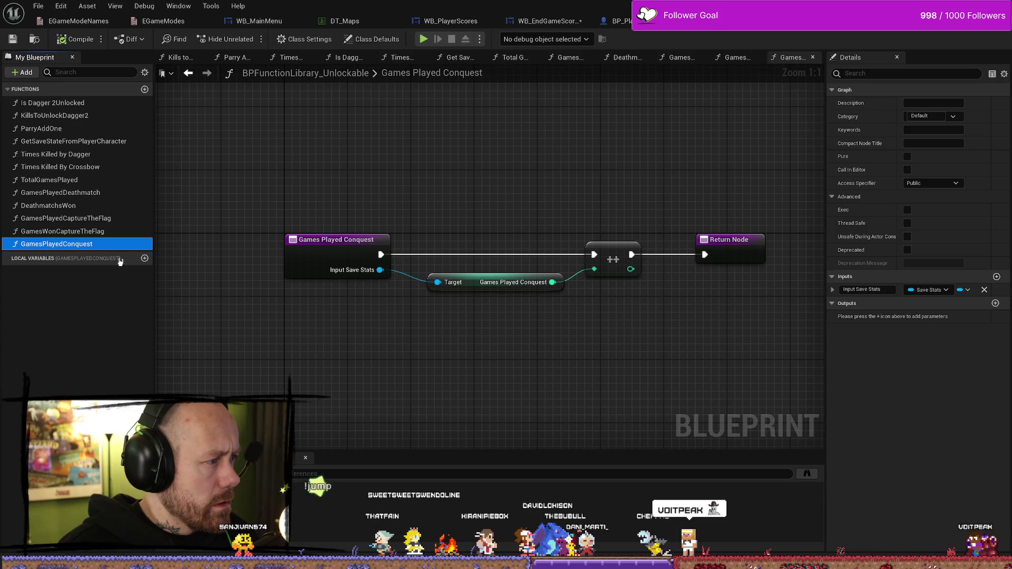
key(ctrl+w)
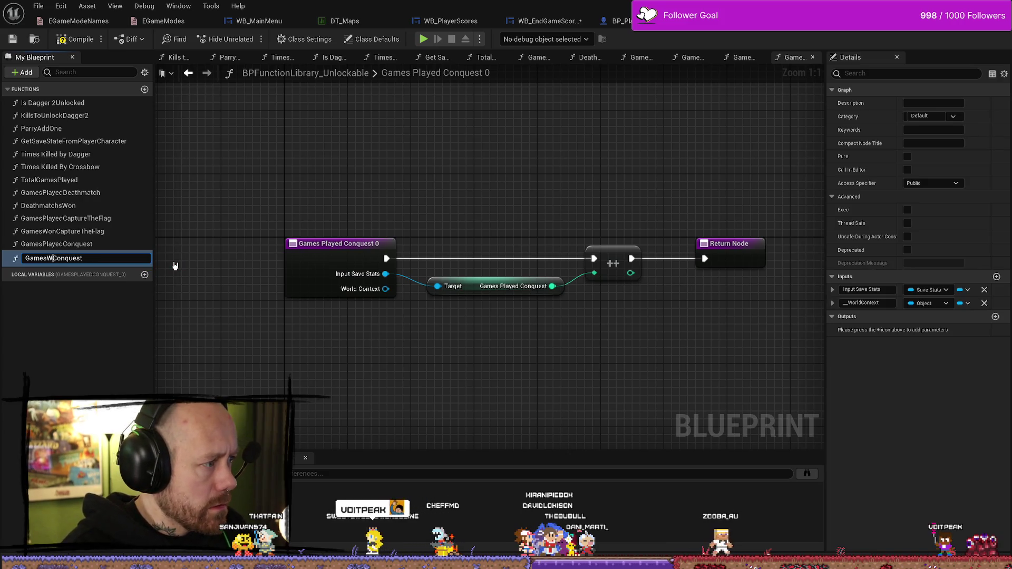
text(n)
key(Return)
In GamesWonConquest, delete the old Games Played Conquest getter and remove the World Context input
drag(459, 224, 429, 150)
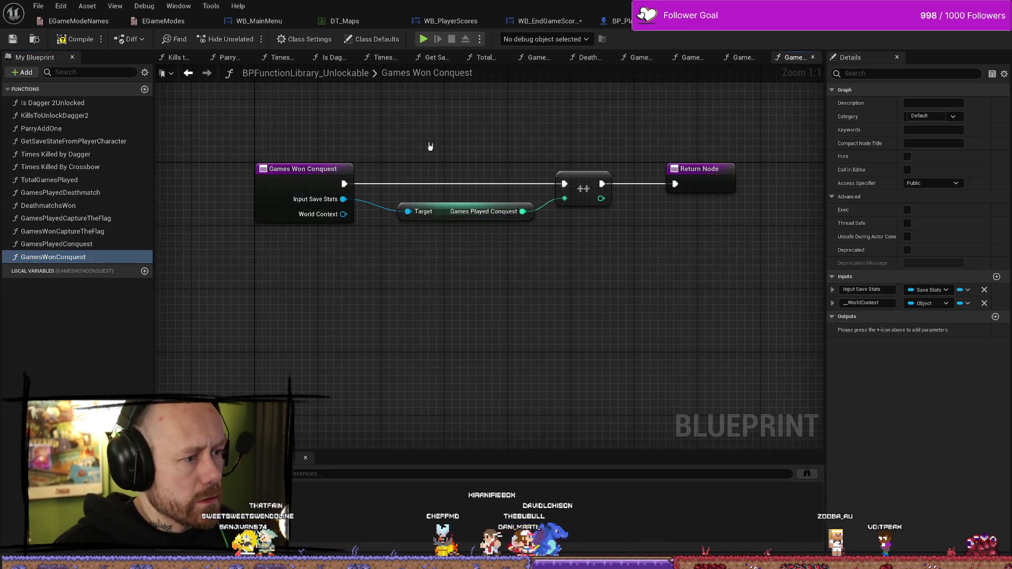
click(464, 211)
key(Delete)
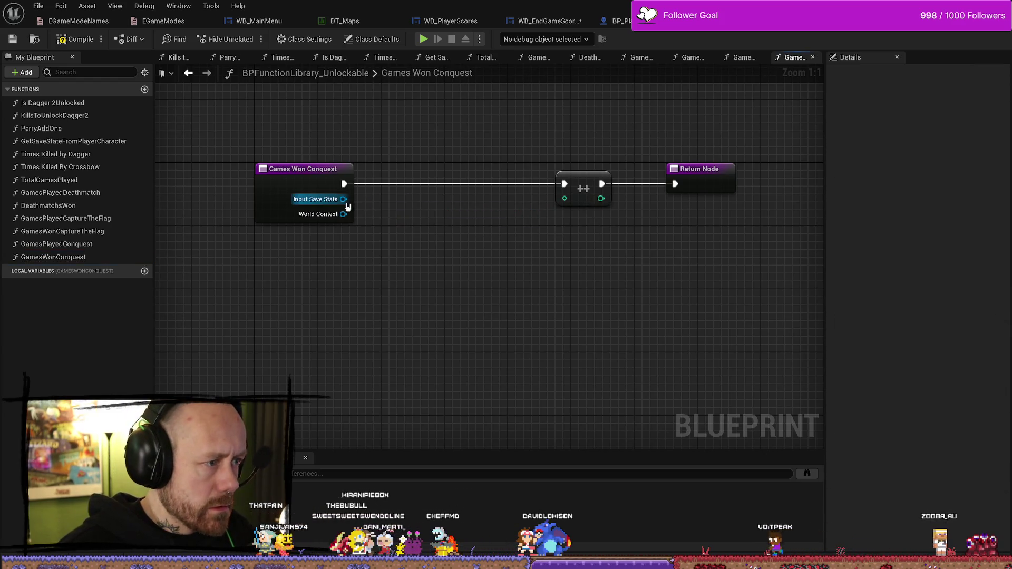
click(68, 244)
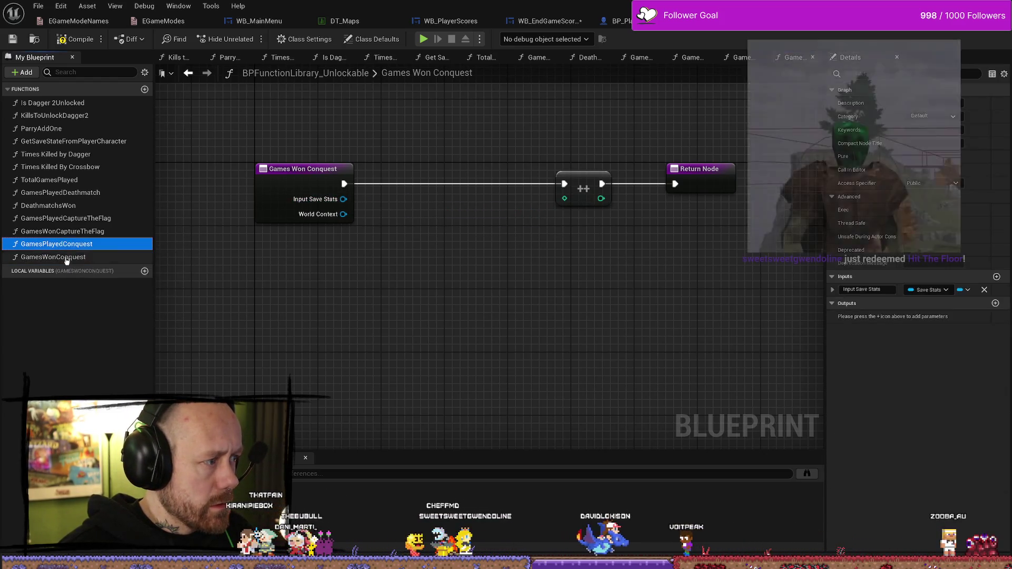
click(71, 257)
click(72, 218)
click(74, 232)
click(75, 245)
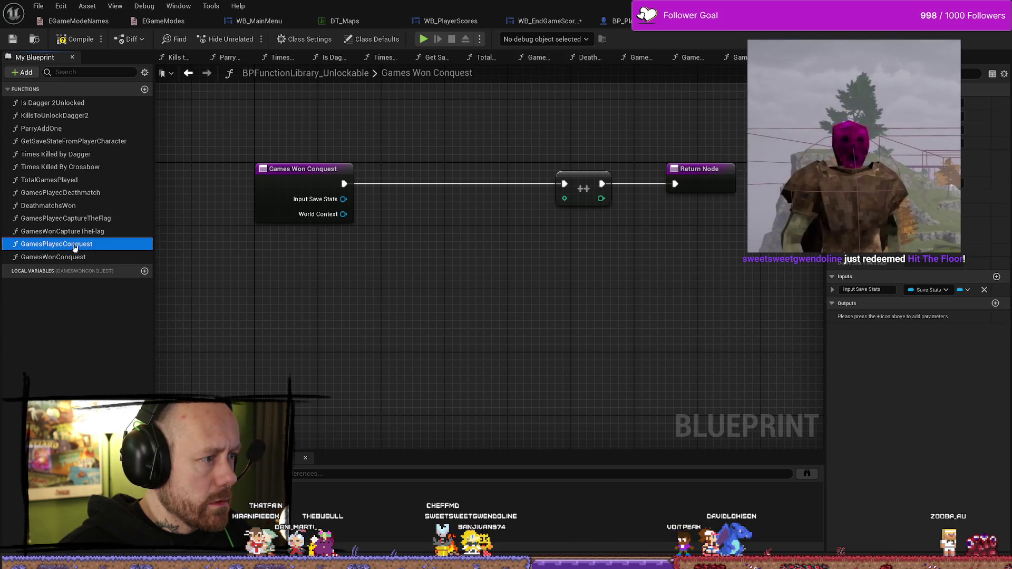
double_click(74, 244)
double_click(79, 256)
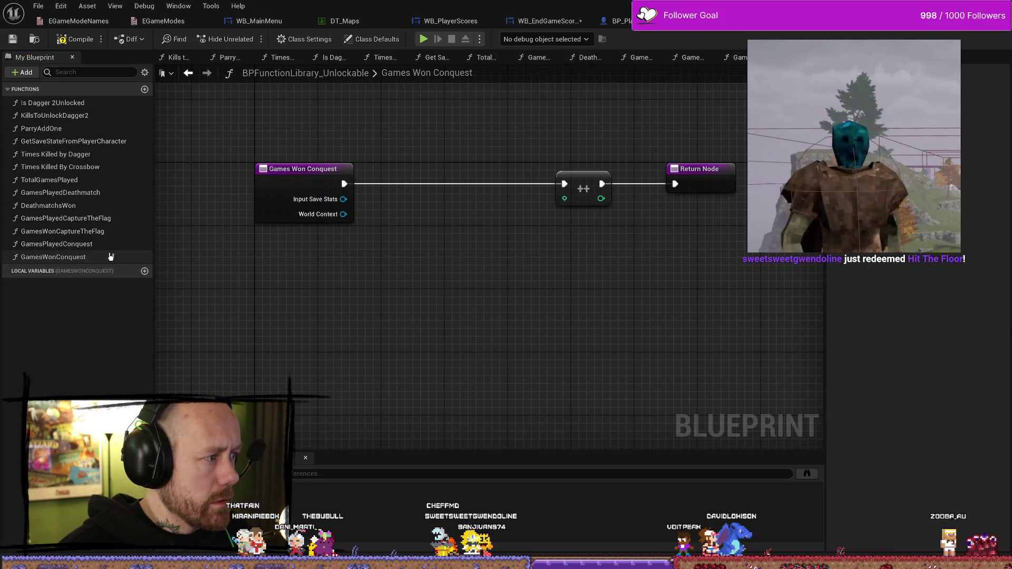
click(294, 176)
click(984, 263)
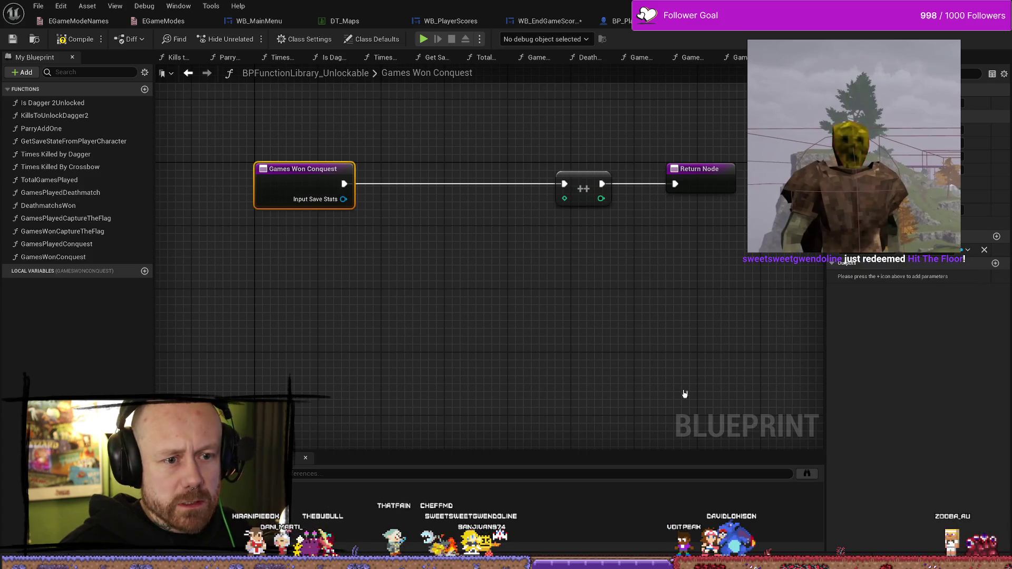
click(391, 220)
Add a Get Games Won Conquest node from Input Save Stats, wire it into the increment, and compile
drag(361, 230, 379, 247)
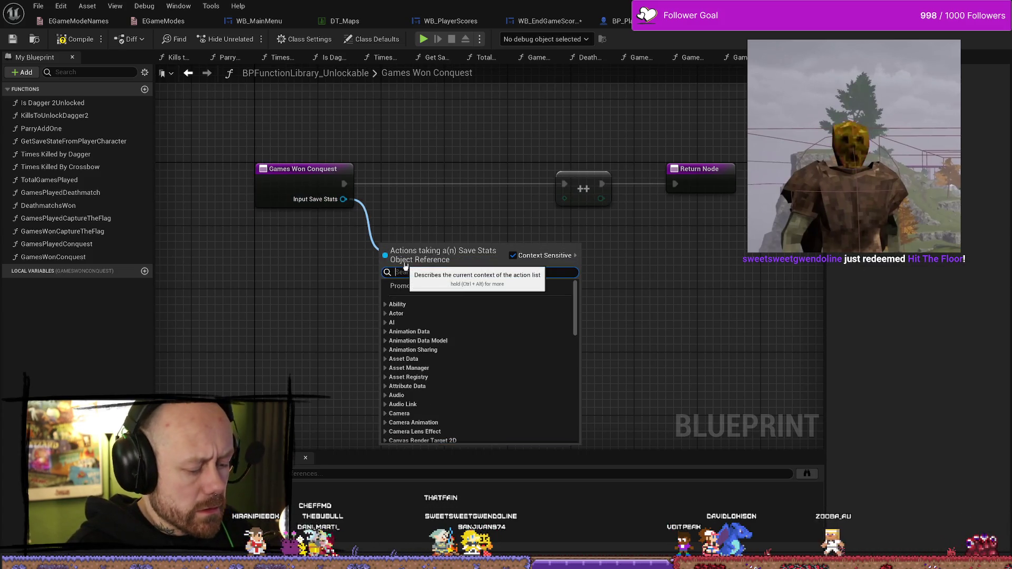
text(won conquest)
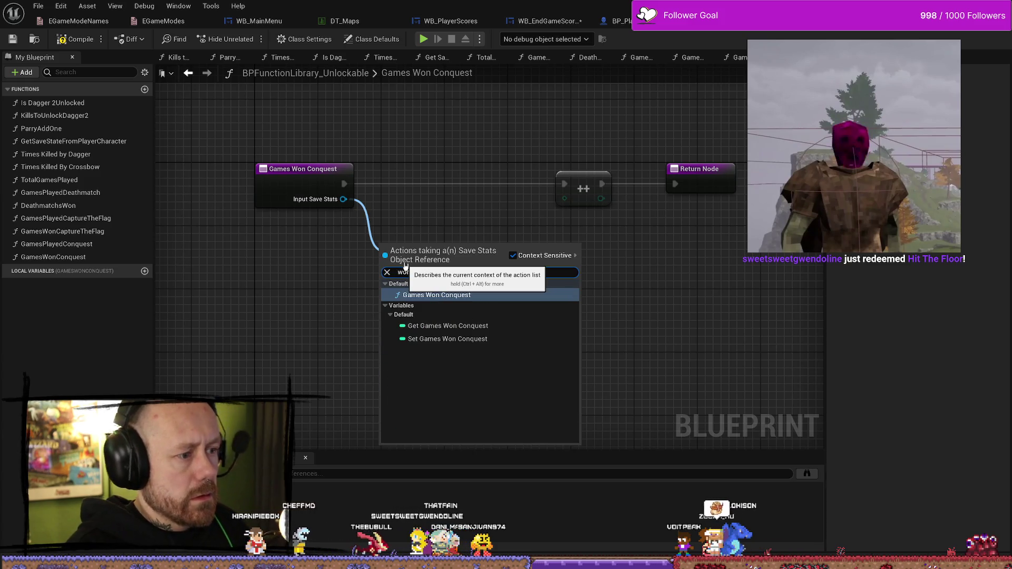
key(Down)
key(Down)
key(Down)
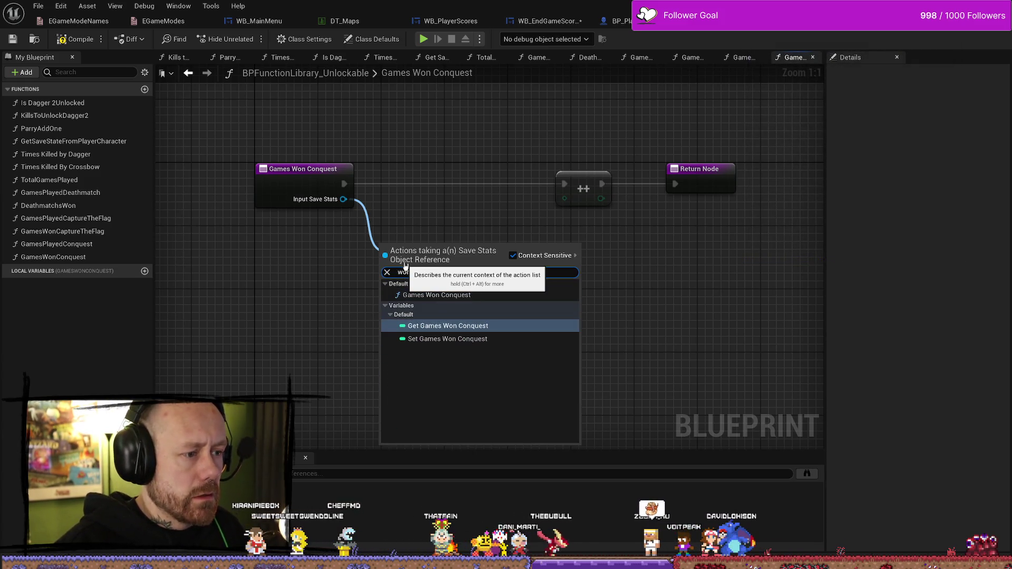
key(Return)
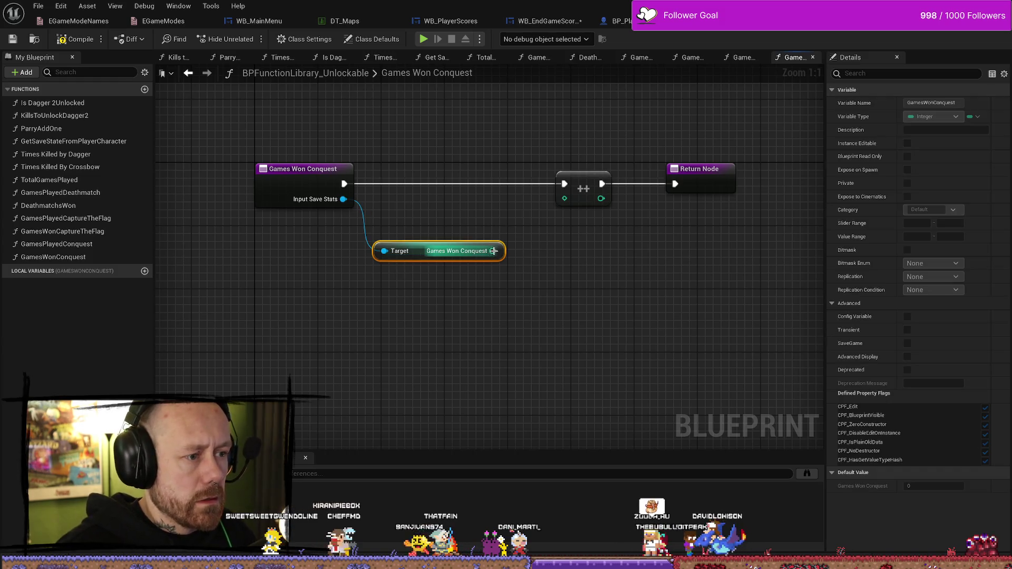
drag(493, 251, 564, 199)
drag(417, 258, 424, 210)
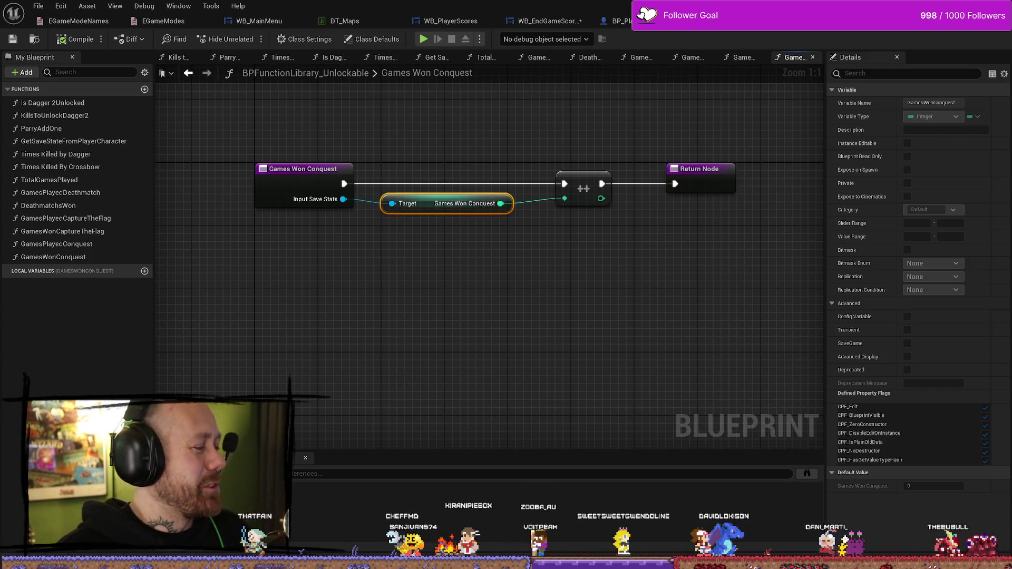
click(381, 395)
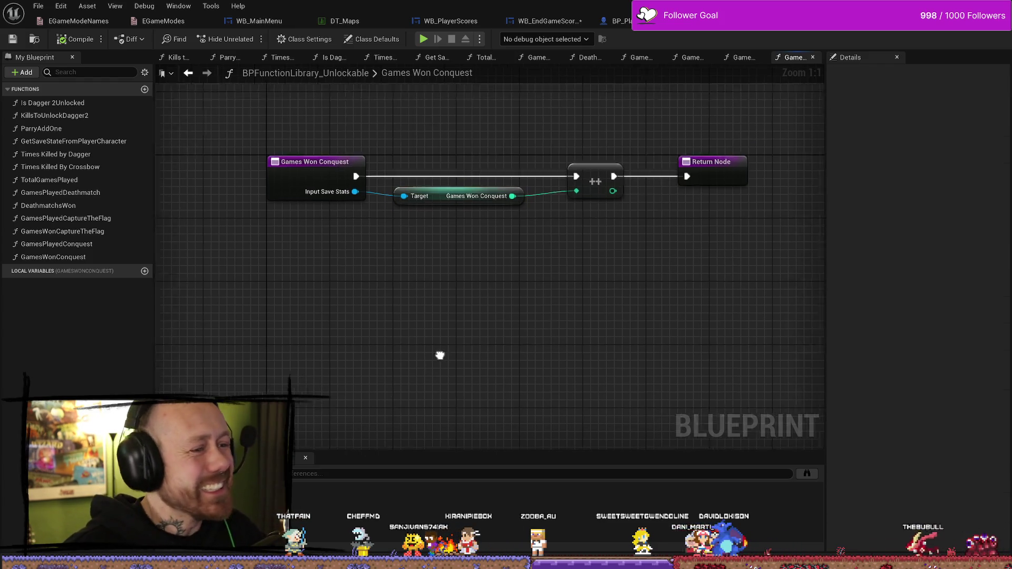
click(90, 44)
drag(355, 319, 439, 345)
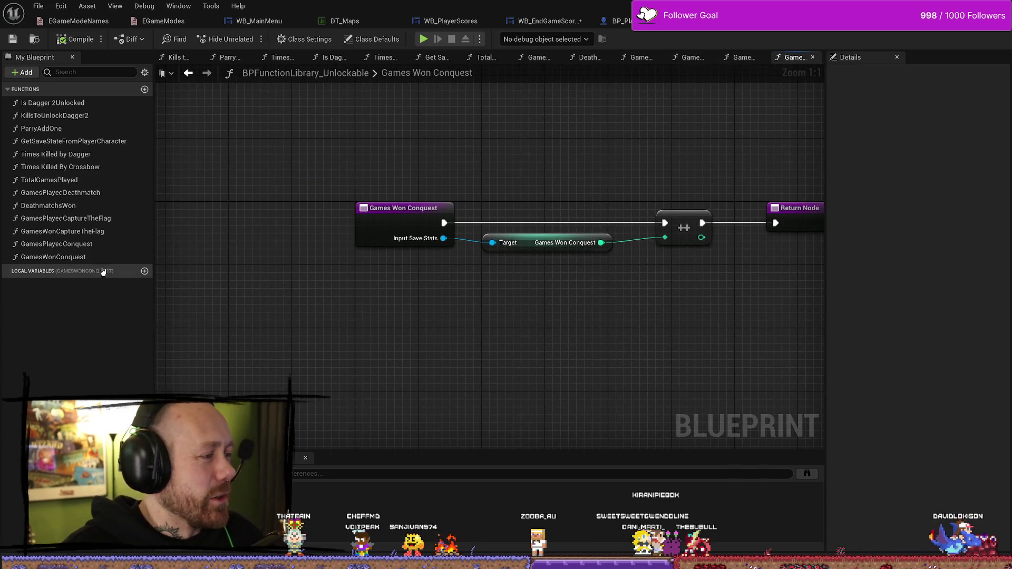
Bring up the options menu for the GamesPlayedConquest function
click(79, 257)
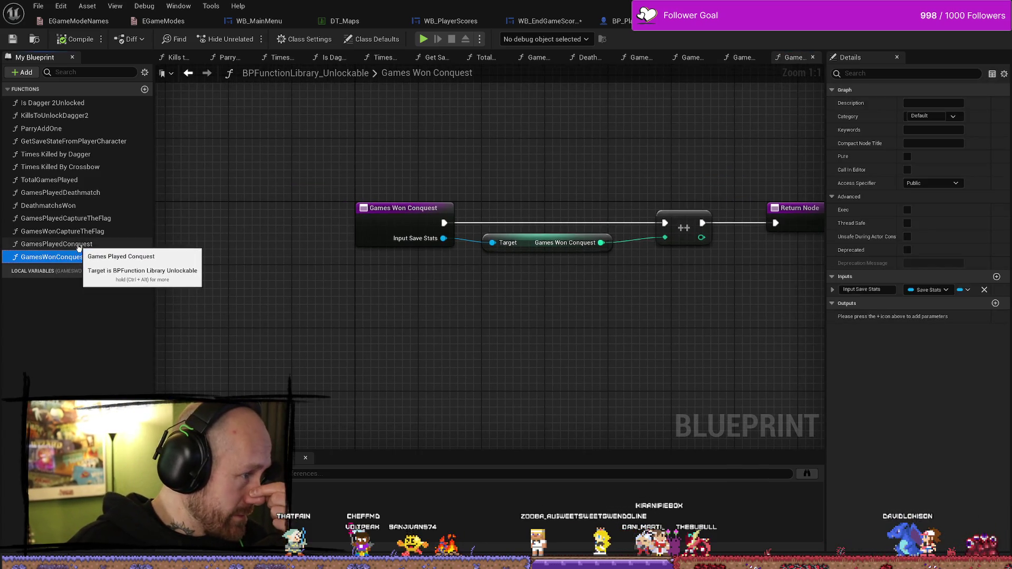
click(78, 244)
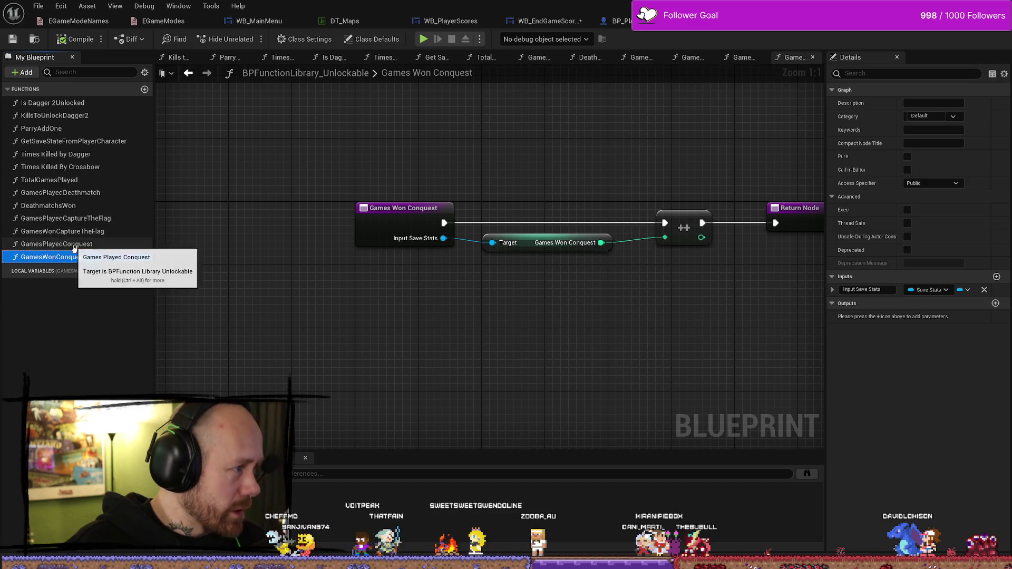
right_click(73, 246)
Duplicate GamesPlayedConquest as GamesPlayedTeamDeathmatch and delete its old Games Played Conquest getter
click(128, 318)
text(GamesPlayedTeamDeathmatch)
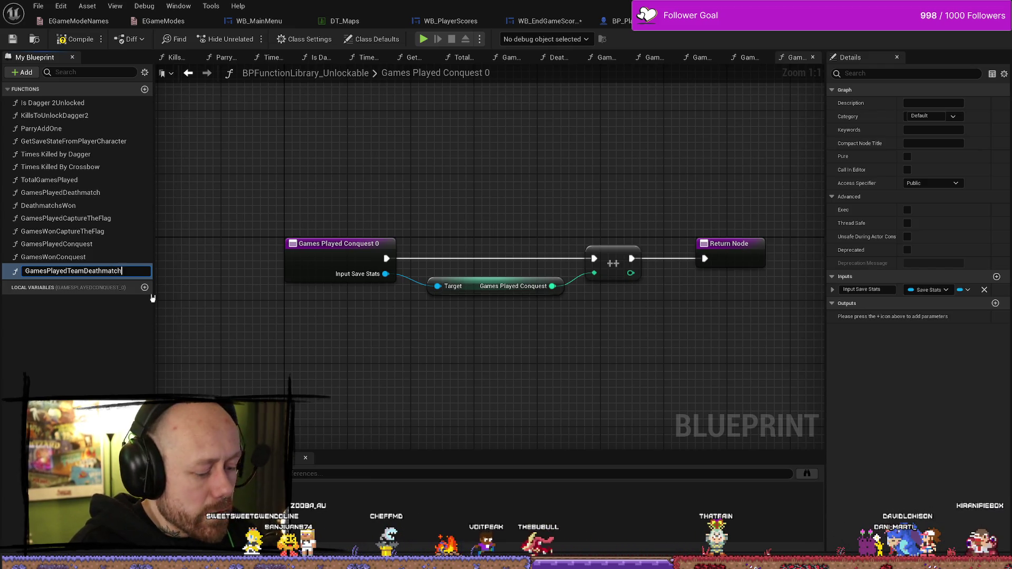
key(Return)
click(414, 388)
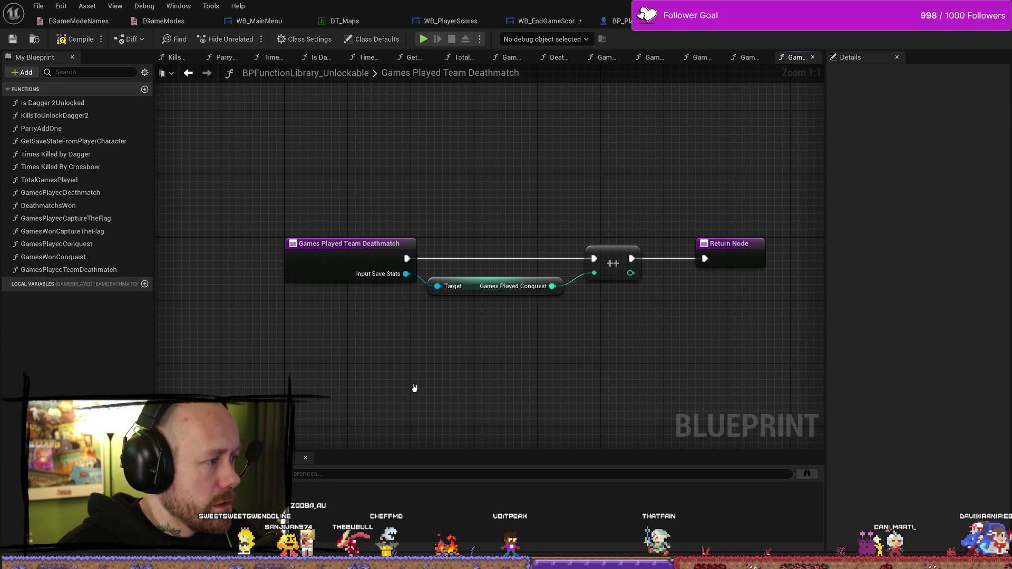
click(474, 267)
key(Delete)
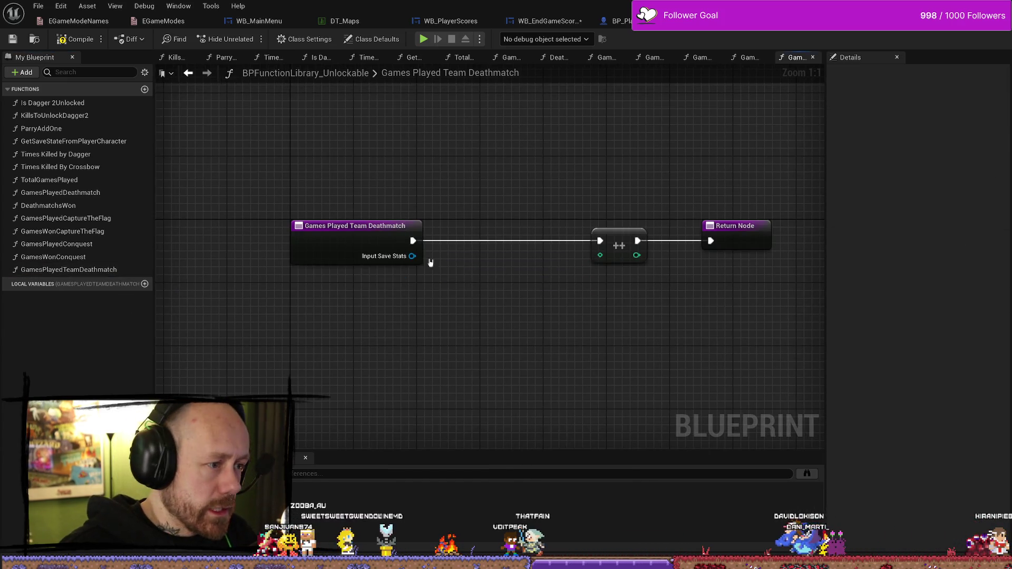
Add a Get Games Played Team Deathmatch node from Input Save Stats, wire it into the increment, and tidy the nodes
drag(412, 256, 477, 295)
text(tea)
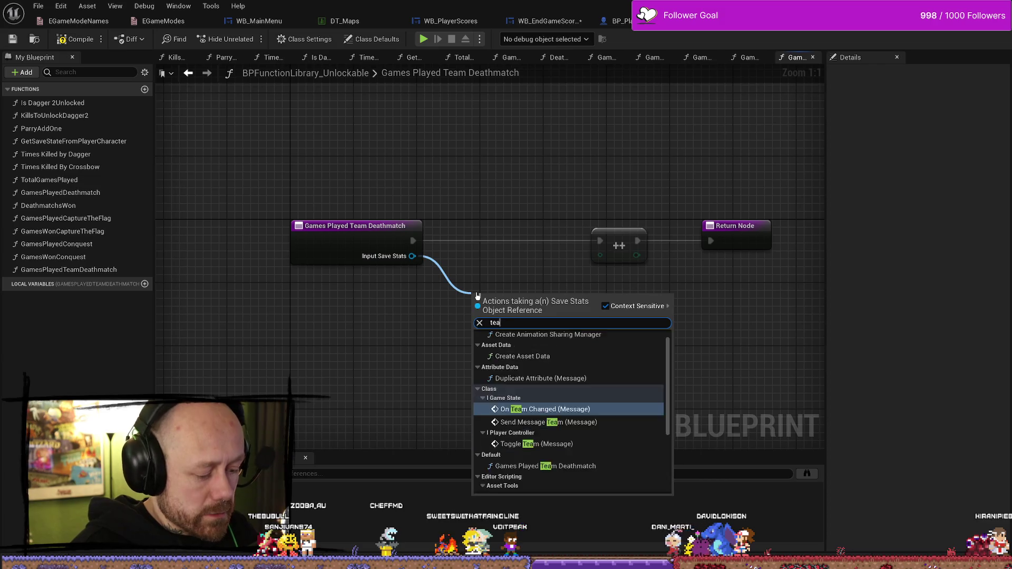
text(mpla)
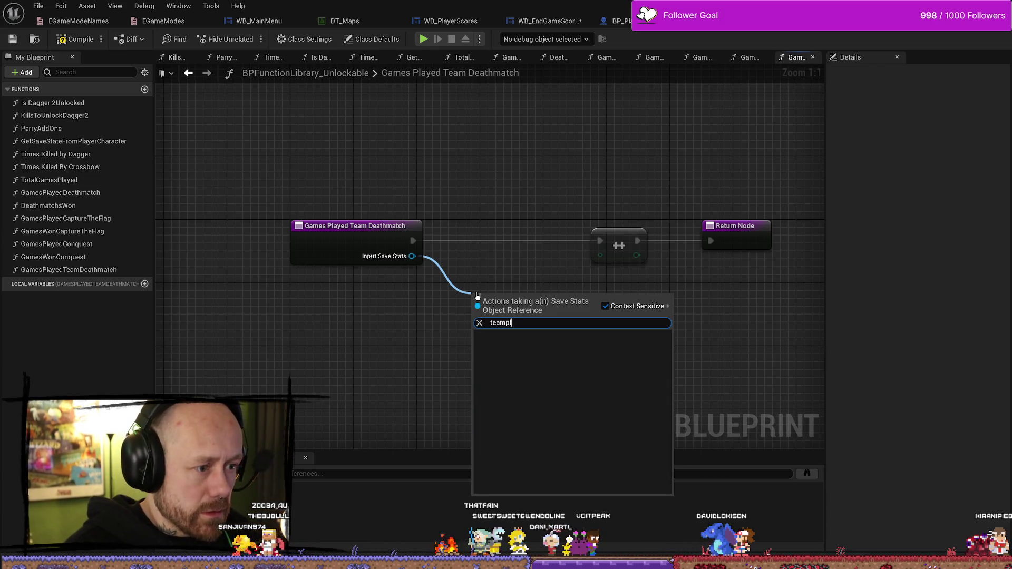
key(BackSpace)
key(BackSpace)
key(BackSpace)
text(playe)
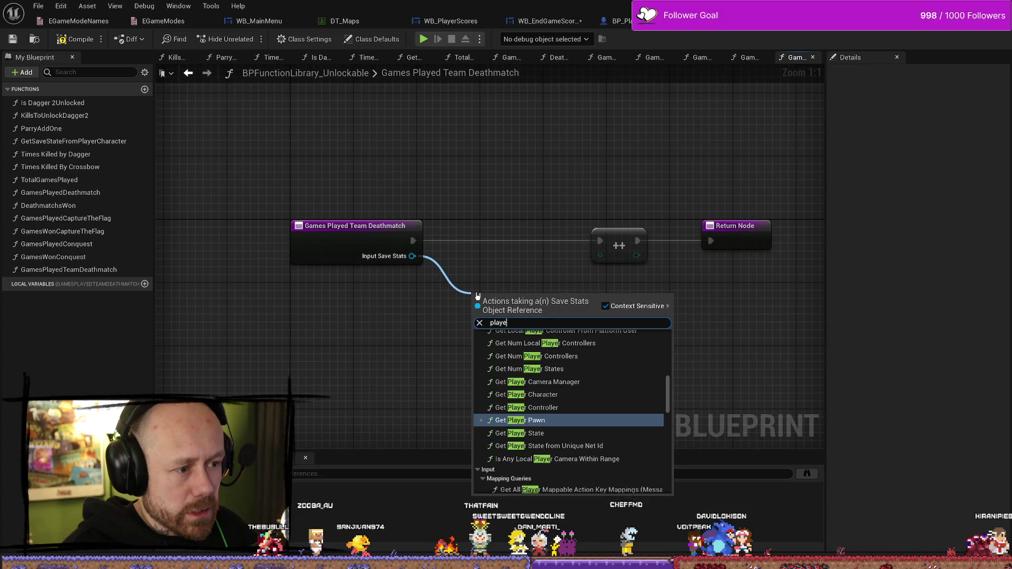
text(dte)
key(Down)
key(Down)
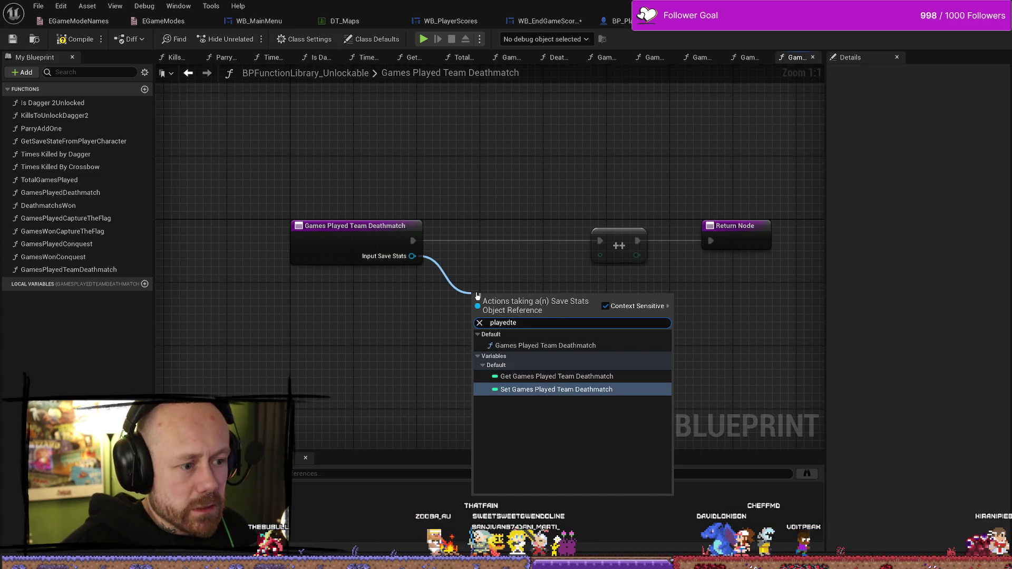
click(529, 375)
drag(614, 304, 604, 258)
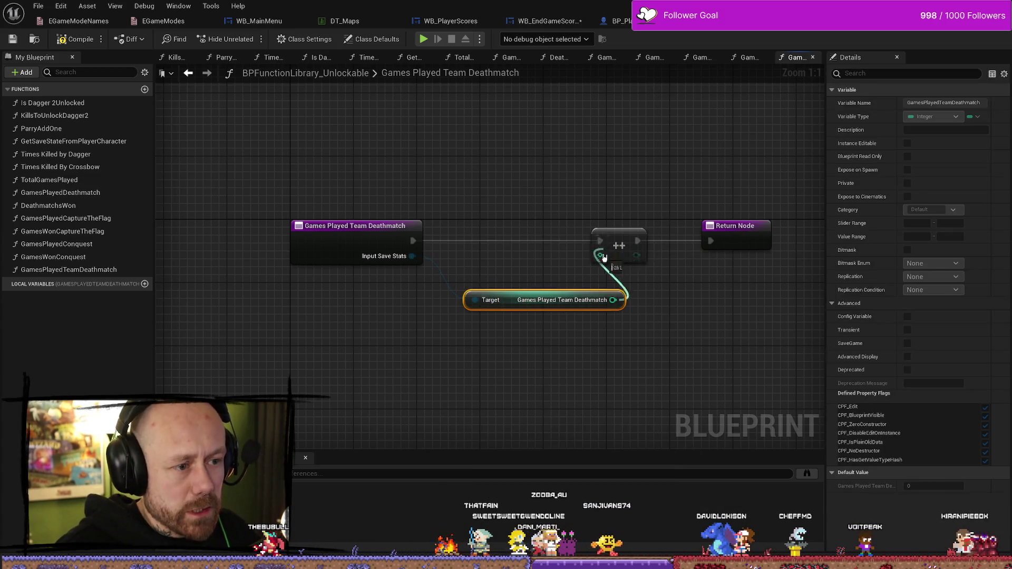
drag(509, 308, 477, 276)
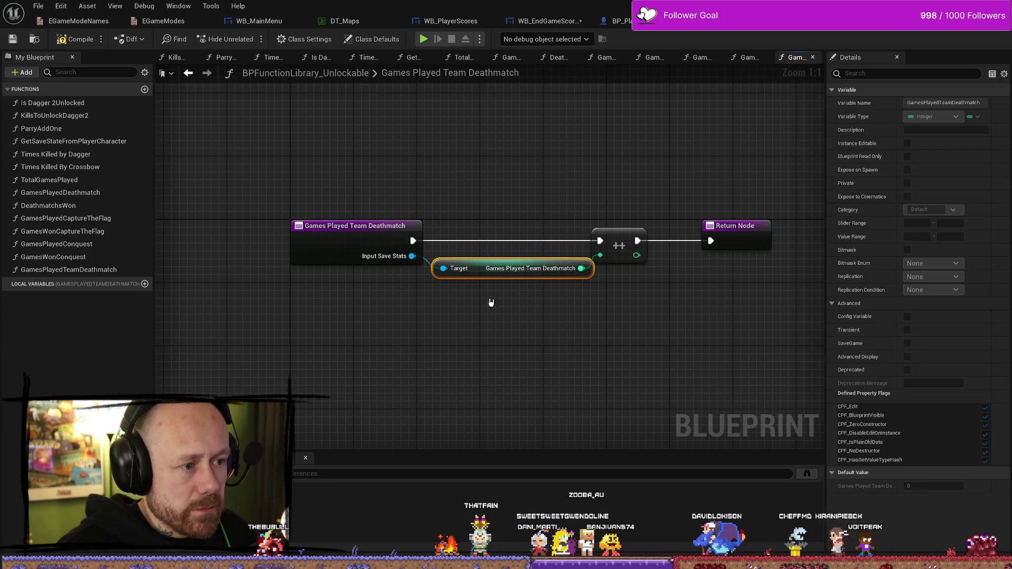
drag(623, 232, 631, 232)
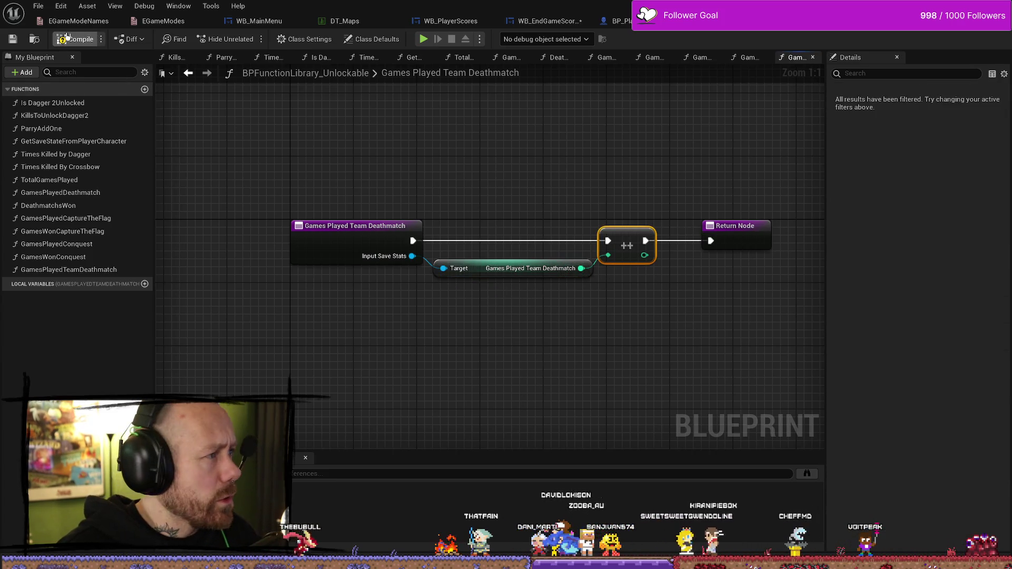
click(94, 270)
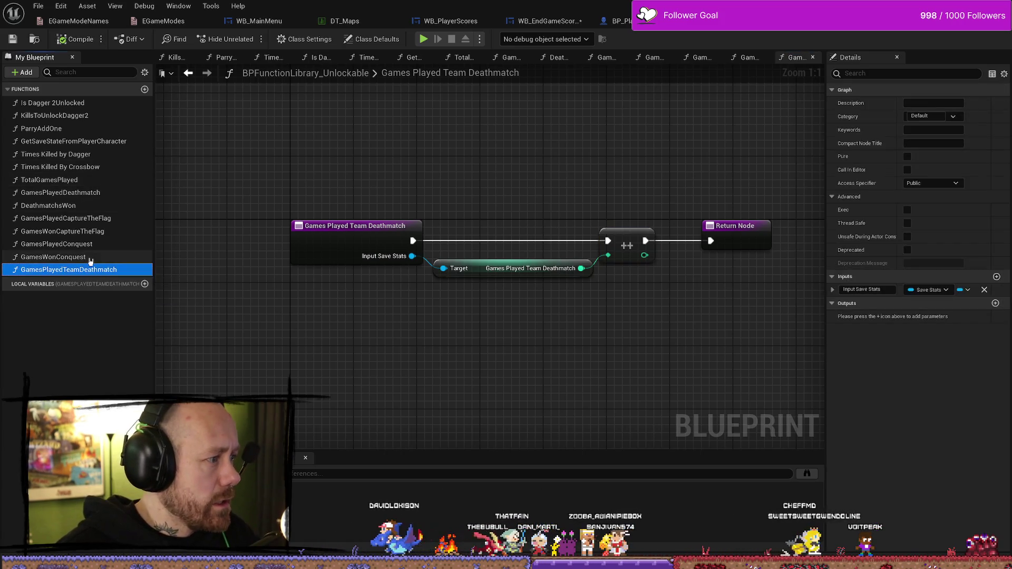
right_click(108, 271)
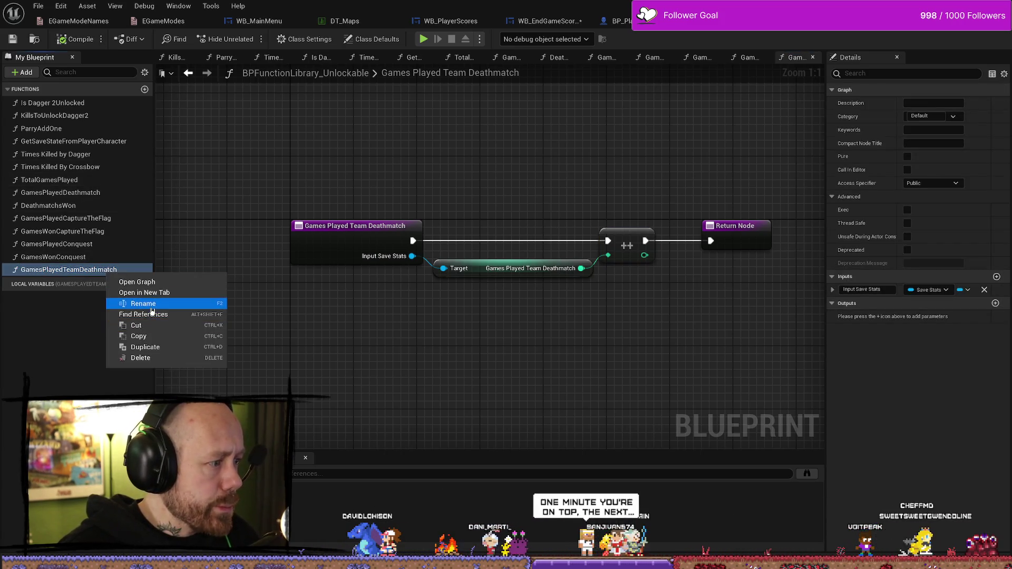
Duplicate GamesPlayedTeamDeathmatch and name the copy GamesWonTeamDeathmatch
click(152, 347)
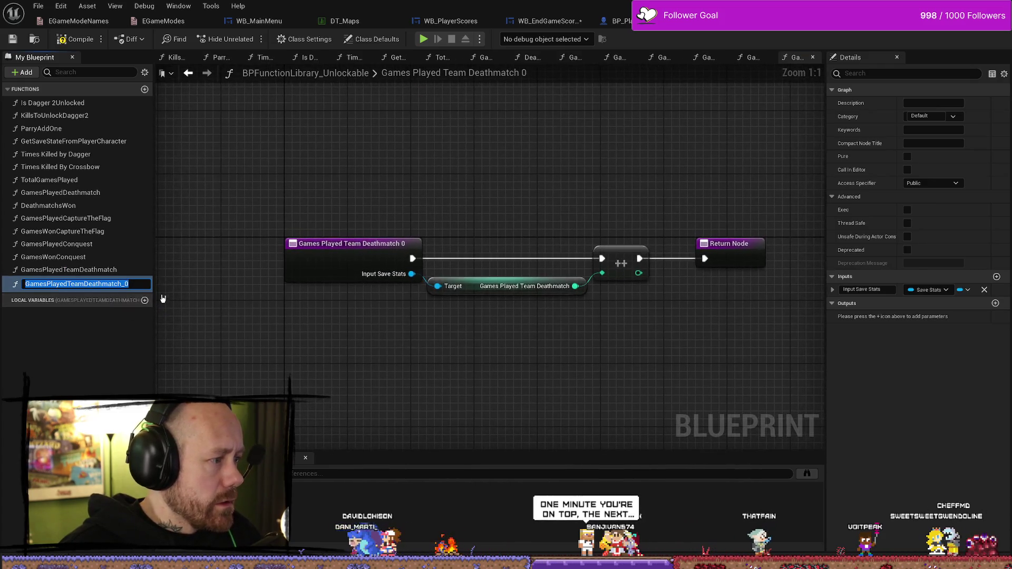
key(End)
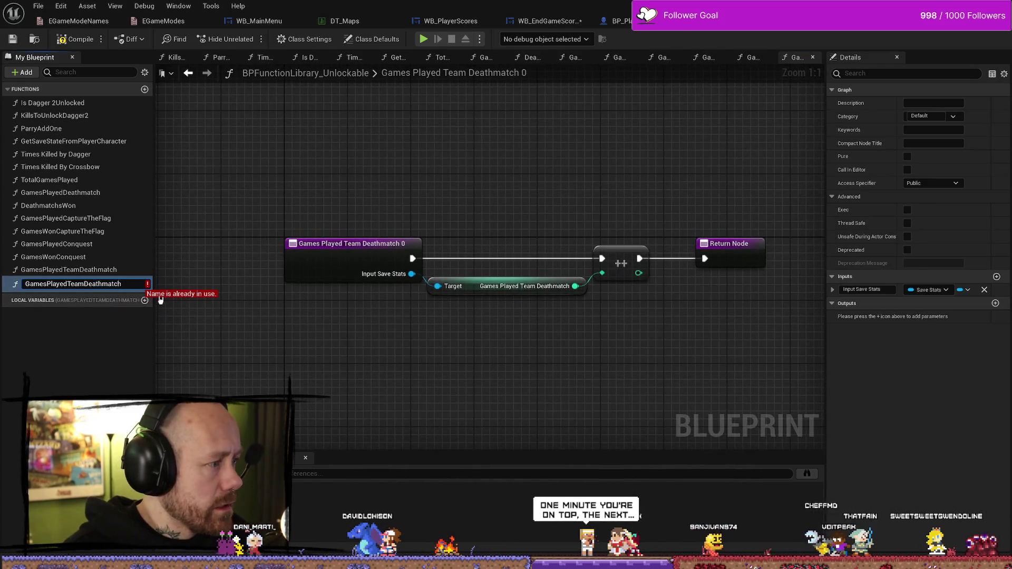
key(BackSpace)
key(BackSpace)
key(BackSpace)
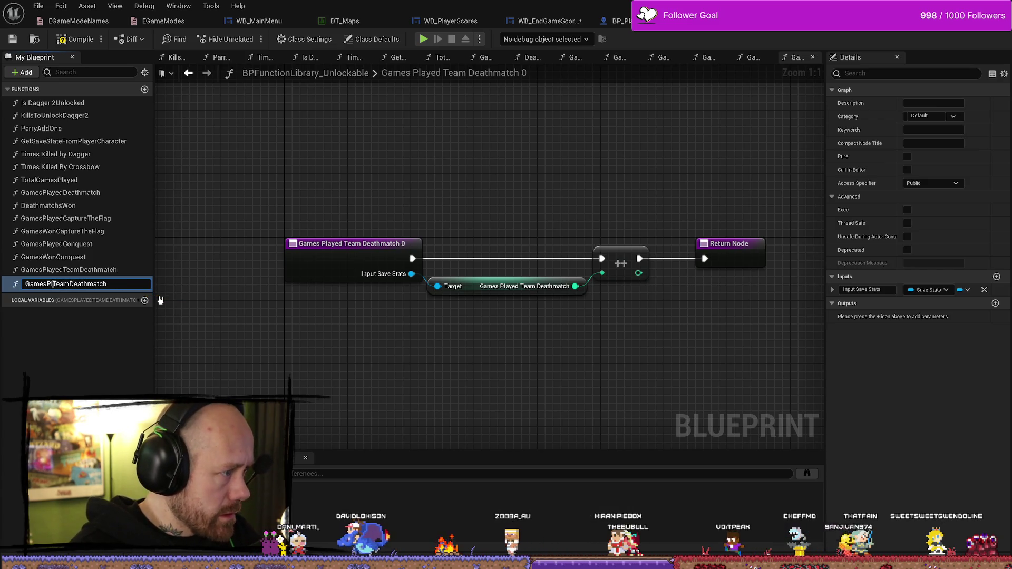
text(Won)
key(Return)
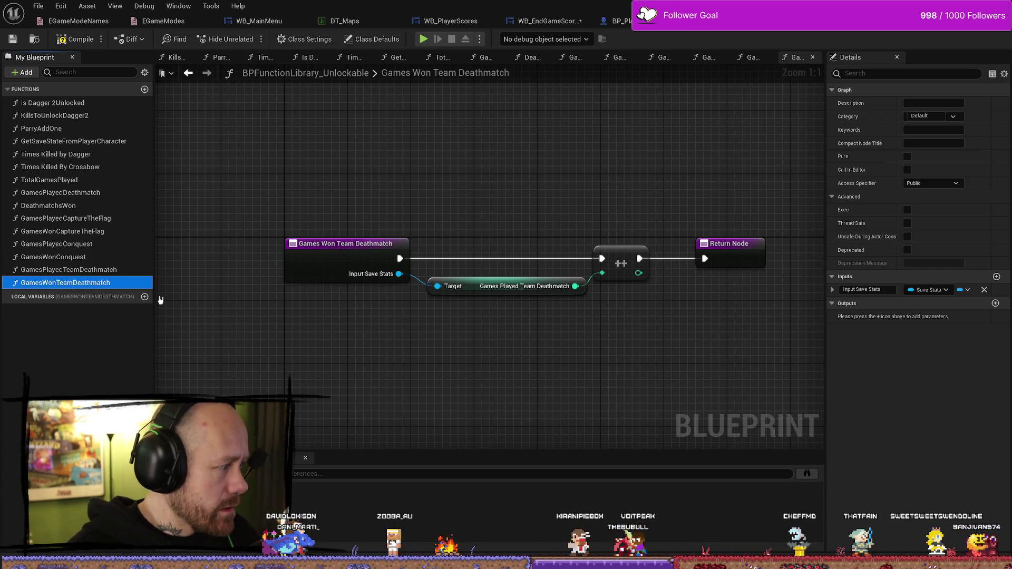
Open the GamesWonTeamDeathmatch graph and delete the copied Games Played Team Deathmatch getter
mouse_move(93, 283)
mouse_down()
mouse_move(342, 337)
mouse_move(102, 259)
mouse_move(102, 286)
mouse_move(208, 280)
mouse_up()
double_click(103, 269)
click(104, 284)
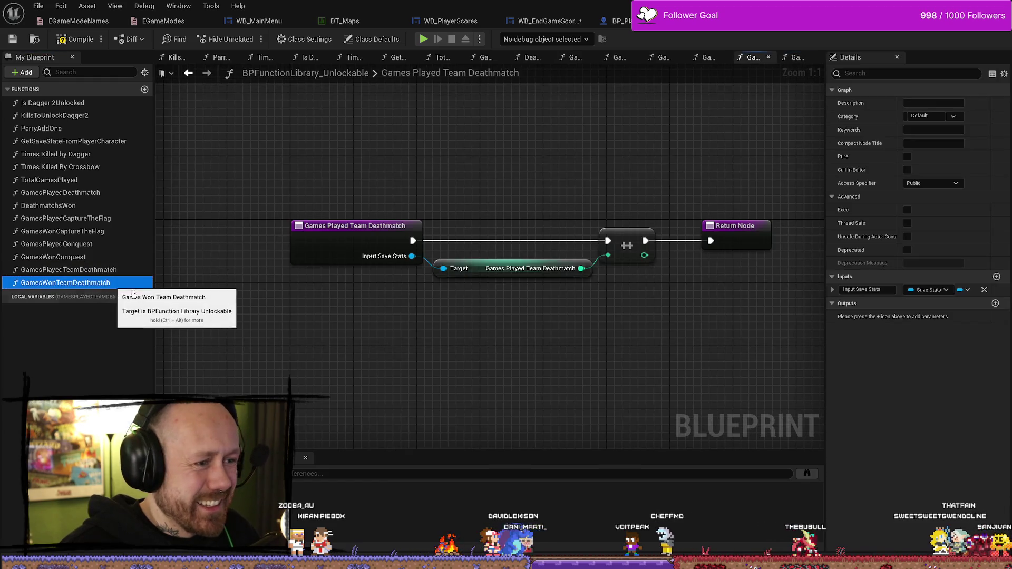
double_click(104, 284)
click(514, 287)
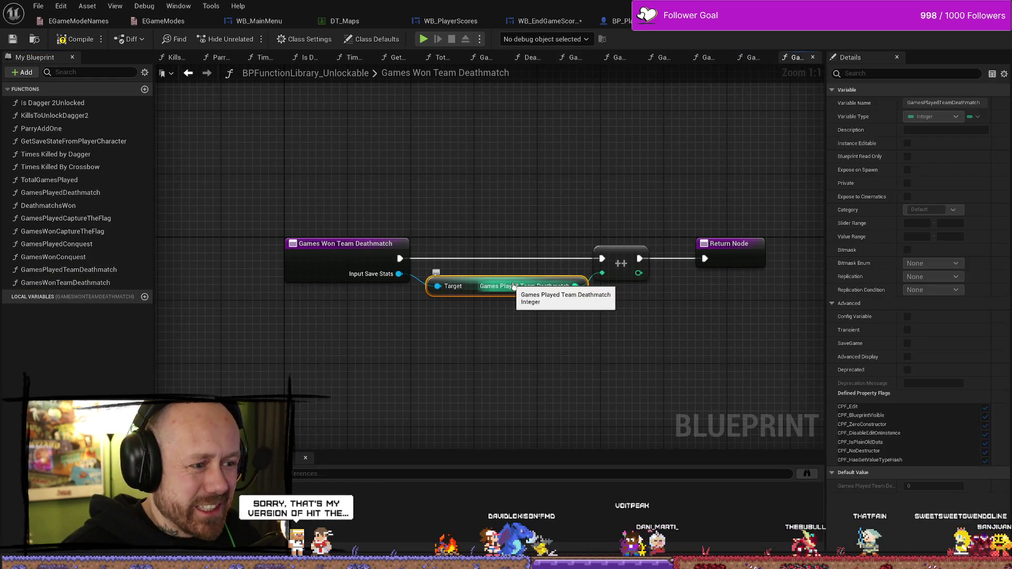
key(Delete)
Add a Get Games Won Team Deathmatch node wired into the increment, then save all
drag(399, 274, 477, 305)
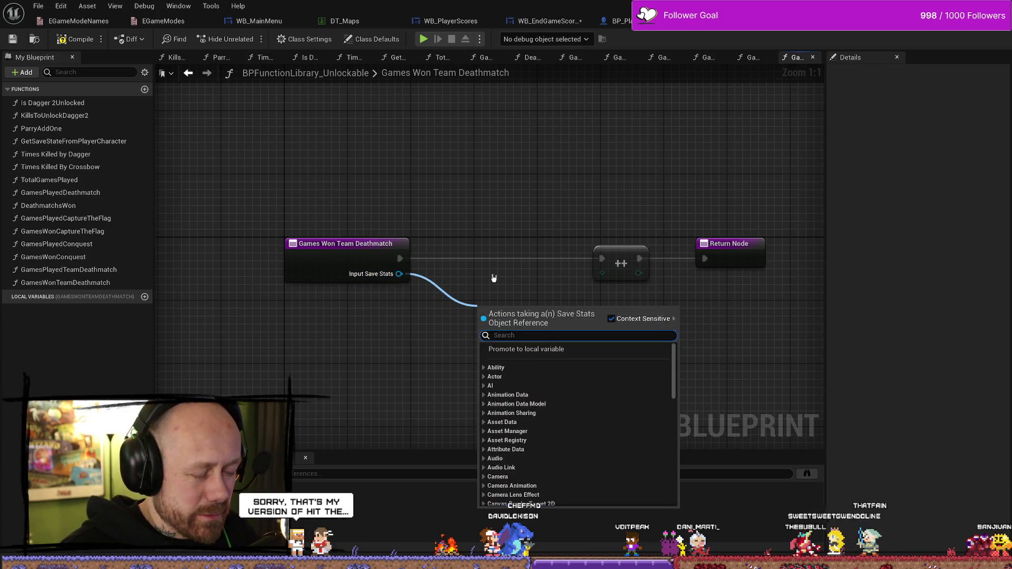
text(wo)
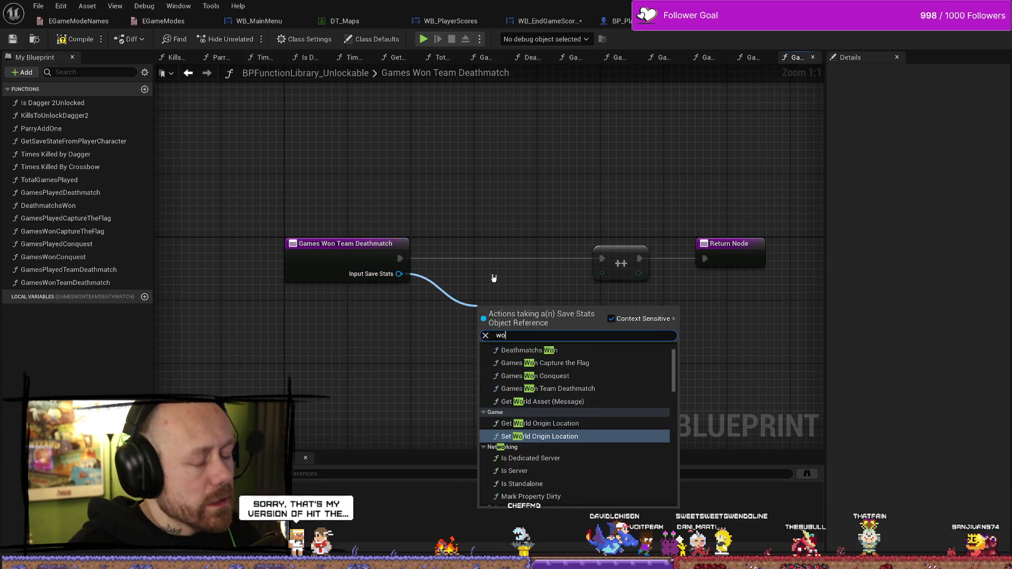
text(ntea)
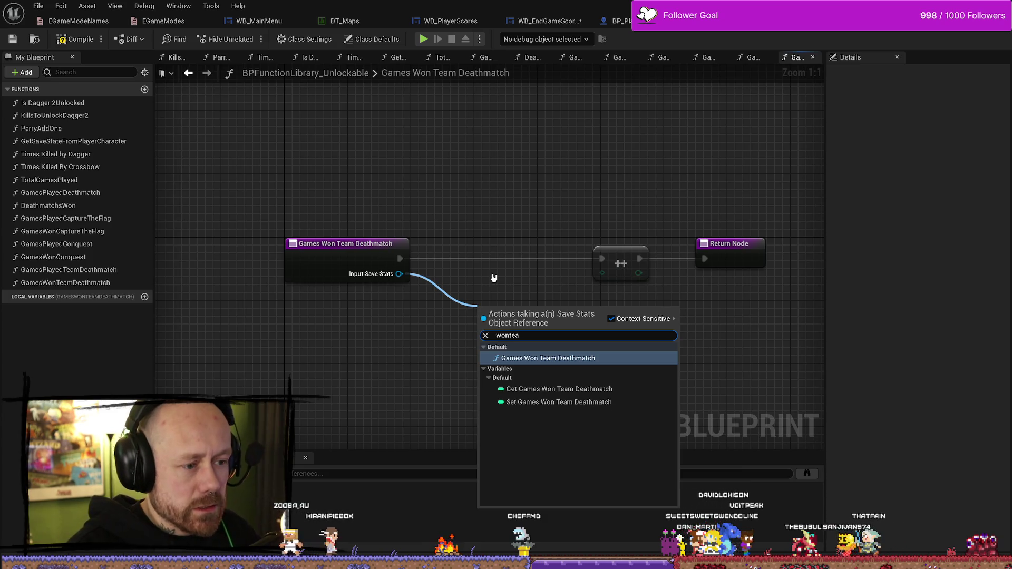
click(558, 388)
drag(481, 307, 461, 291)
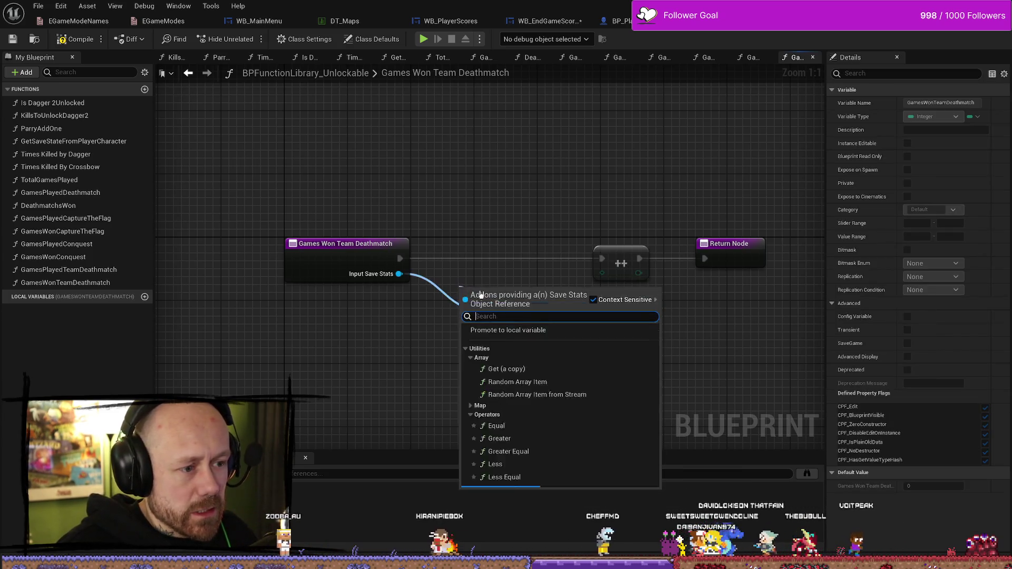
key(Escape)
mouse_move(613, 307)
mouse_down()
mouse_move(573, 287)
mouse_move(602, 273)
mouse_up()
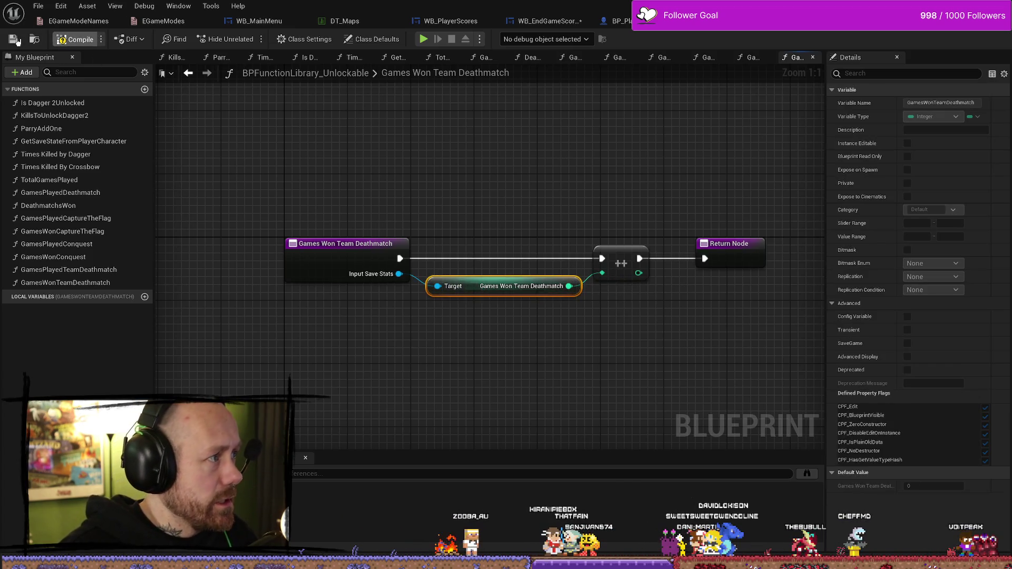
click(38, 6)
click(73, 74)
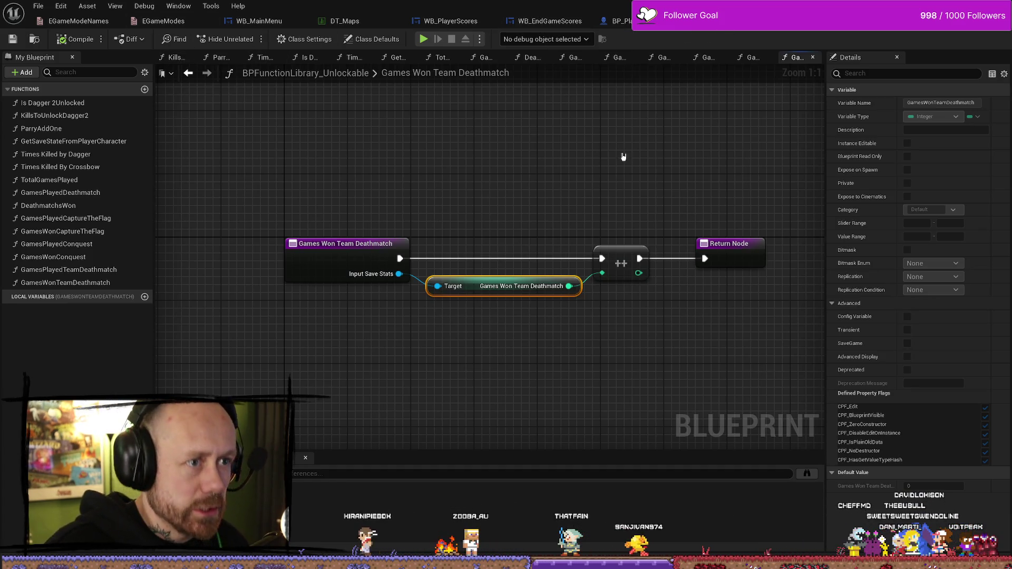
key(ctrl+space)
Open the WB_Stats widget and change the selected value texts' font size to 10
scroll(32, 393, down, 2)
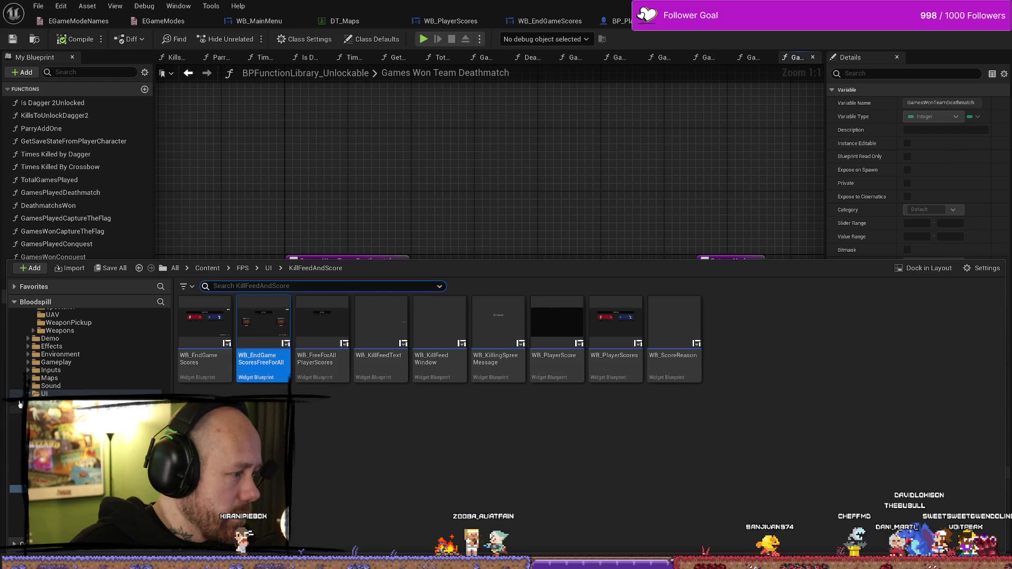
click(258, 20)
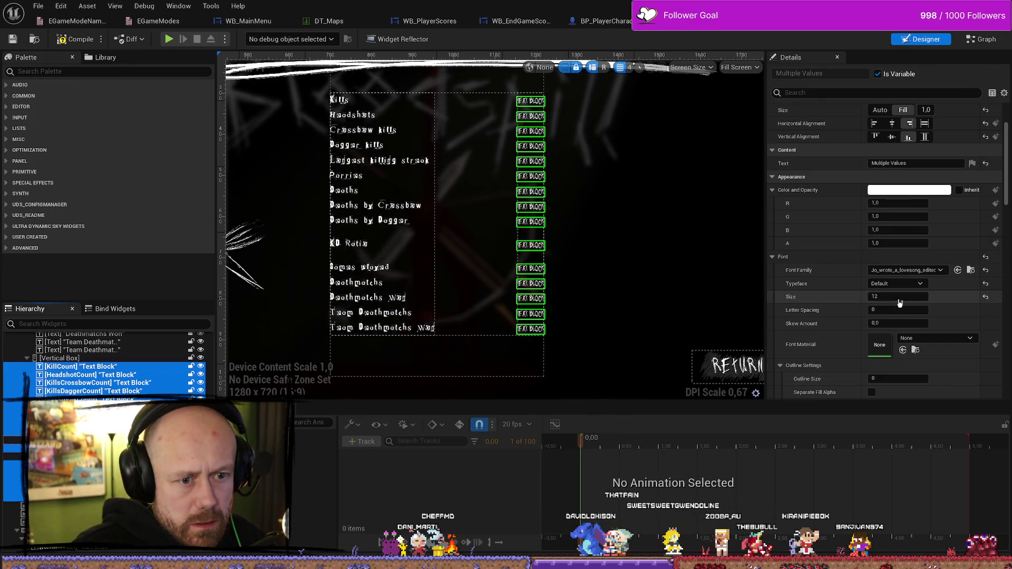
click(915, 297)
text(10)
key(Return)
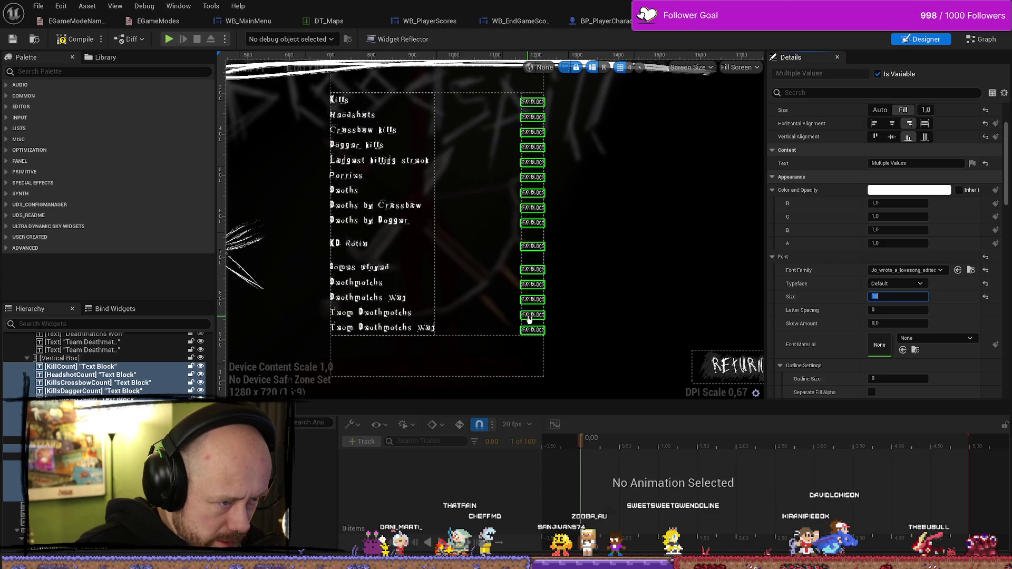
Select all the stat value text blocks and set their font size to 14
click(602, 318)
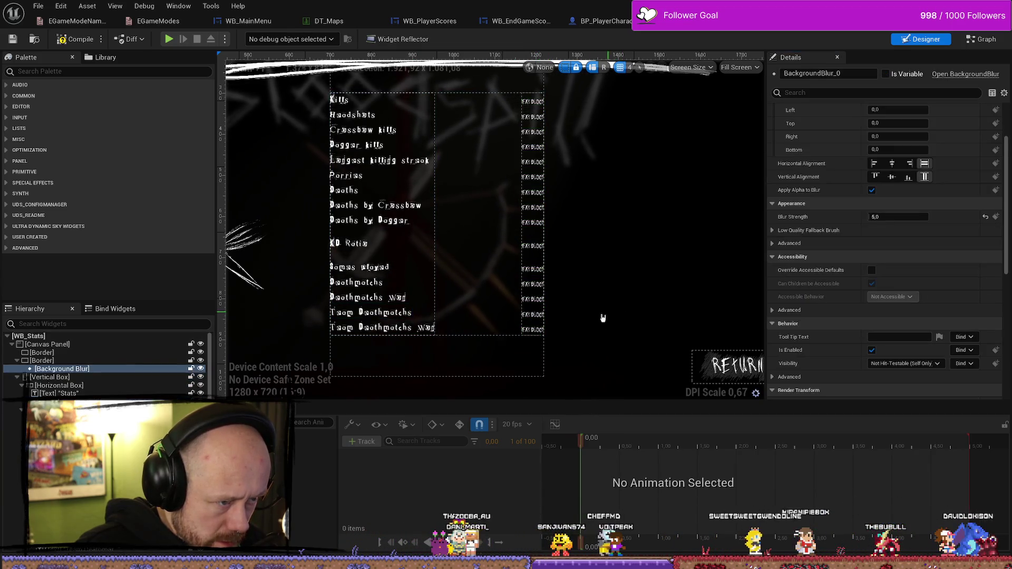
scroll(506, 319, up, 4)
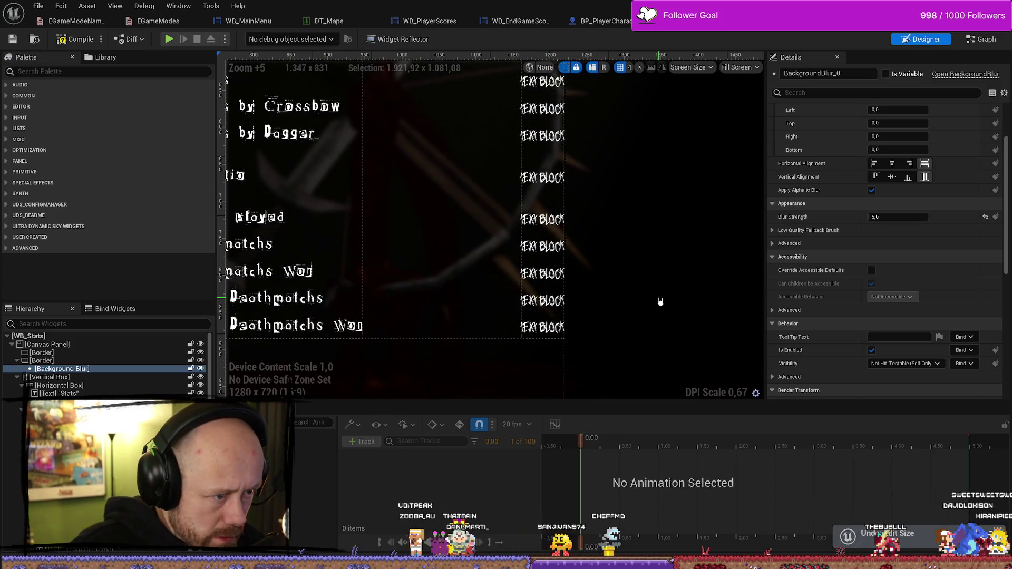
click(542, 327)
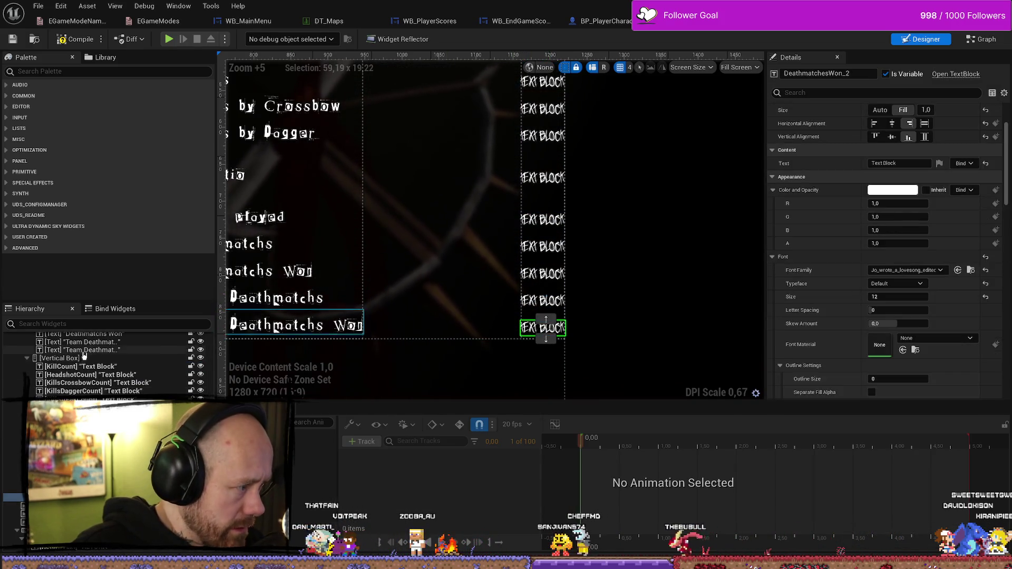
drag(79, 416, 91, 367)
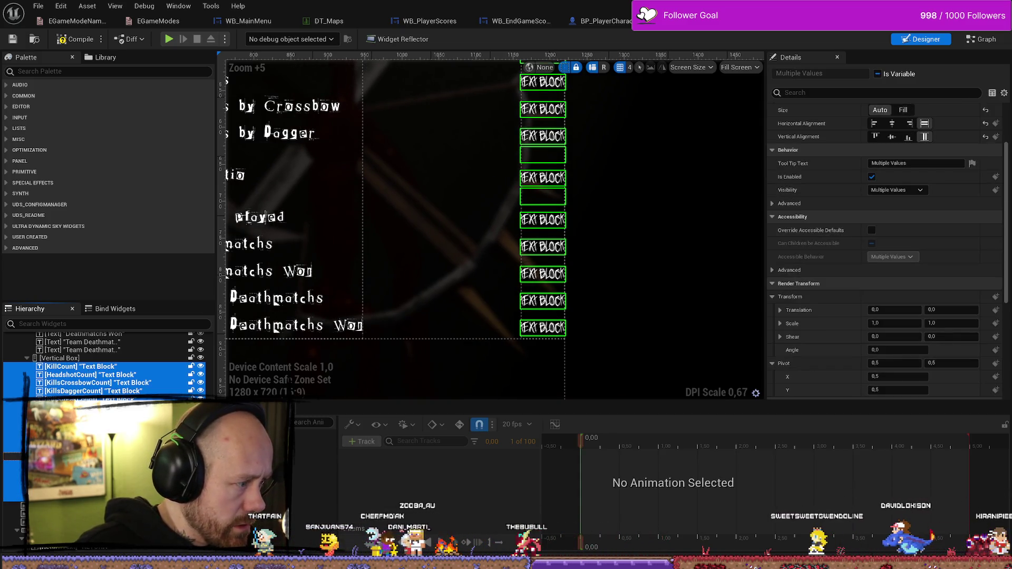
click(902, 296)
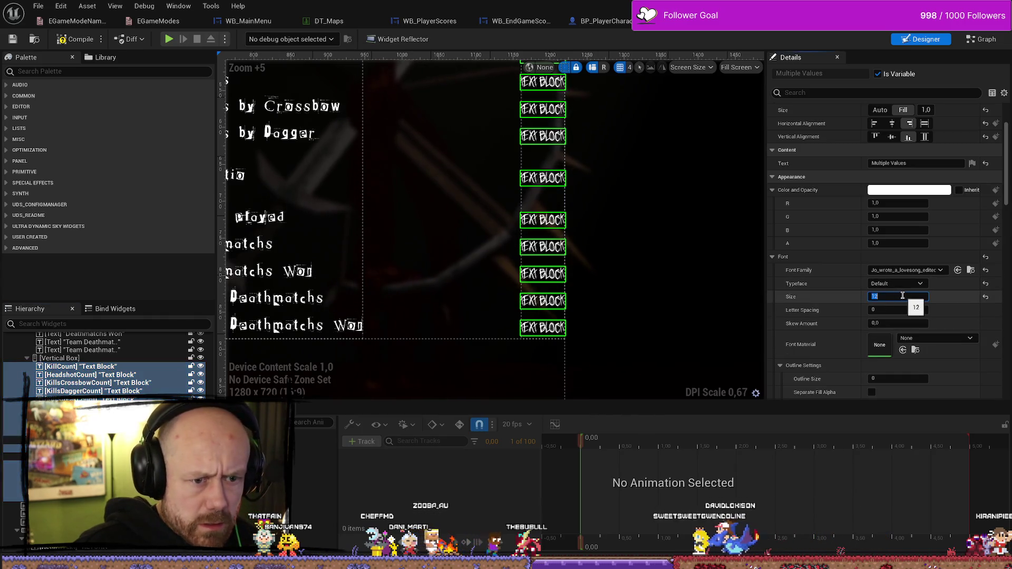
text(14)
key(Return)
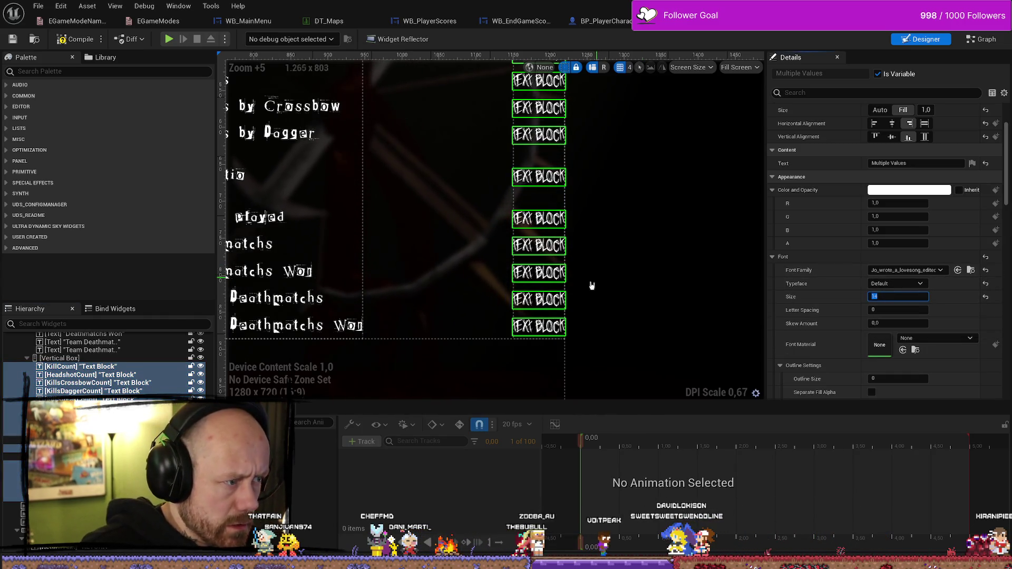
click(67, 40)
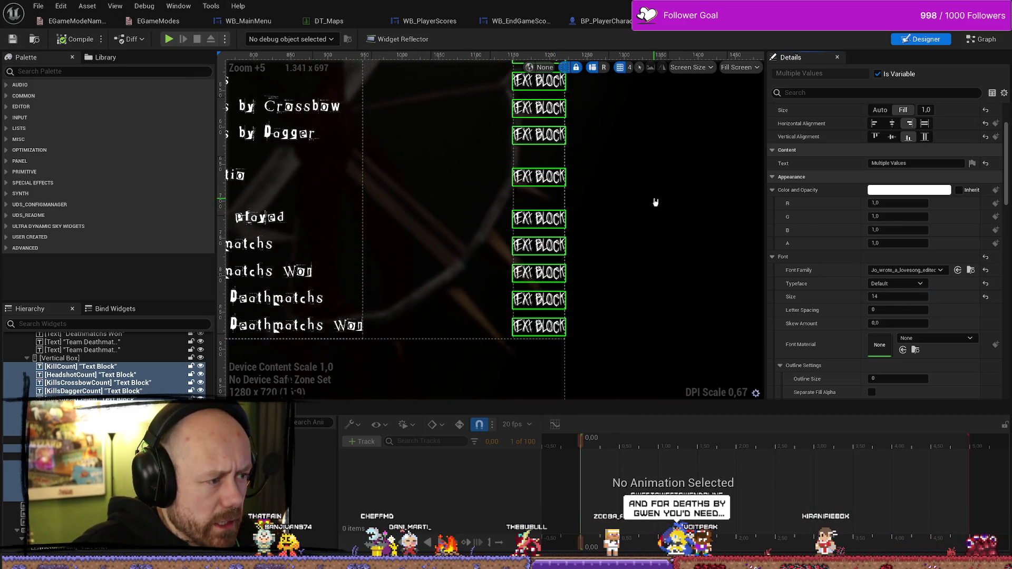
Select the value block beside Team Deathmatchs and undo an accidental display text change
scroll(655, 217, down, 5)
scroll(523, 280, up, 2)
click(491, 225)
click(682, 211)
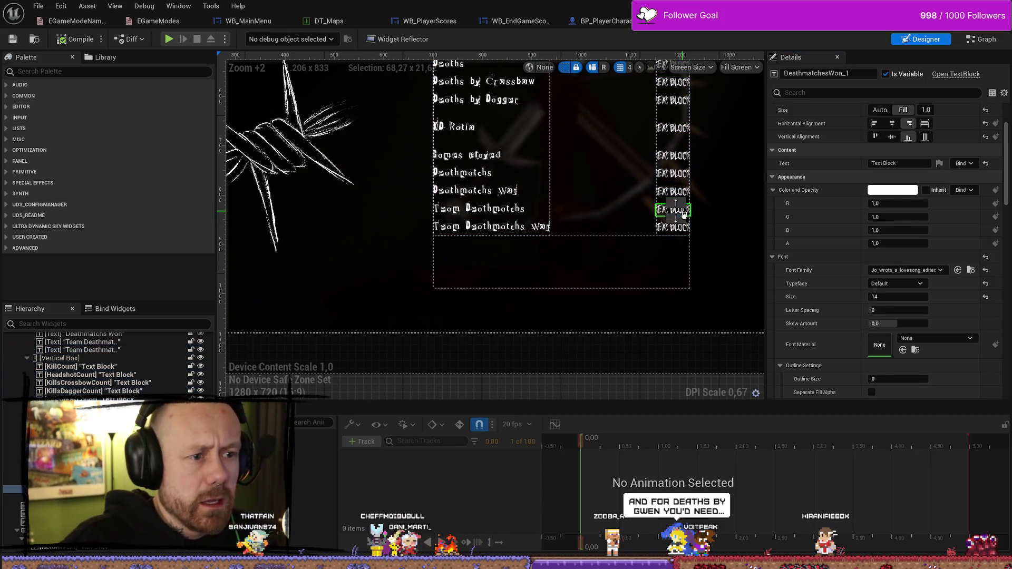
double_click(914, 164)
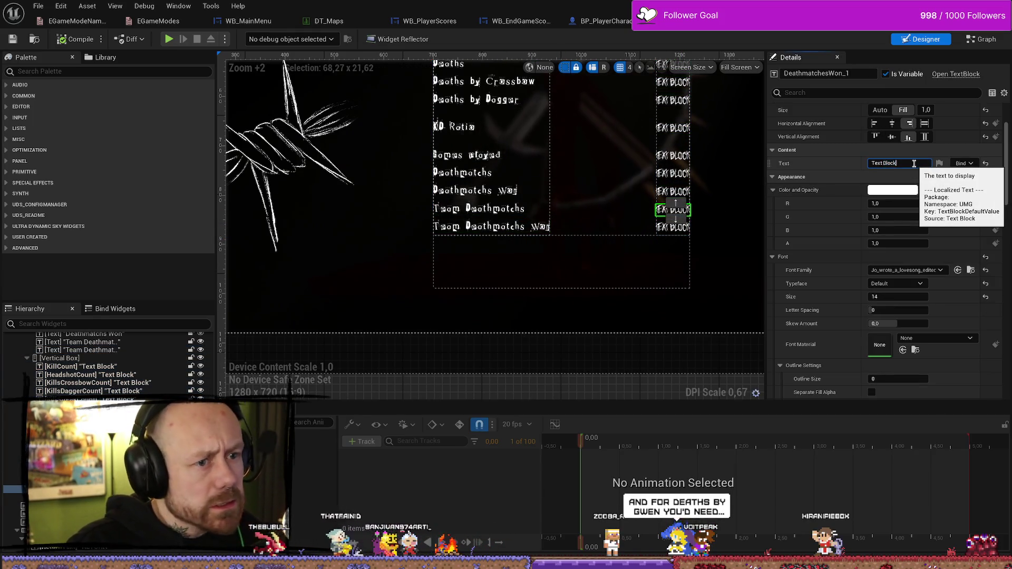
double_click(913, 164)
text(Team)
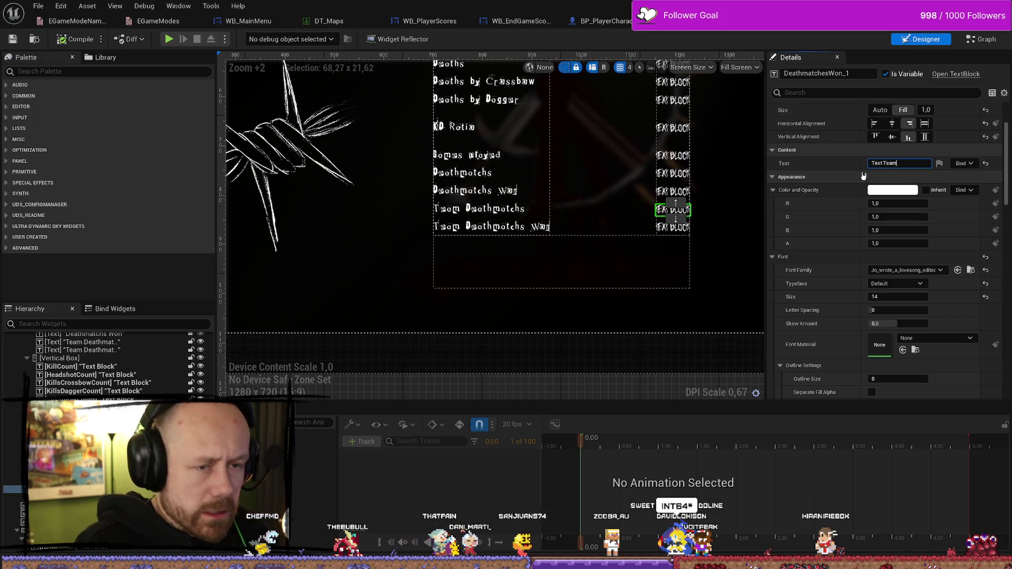
key(BackSpace)
key(BackSpace)
key(BackSpace)
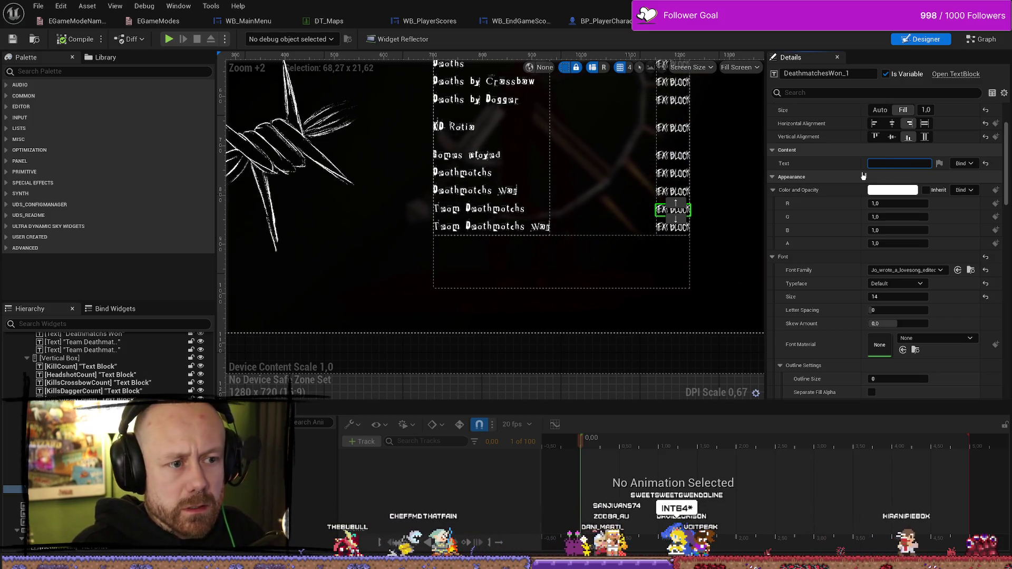
text(Tea)
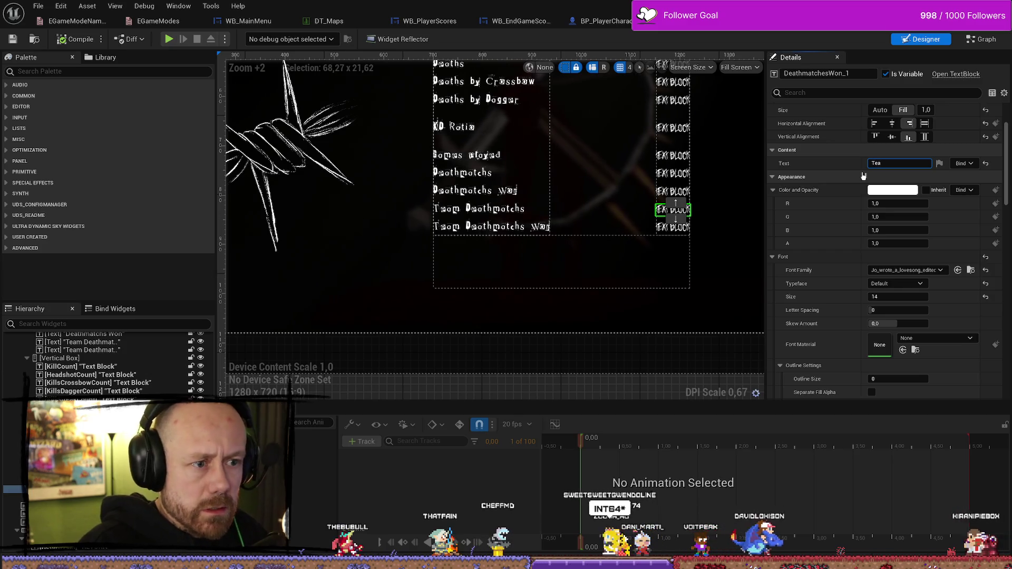
click(663, 197)
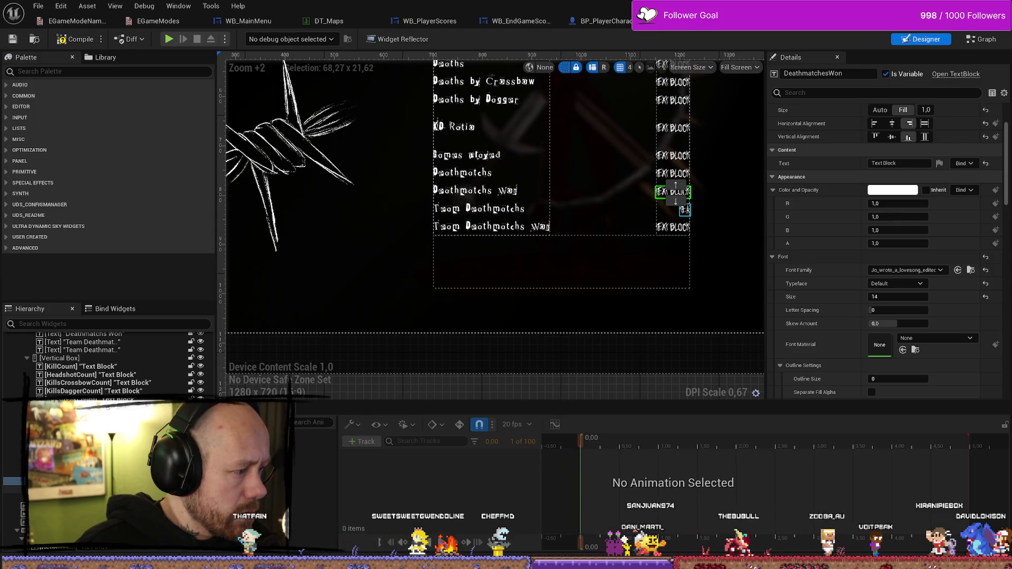
click(684, 209)
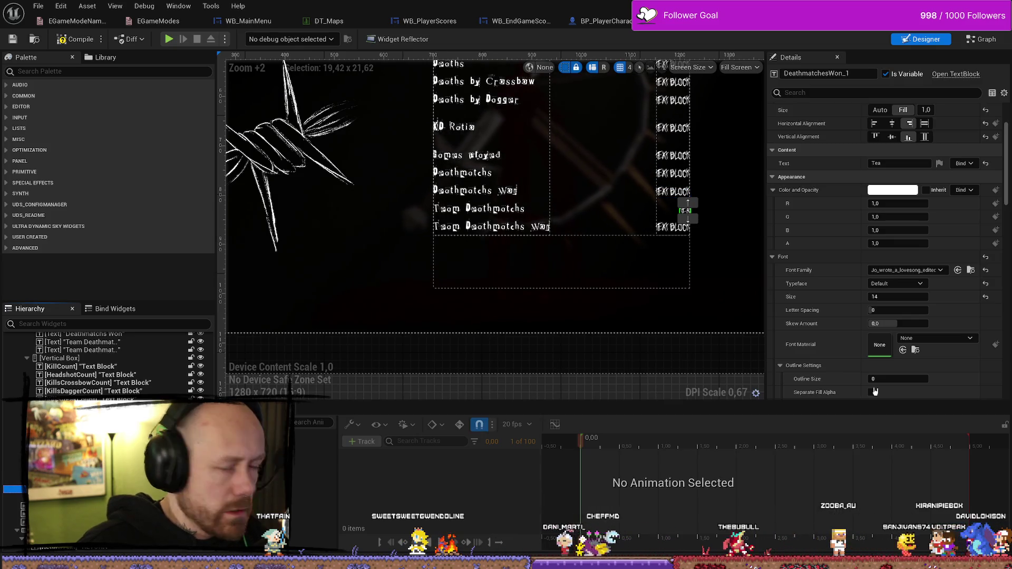
click(871, 162)
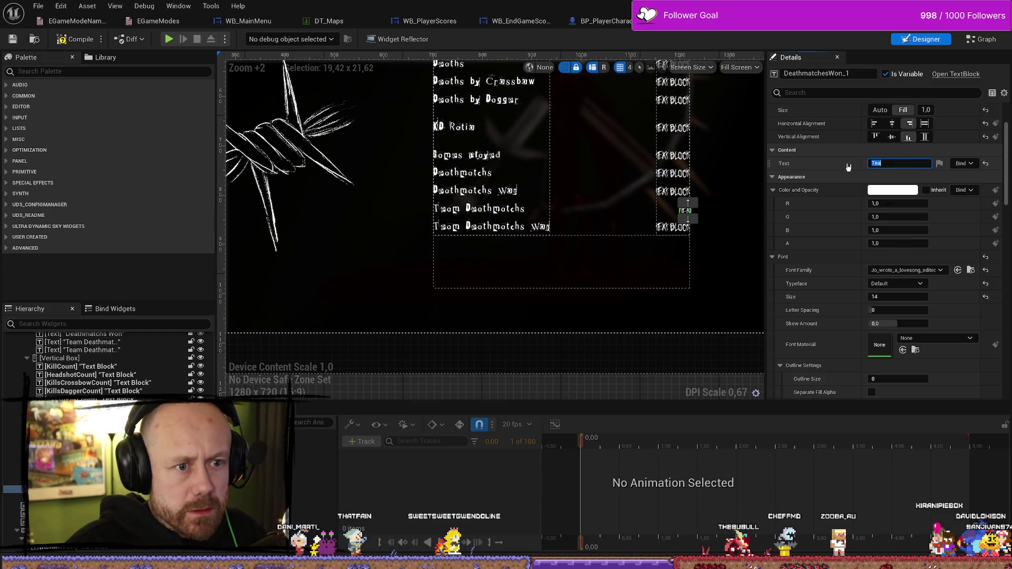
click(863, 158)
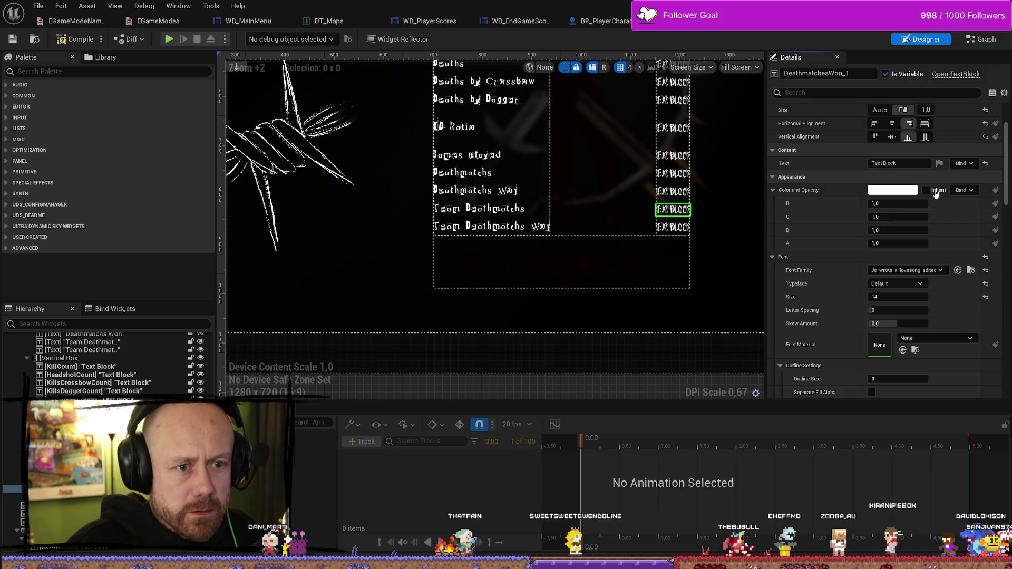
key(ctrl+z)
Rename the two value text blocks TeamDeathmatchsPlayed and TeamDeathmatchsWon
click(865, 73)
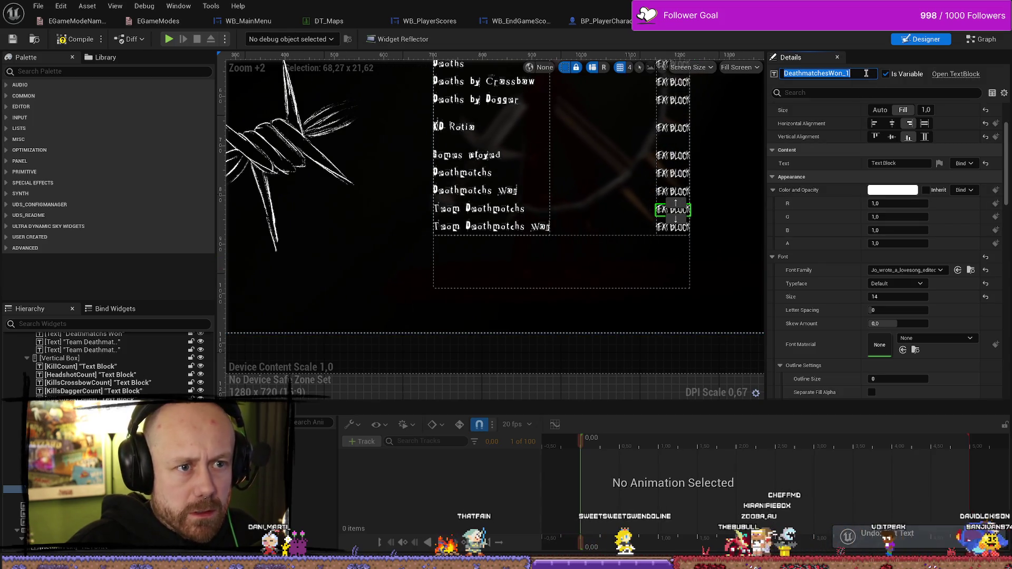
text(TeamDeath)
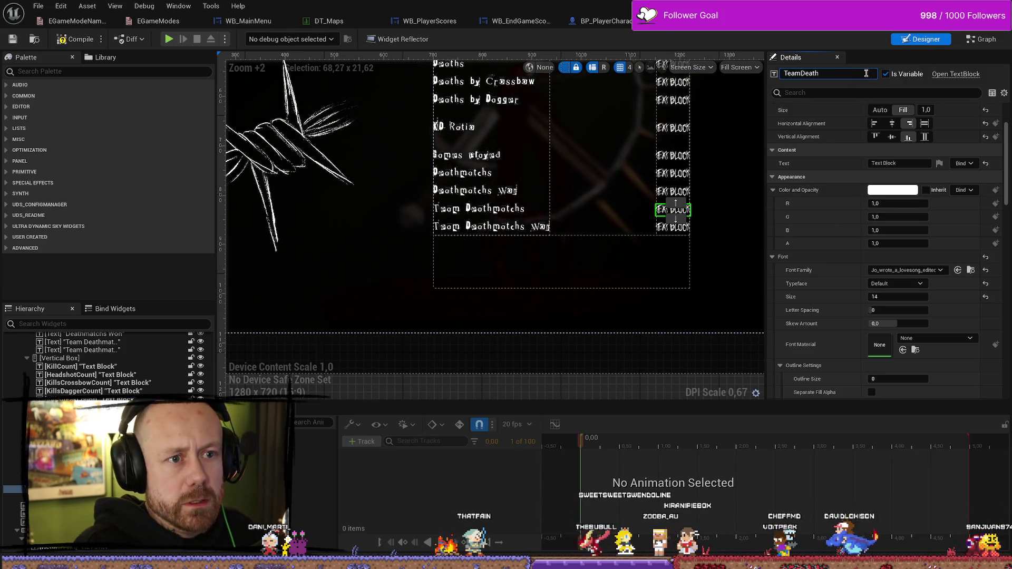
text(math)
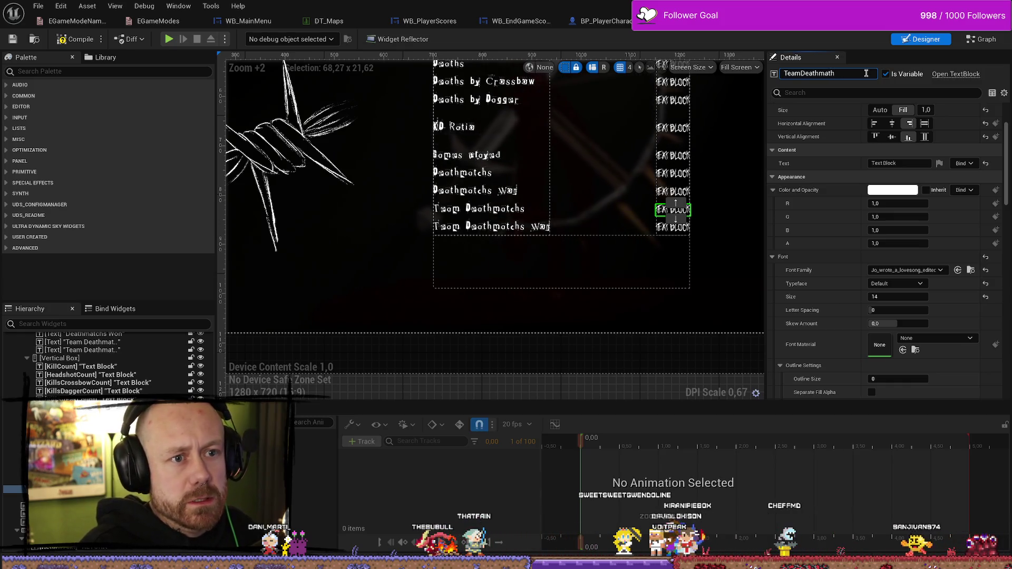
key(BackSpace)
text(chsPlayed)
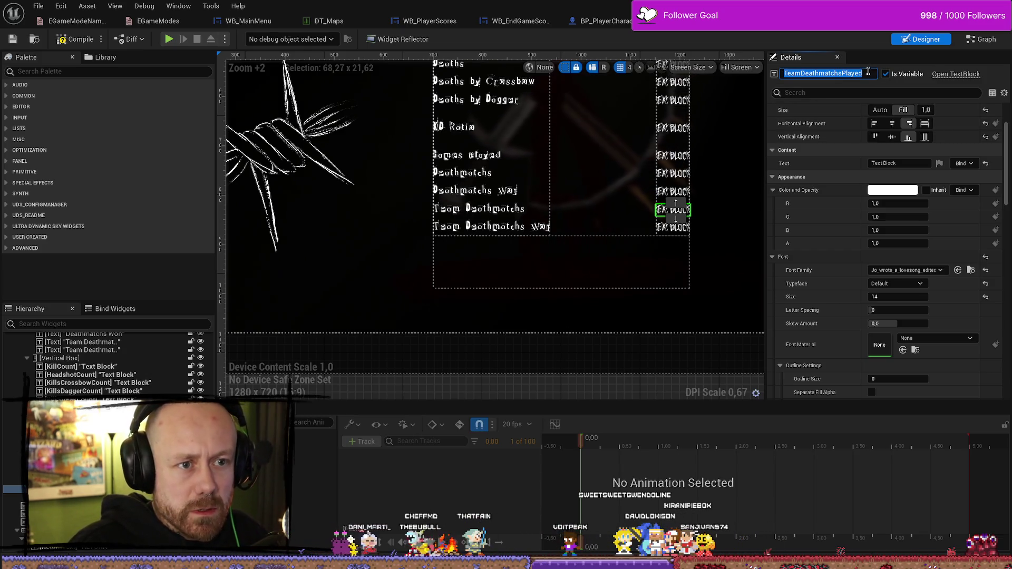
key(Down)
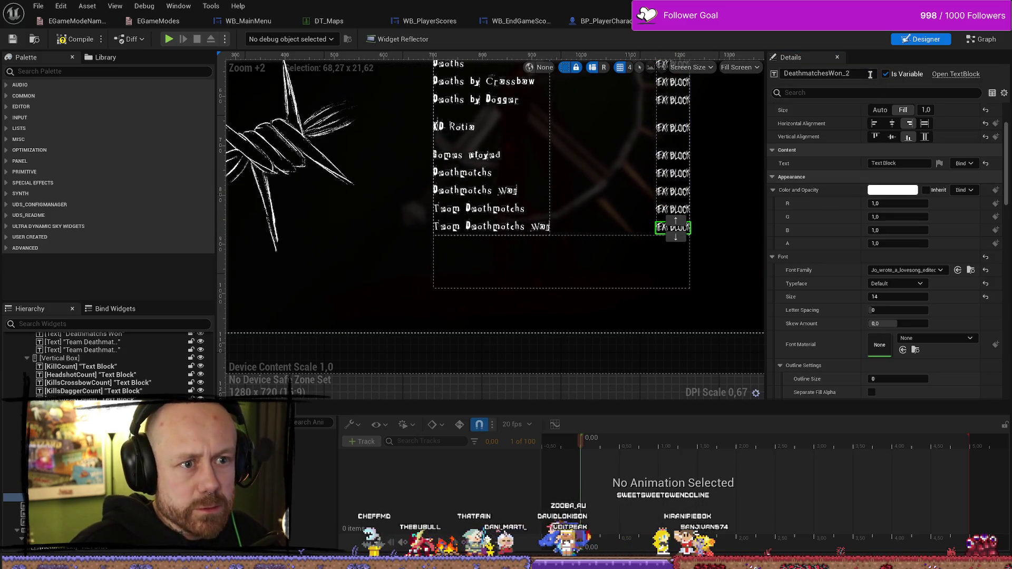
click(870, 74)
text(TeamDeathmatchsPlayed)
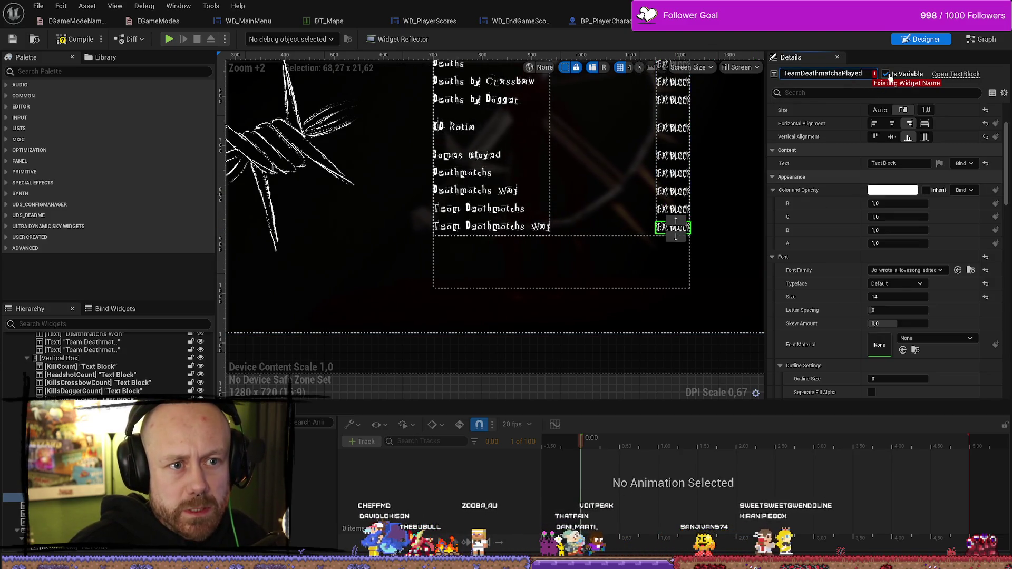
key(BackSpace)
key(BackSpace)
key(BackSpace)
text(Won)
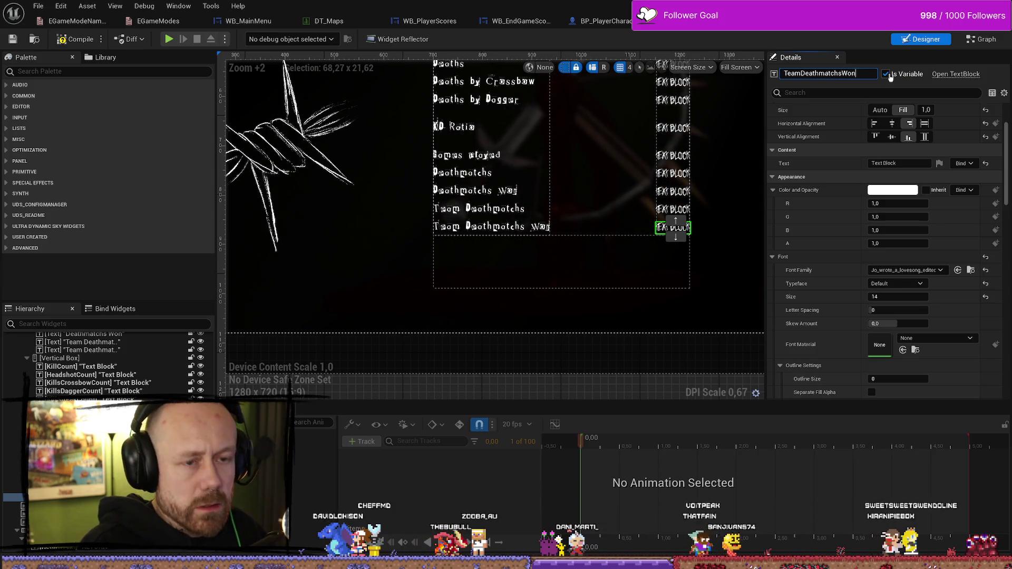
click(514, 231)
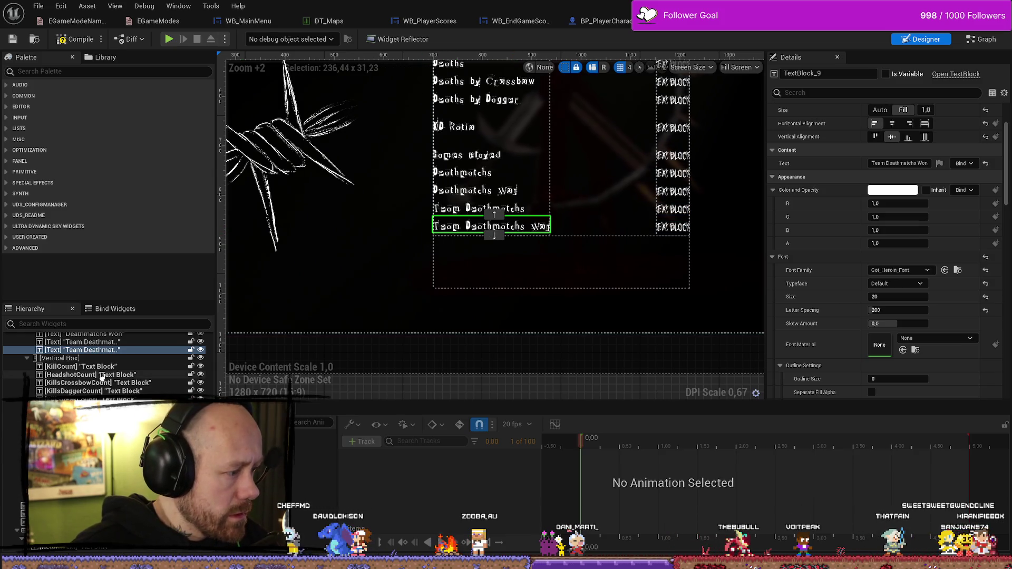
Duplicate the Team Deathmatchs Won label twice and change the first copy's text to 'Capture the Flag'
key(ctrl+d)
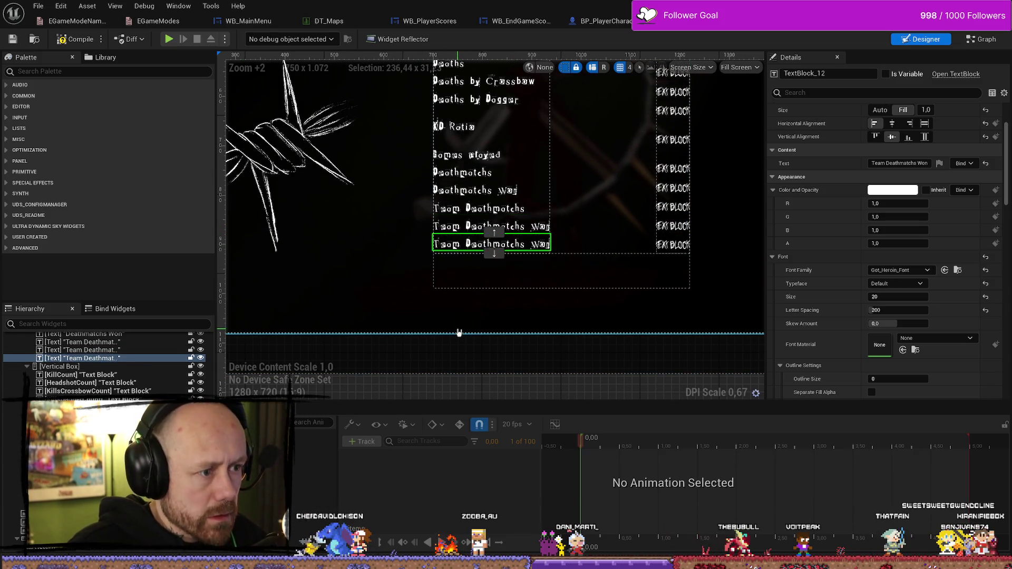
key(ctrl+d)
click(491, 244)
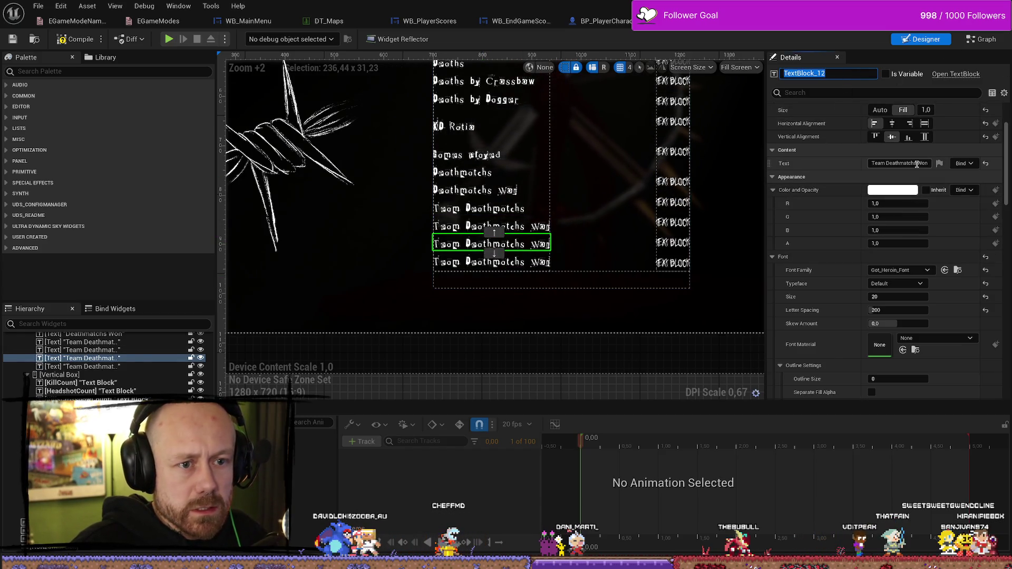
drag(916, 162, 855, 163)
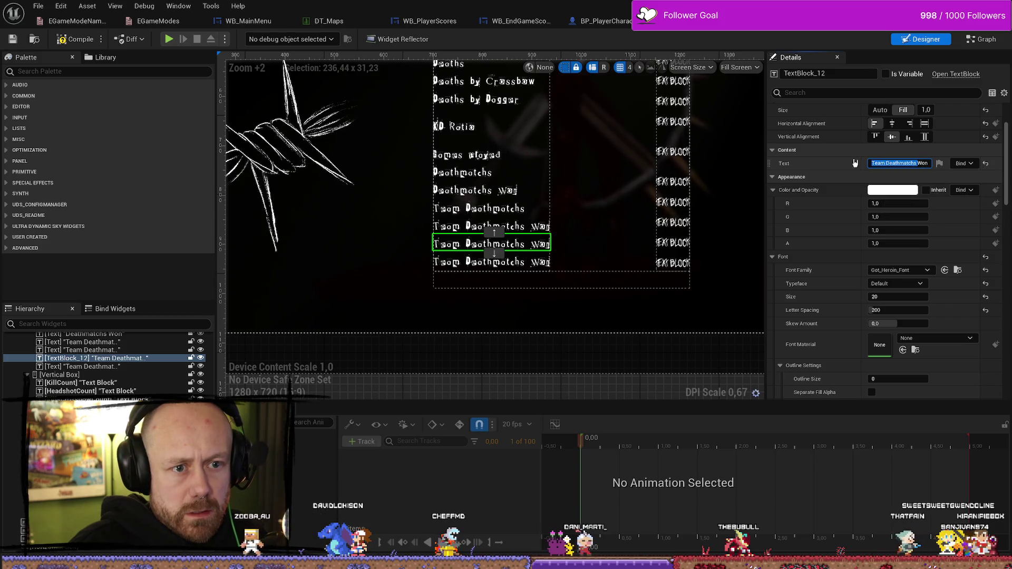
text(pture the )
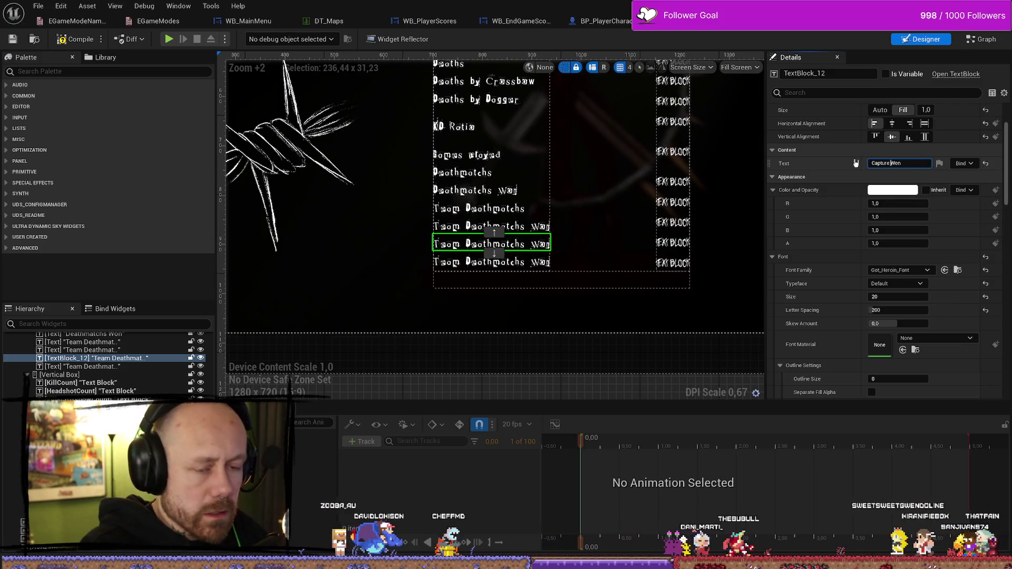
text(Flag)
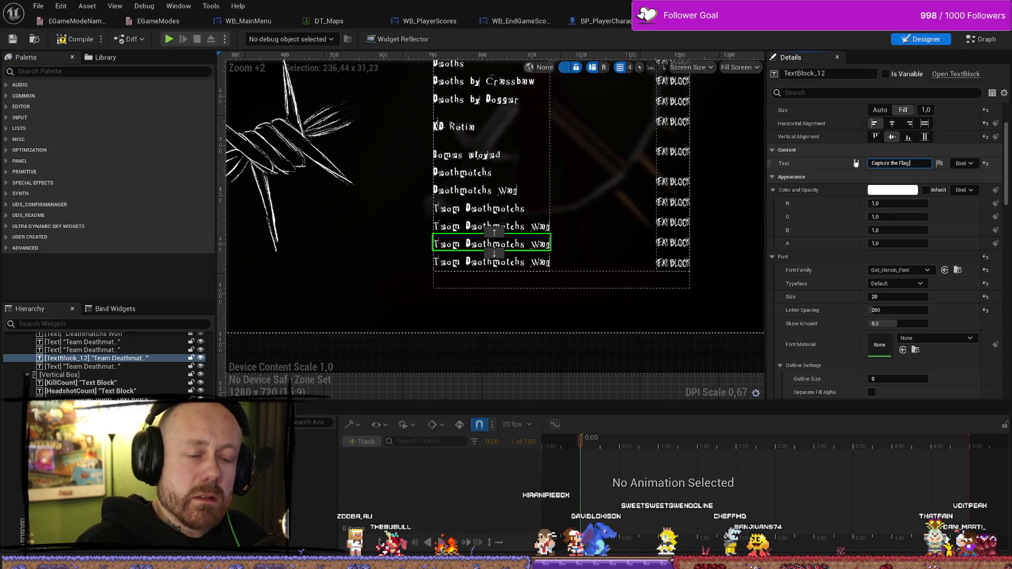
key(Return)
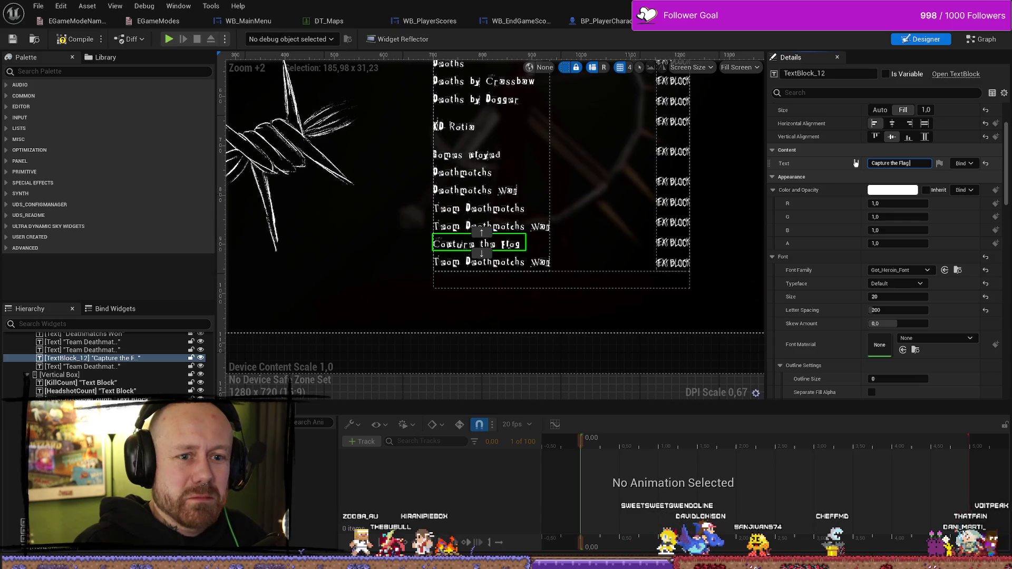
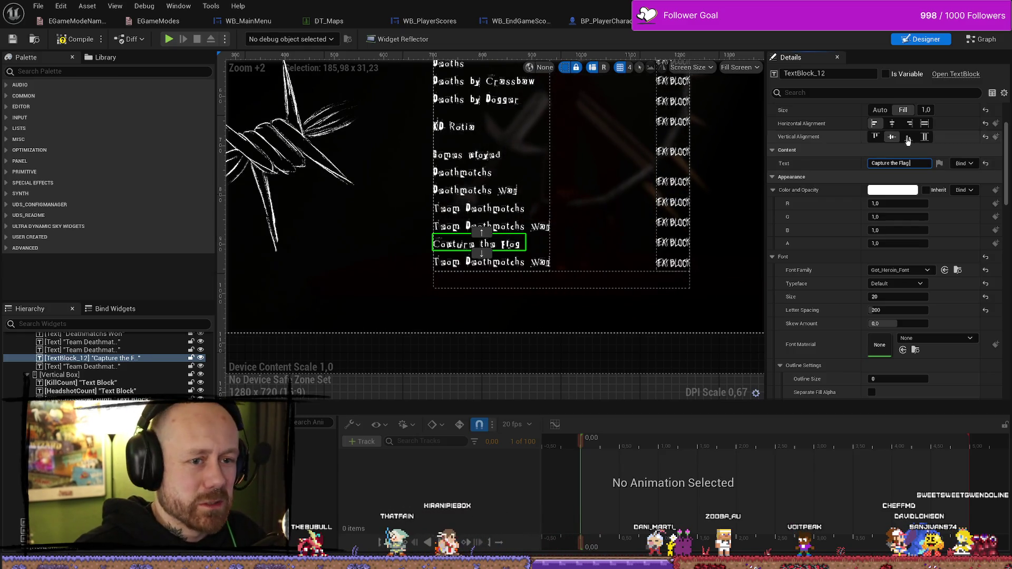
Change the 'Team Deathmatchs Won' label to read 'Capture the Flag Won'
key(ctrl+a)
key(ctrl+c)
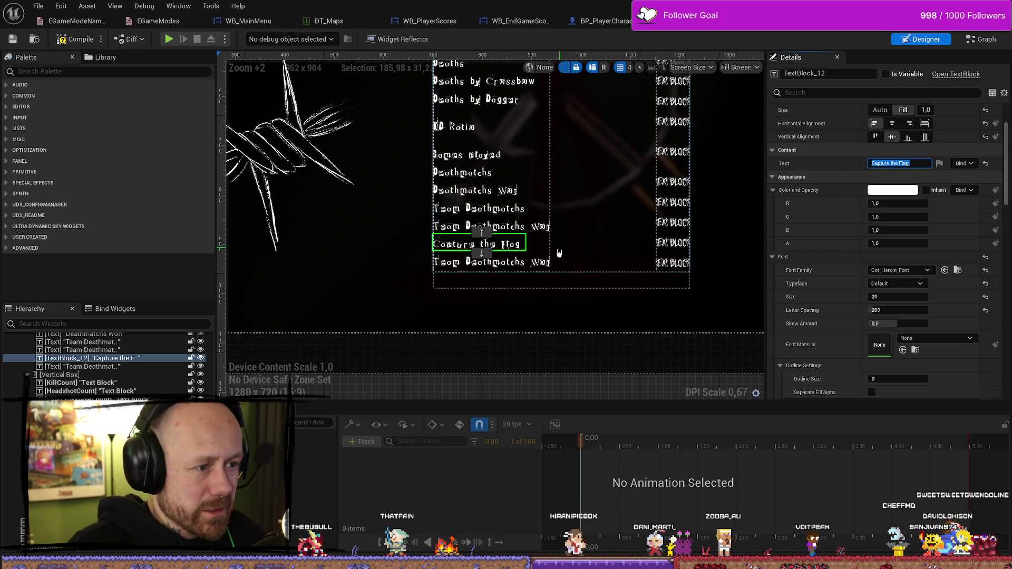
click(490, 262)
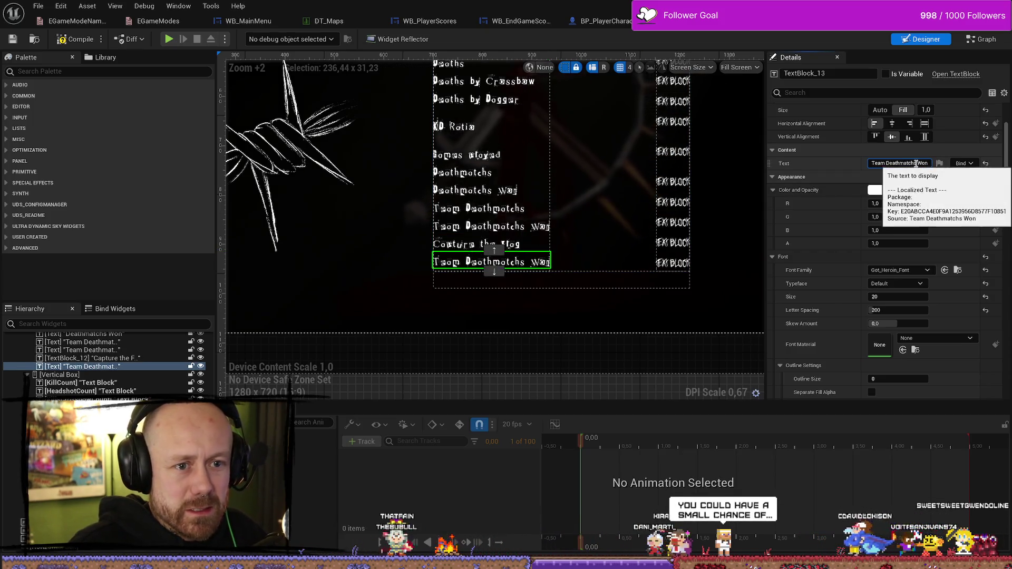
drag(916, 164, 810, 164)
key(ctrl+v)
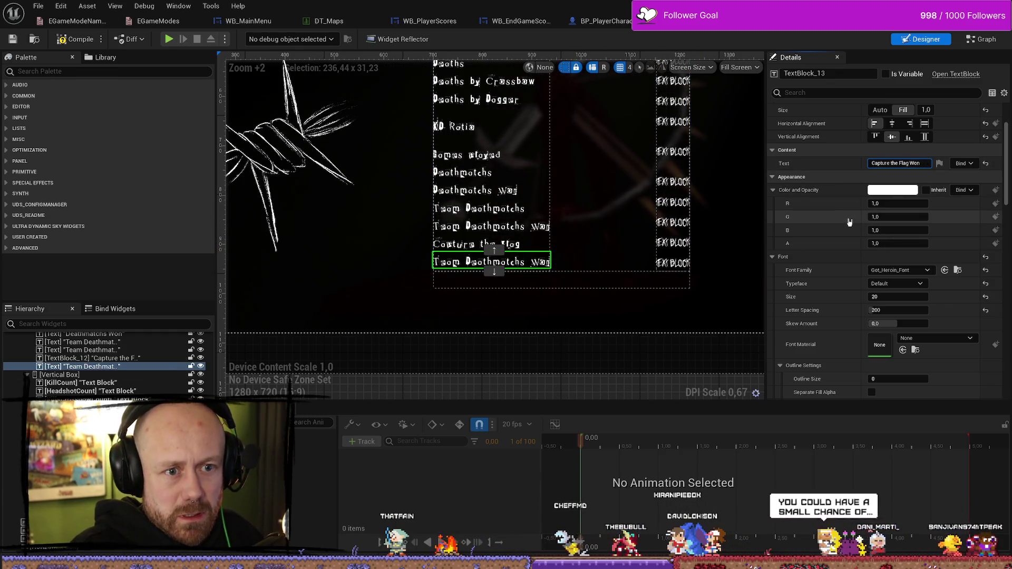
key(Return)
Duplicate the right-column value text block to serve the new Capture the Flag row
click(683, 263)
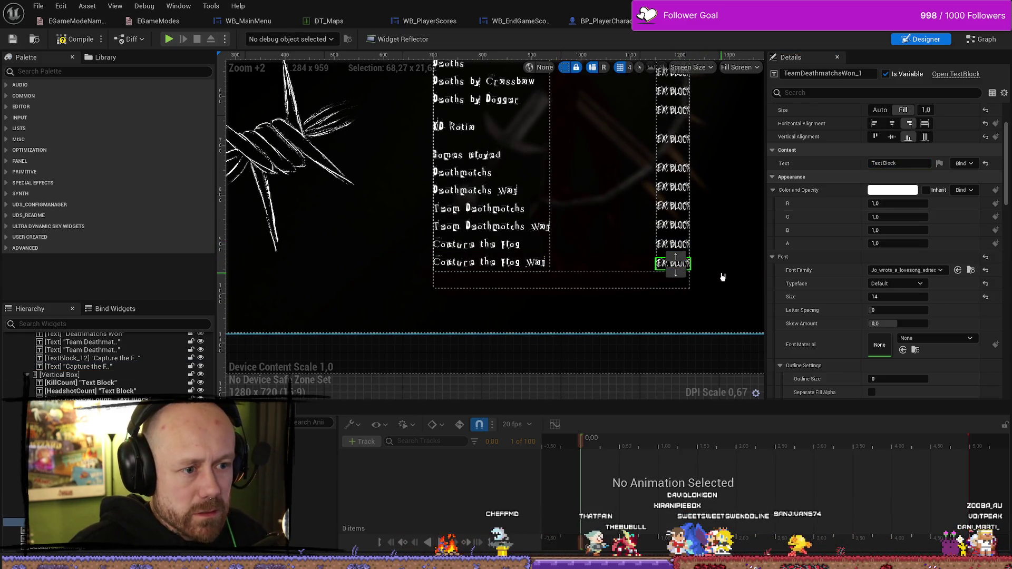
key(ctrl+d)
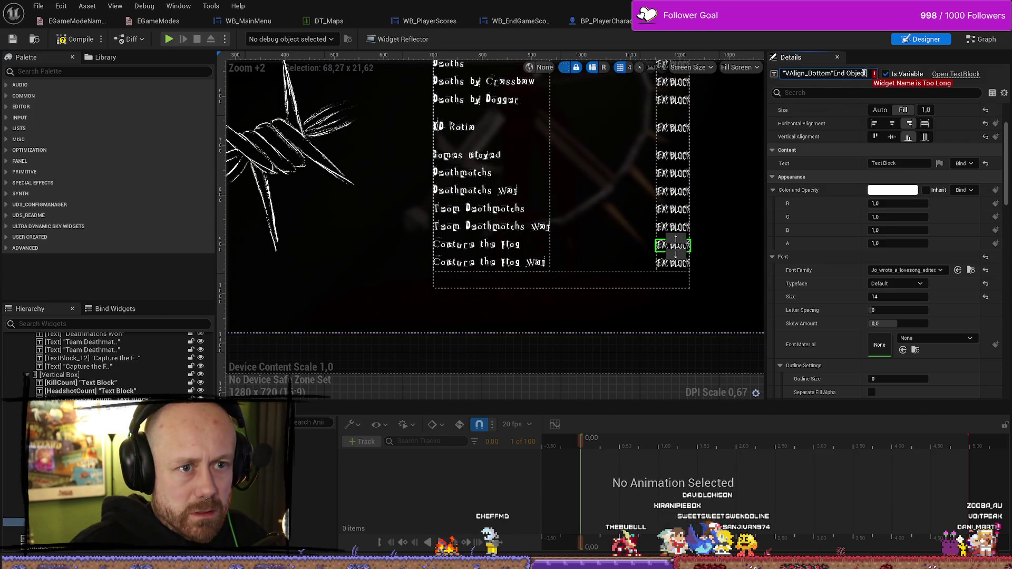
click(501, 245)
click(896, 163)
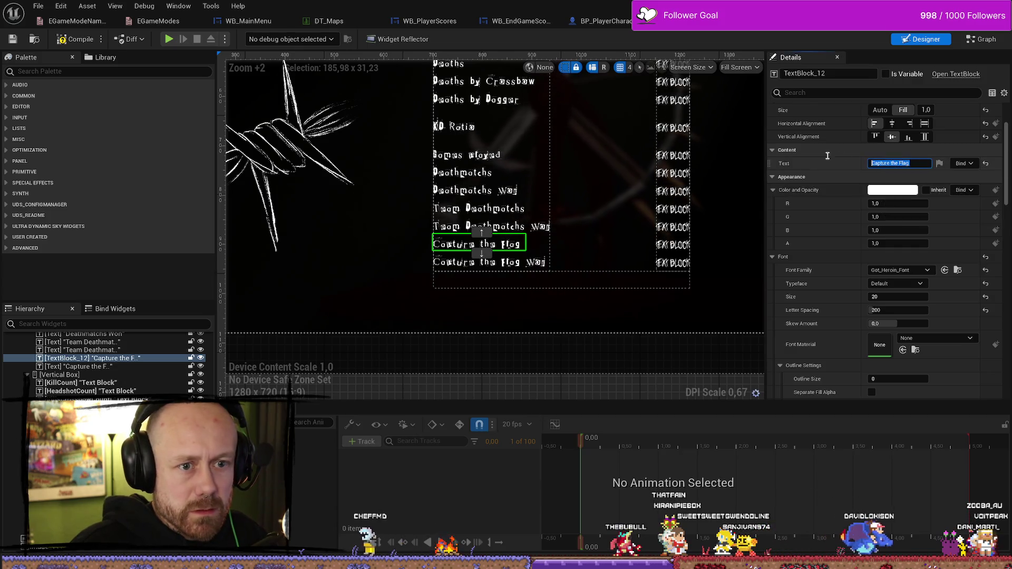
Name the value block beside 'Capture the Flag' CaptureTheFlagPlayed
click(670, 246)
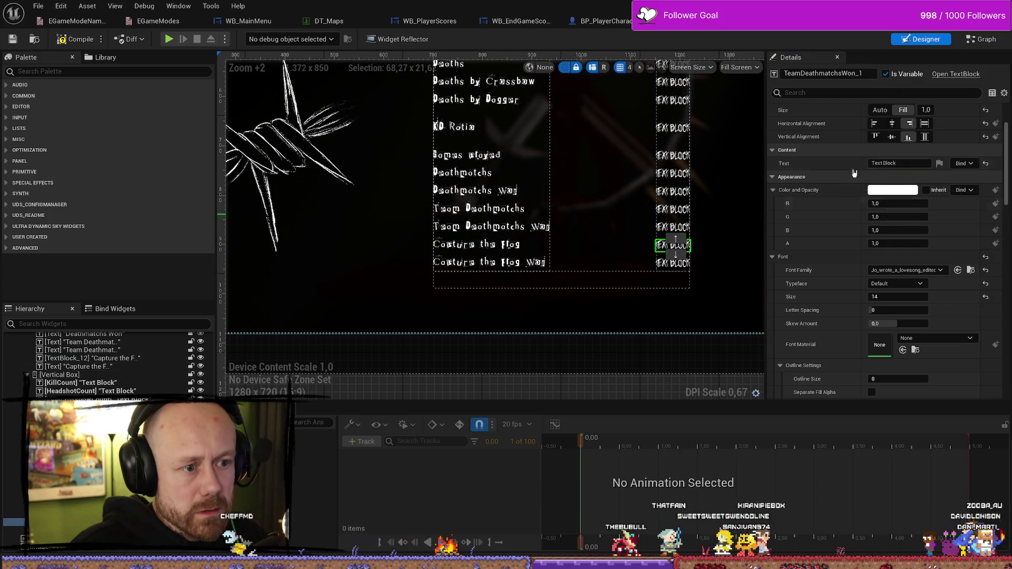
key(ctrl+v)
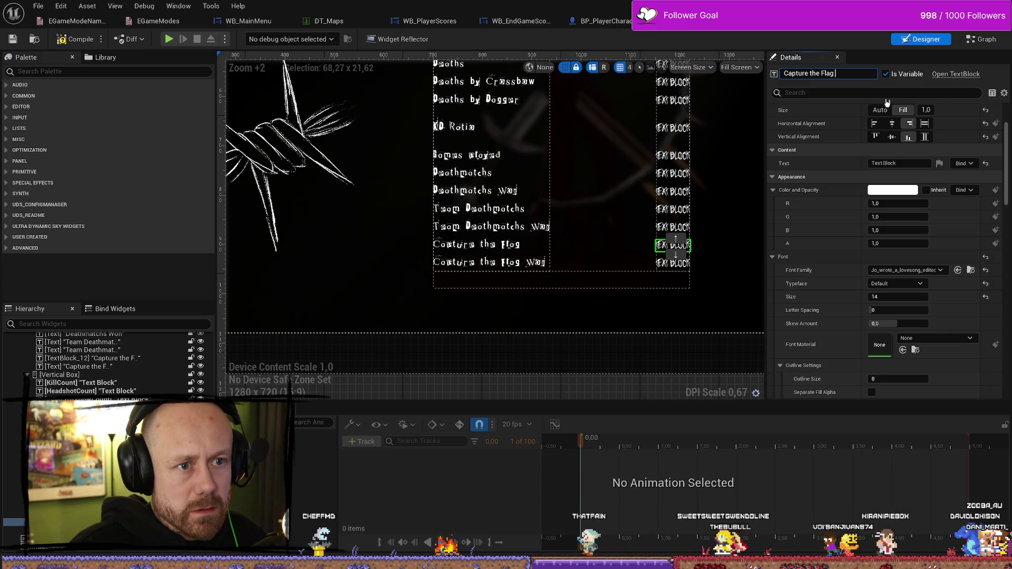
key(Left)
key(Left)
key(Left)
key(BackSpace)
key(Left)
key(Left)
key(Left)
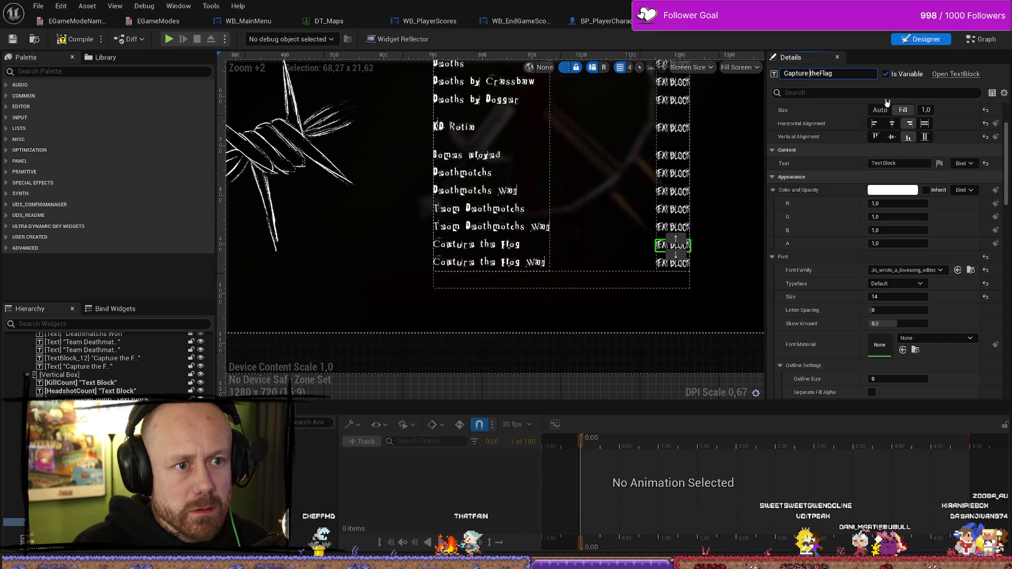
key(BackSpace)
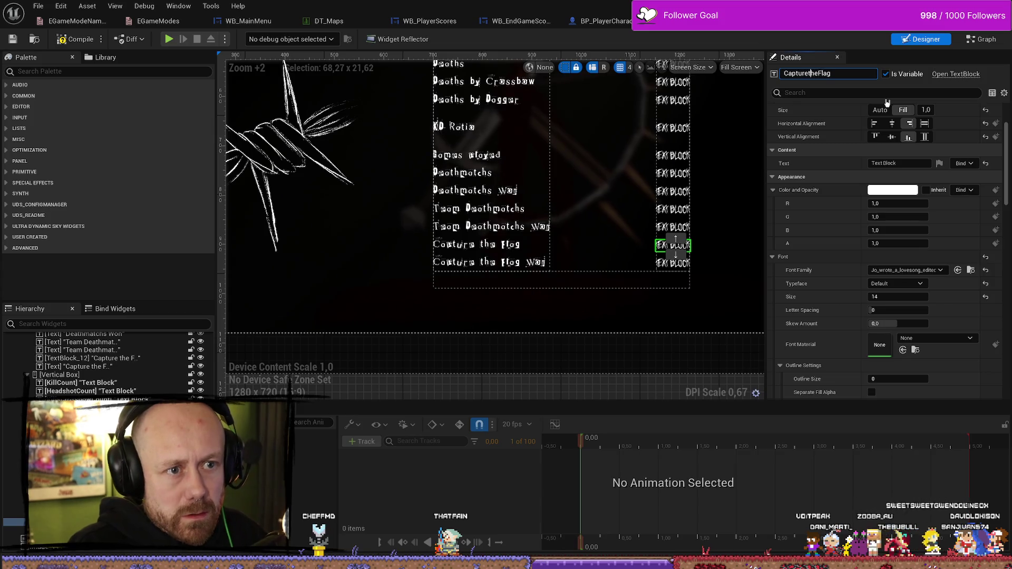
key(Delete)
text(T)
key(End)
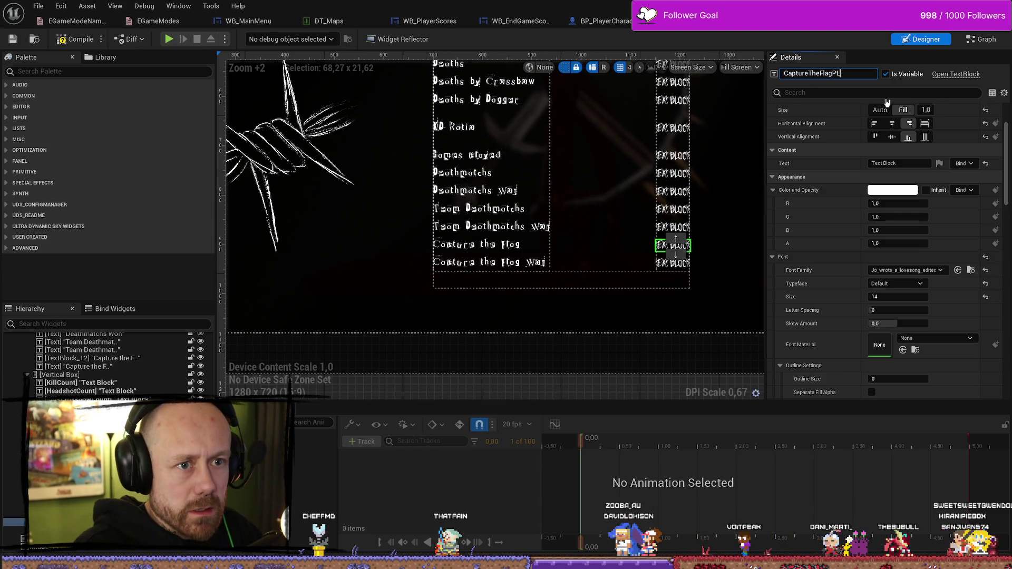
text(ayed)
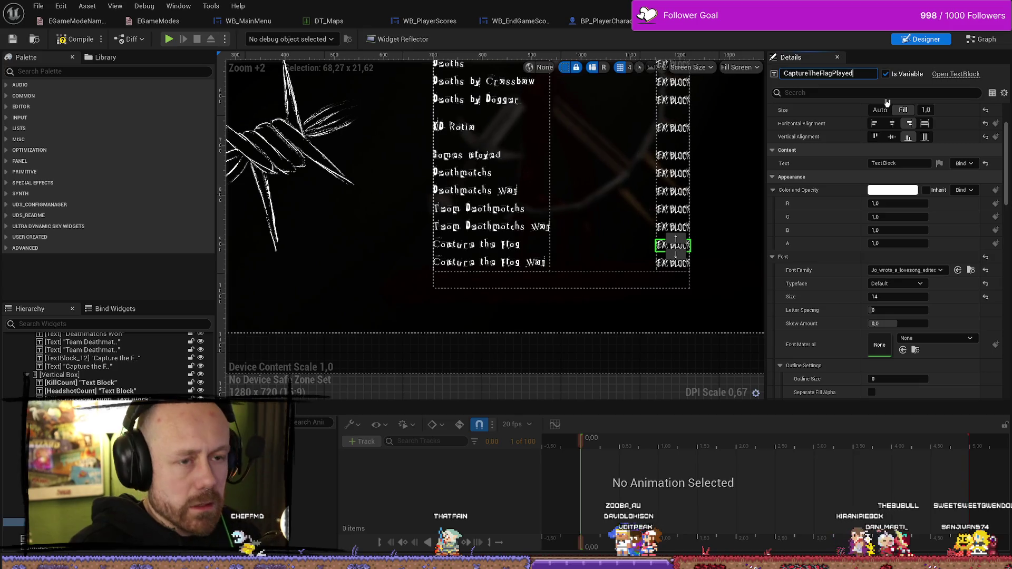
key(Return)
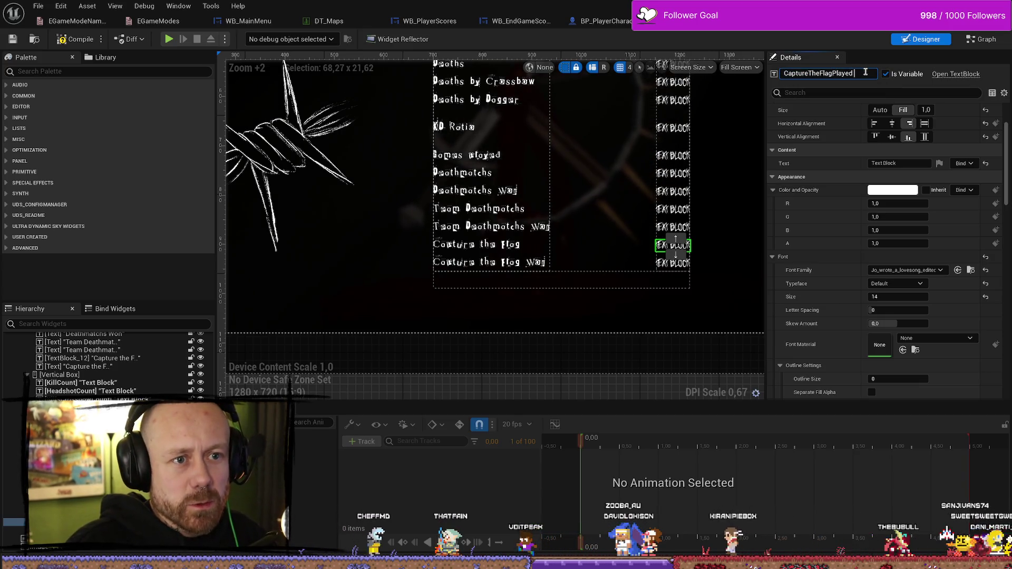
Name the value block beside 'Capture the Flag Won' CaptureTheFlagWon
click(672, 262)
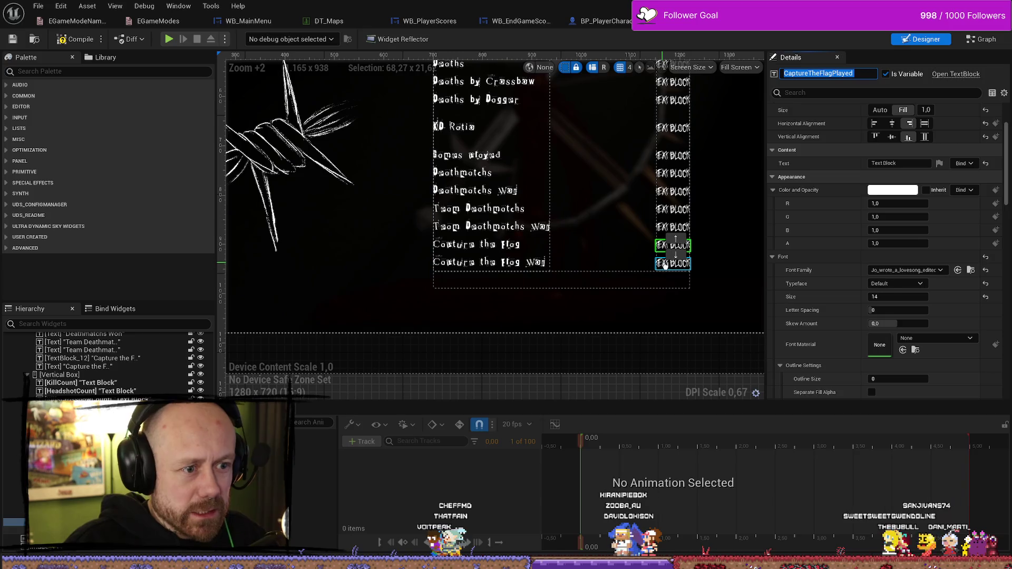
click(870, 73)
text(CaptureTheFlagPlayed)
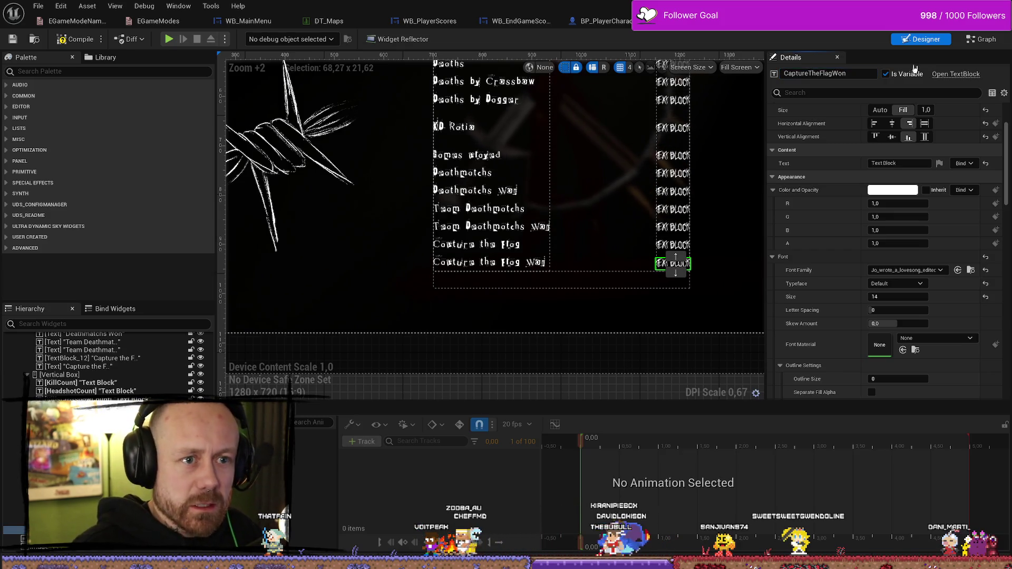
click(662, 248)
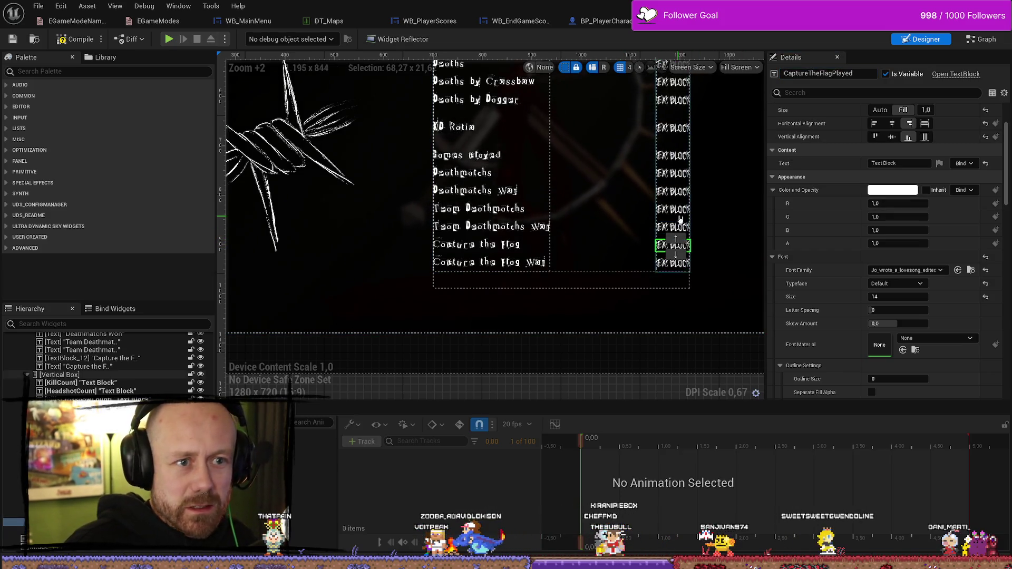
Make two copies of the 'Capture the Flag Won' label
click(514, 267)
scroll(624, 300, down, 1)
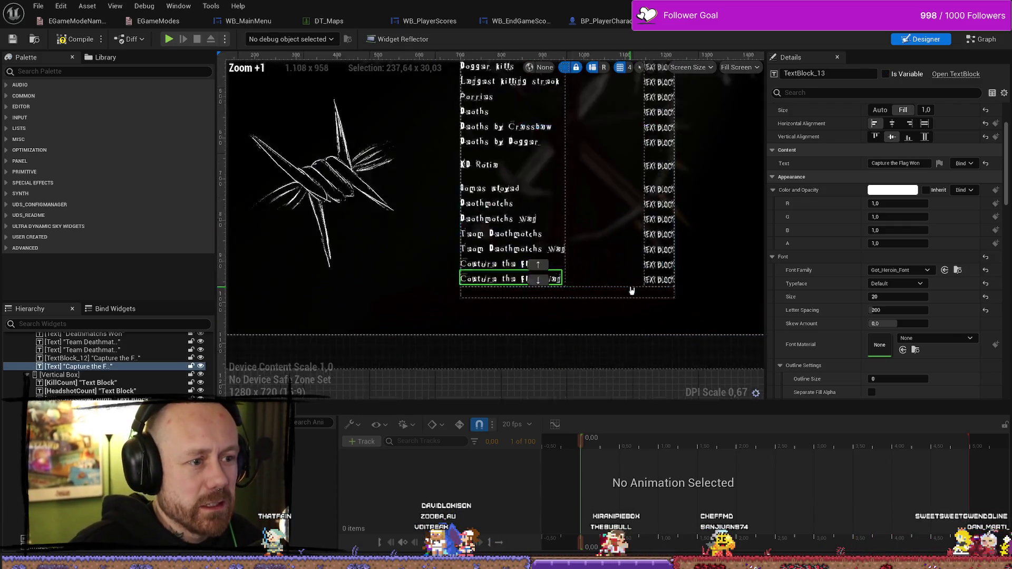
scroll(632, 291, up, 1)
key(ctrl+d)
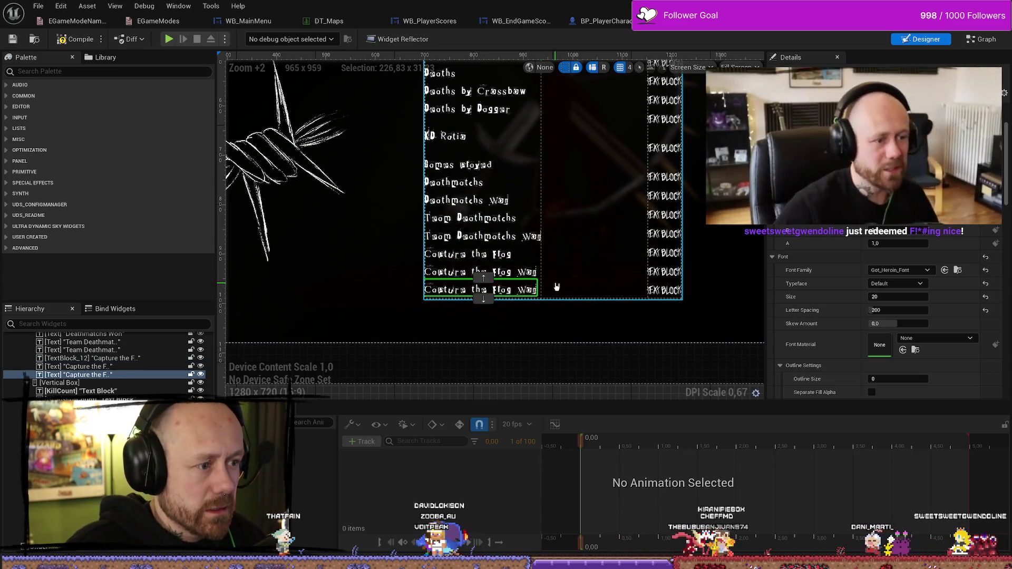
key(ctrl+d)
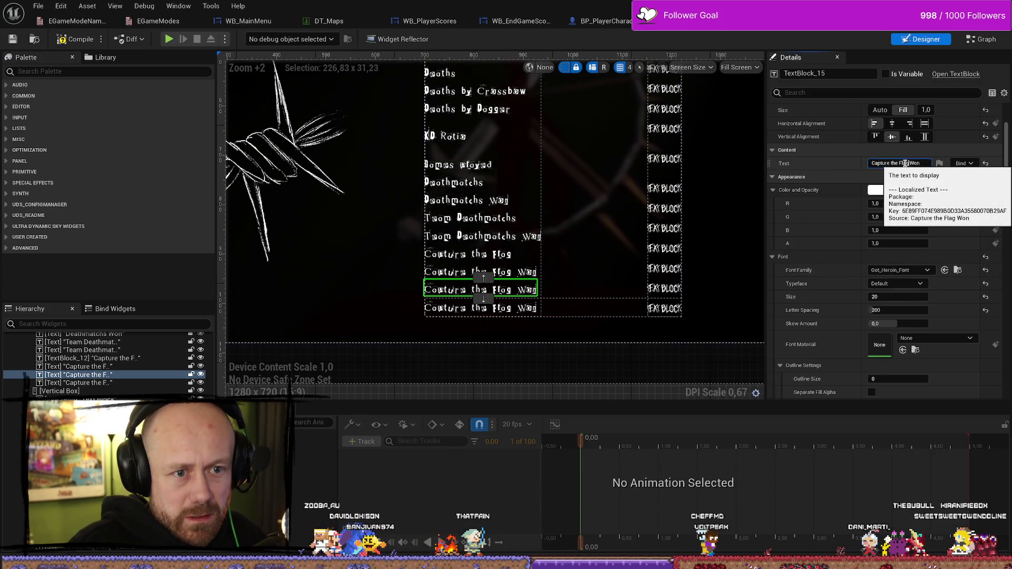
Set the two copied labels' text to 'Conquest' and 'Conquest Won'
drag(905, 164, 829, 165)
text(Cap)
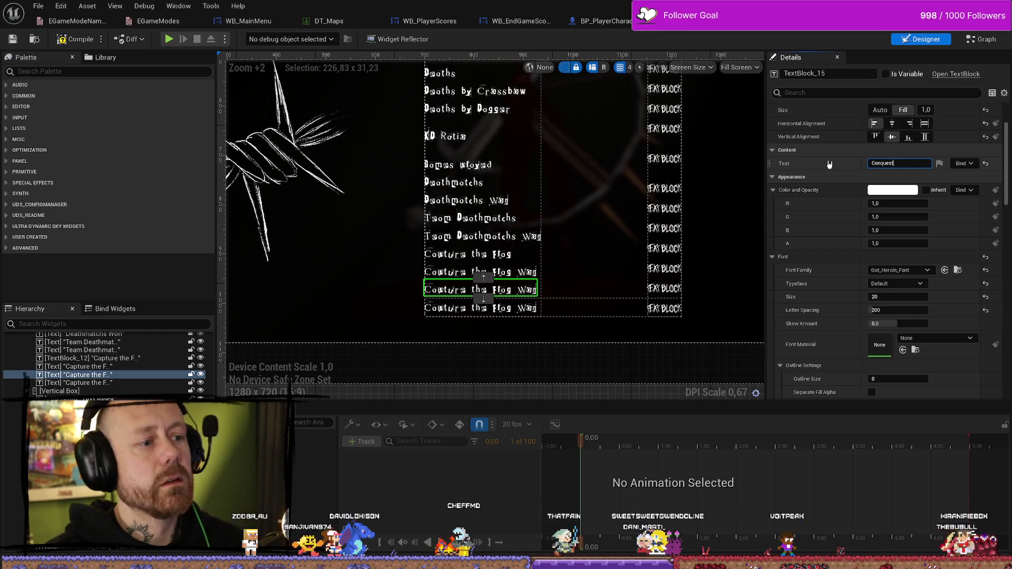
key(Return)
click(500, 308)
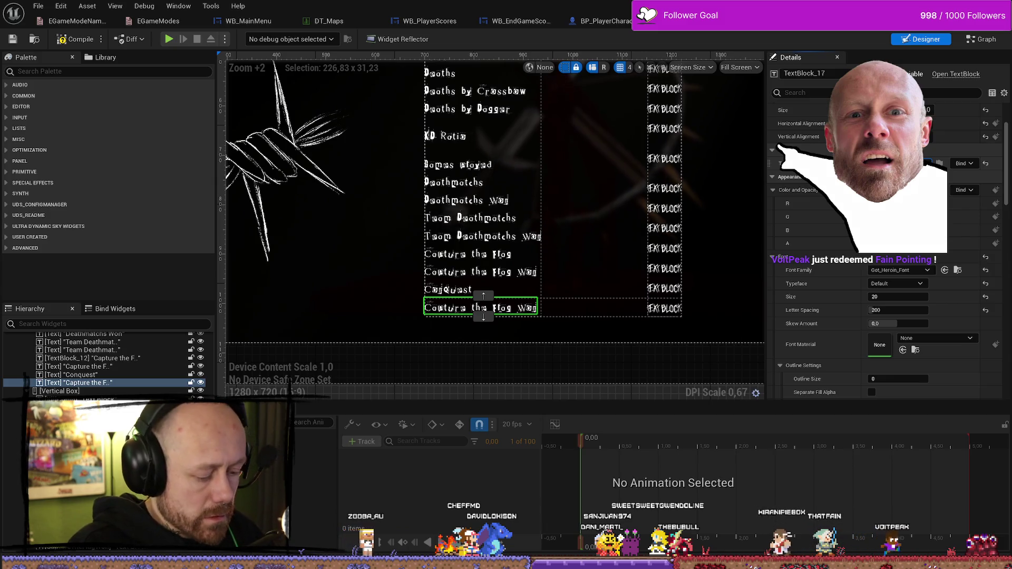
text(Conquest Won)
key(Return)
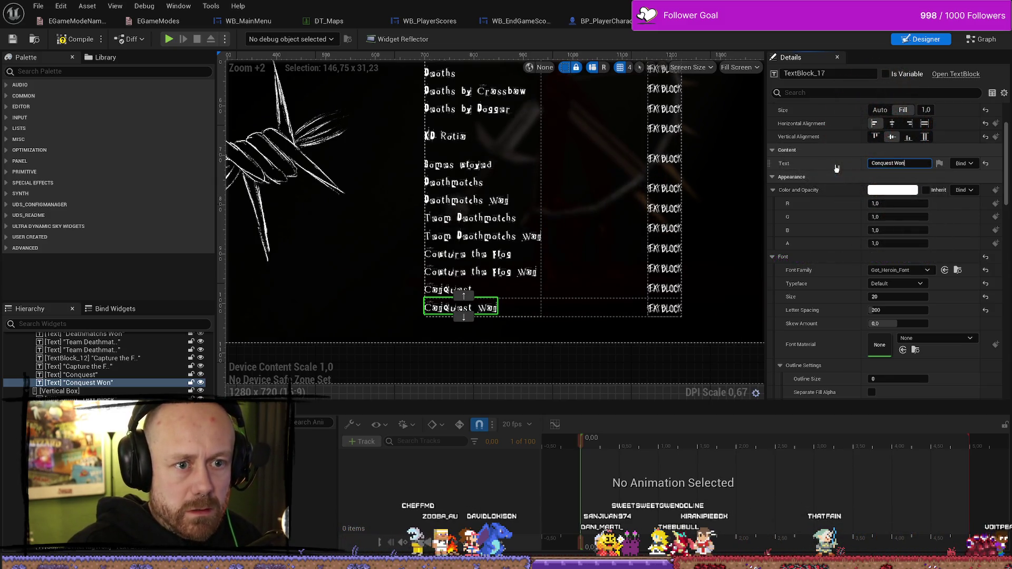
click(666, 290)
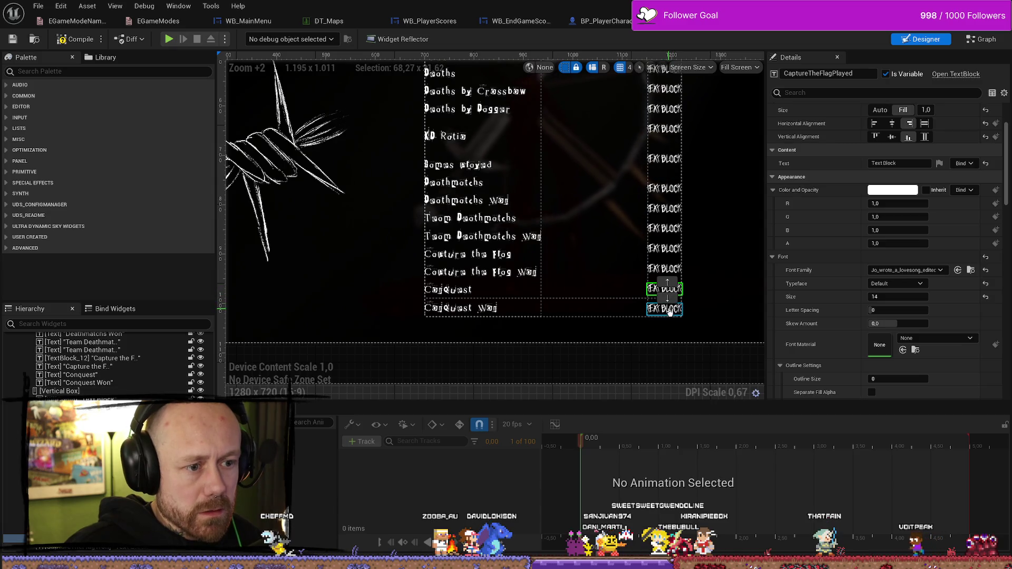
Duplicate a value block and name it ConquestMatchesPlayed
click(665, 309)
key(ctrl+d)
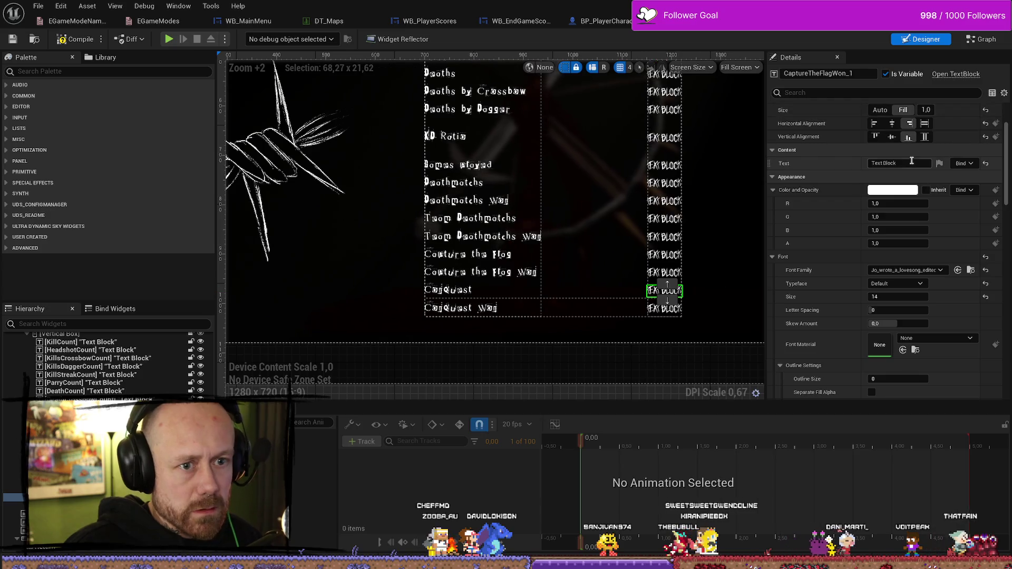
click(911, 163)
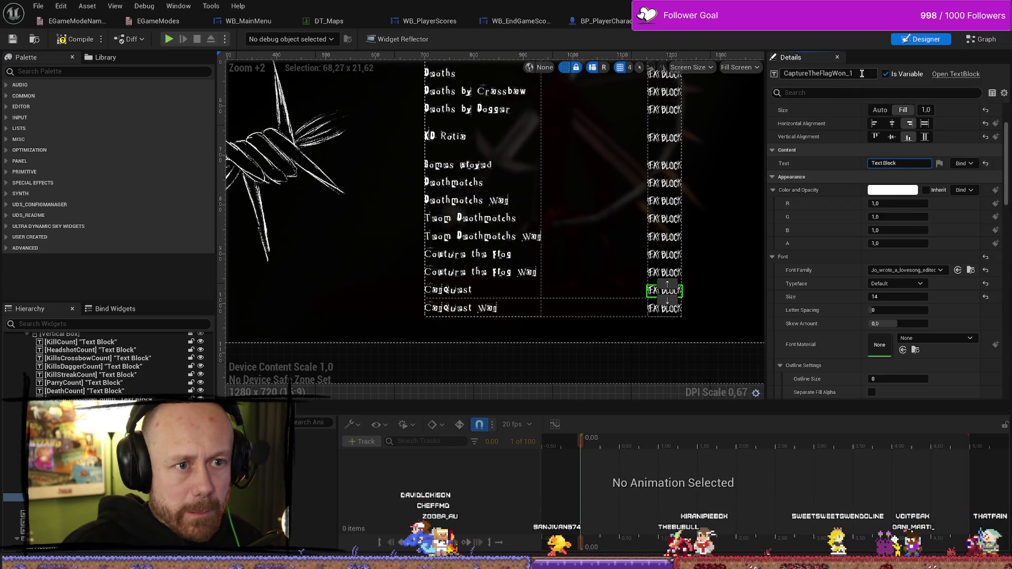
click(865, 74)
text(C)
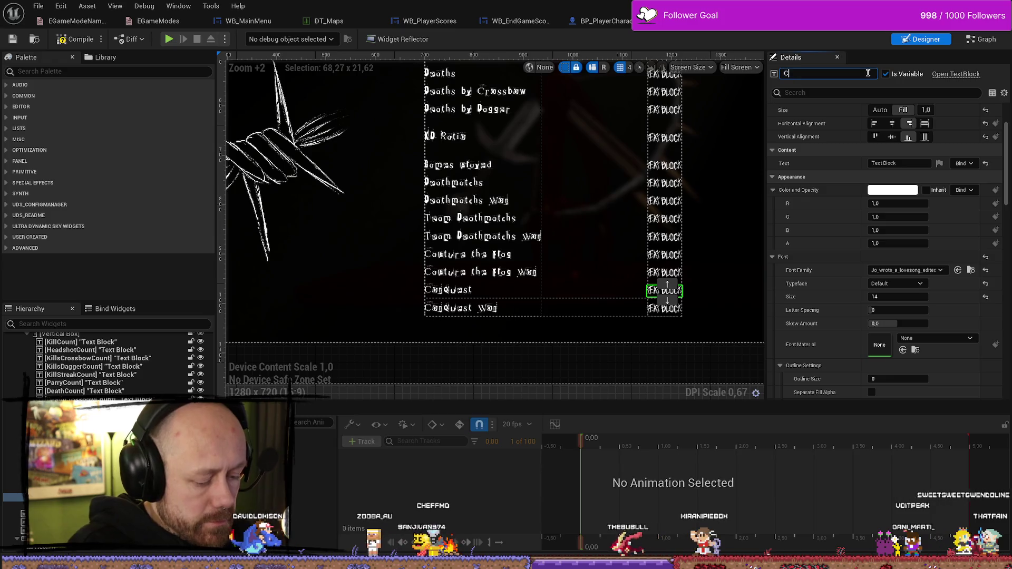
text(onquest)
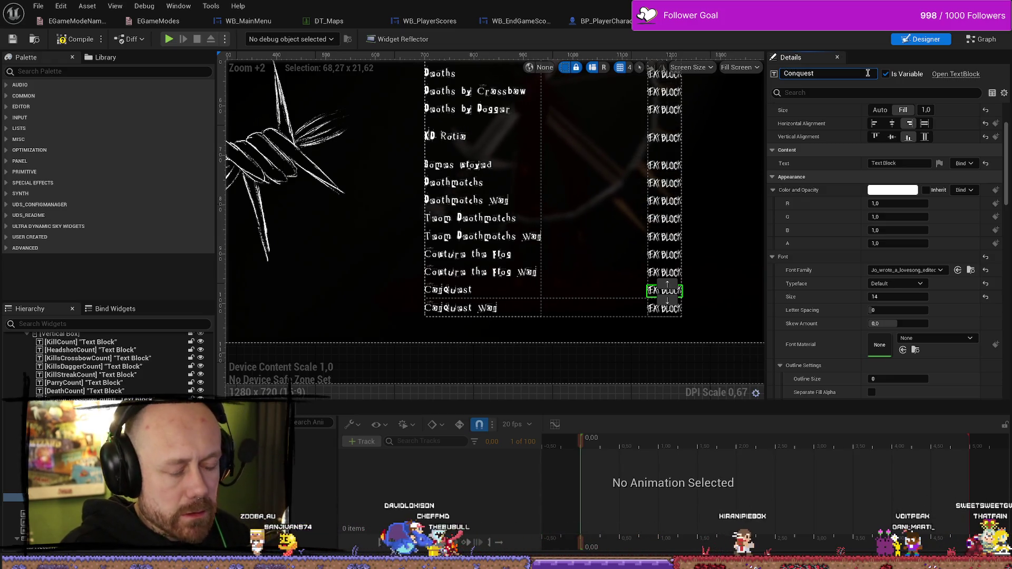
text(PL)
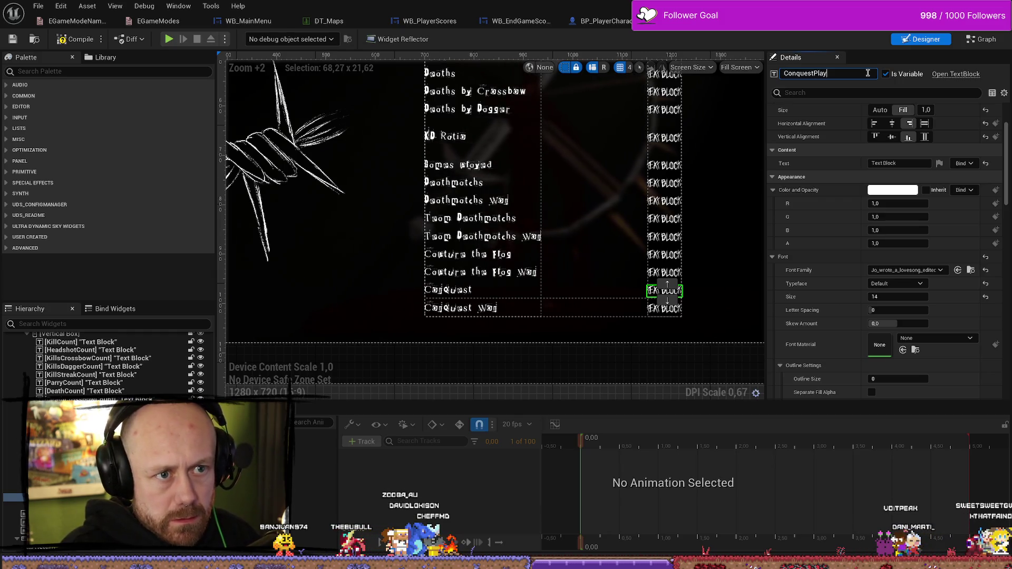
text(ed)
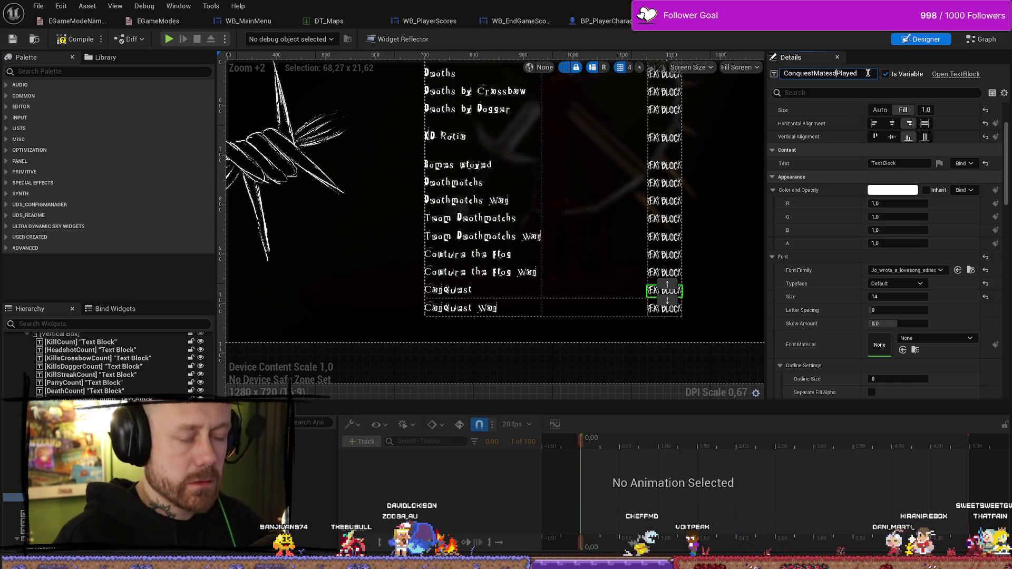
key(BackSpace)
text(ches)
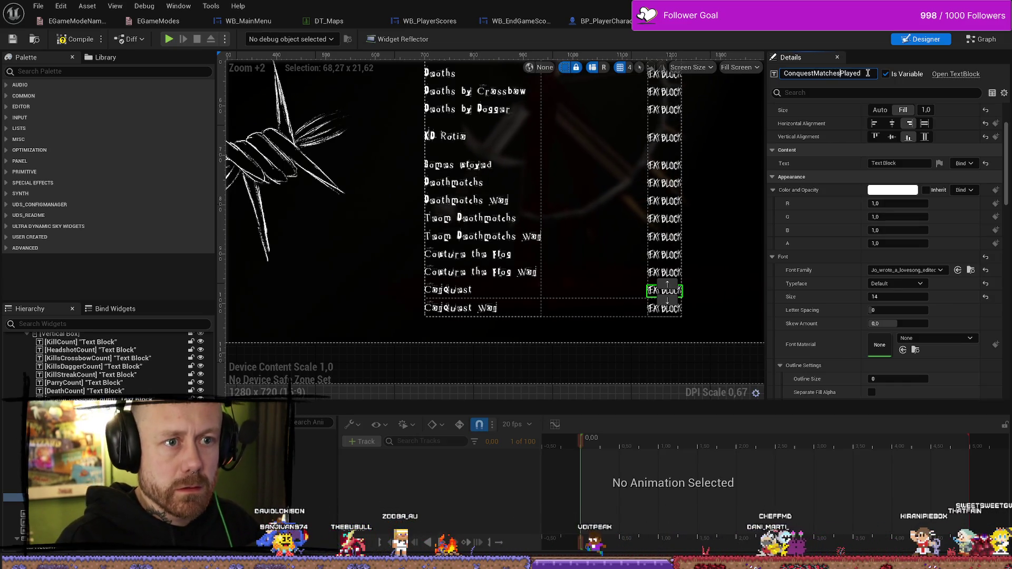
Rename the value block beside 'Conquest Won' to ConquestMatchesWon
click(664, 309)
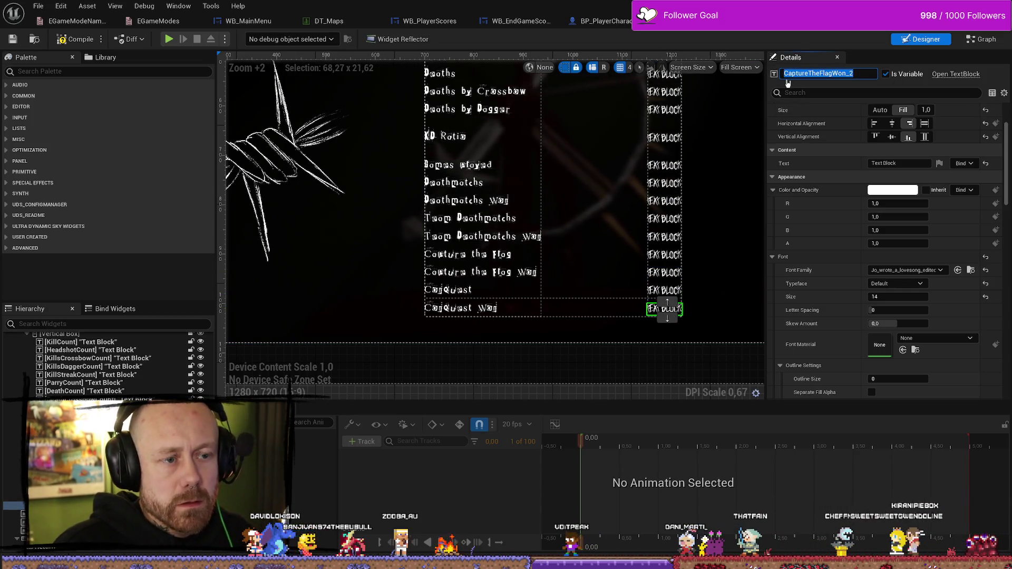
text(Conqzues)
key(BackSpace)
key(BackSpace)
key(BackSpace)
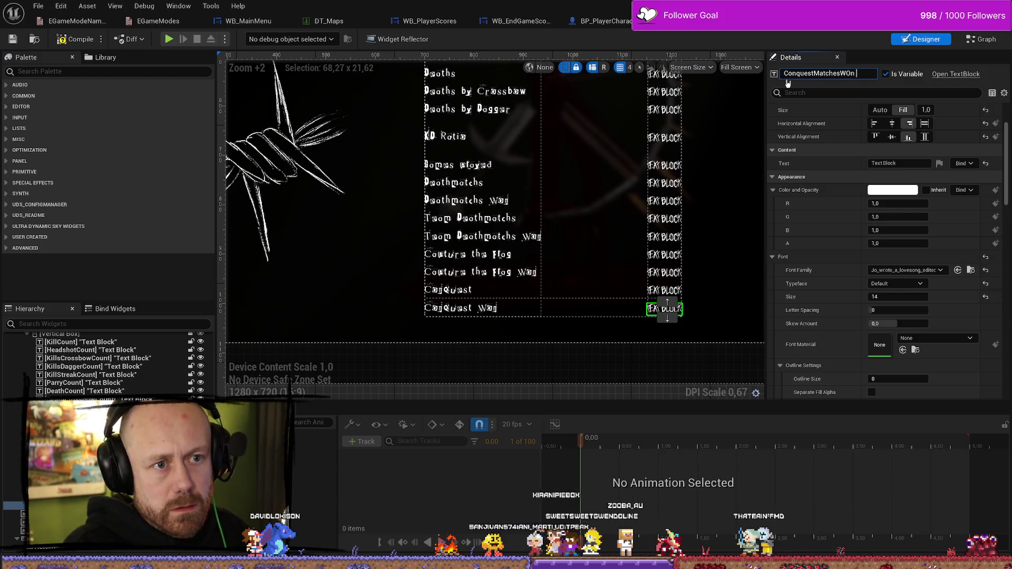
text(n)
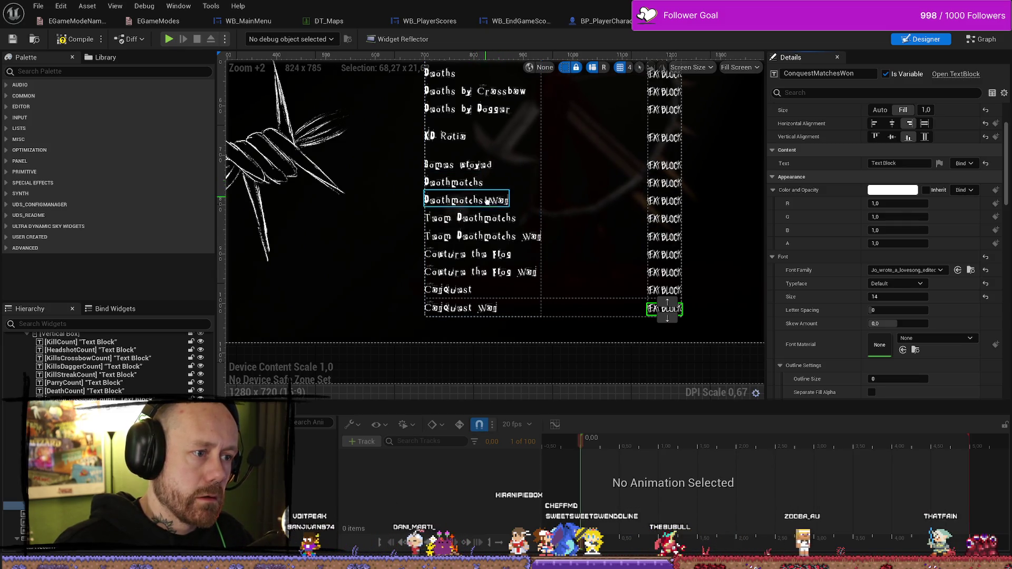
click(467, 254)
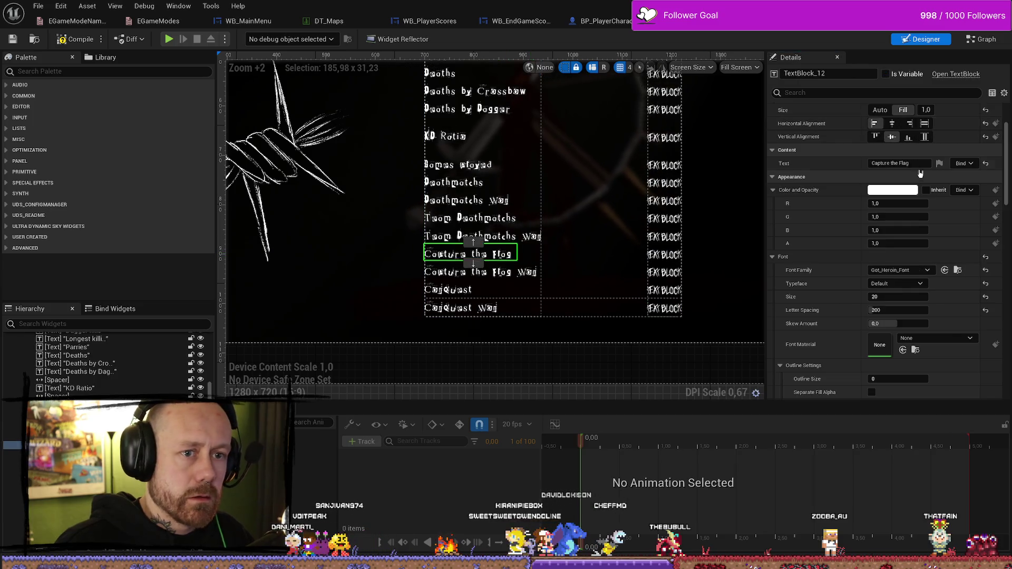
click(899, 163)
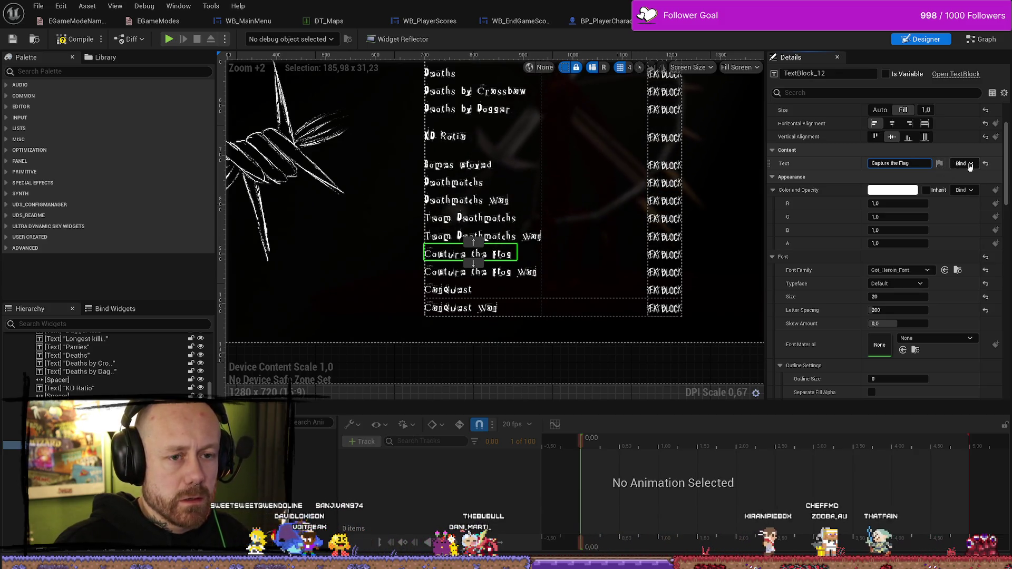
text( Matches)
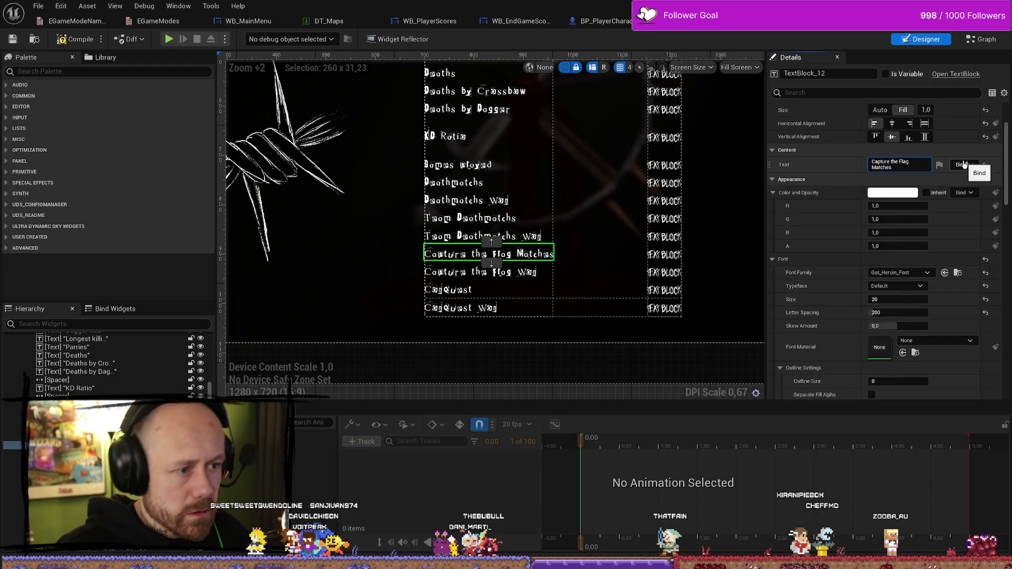
key(BackSpace)
key(BackSpace)
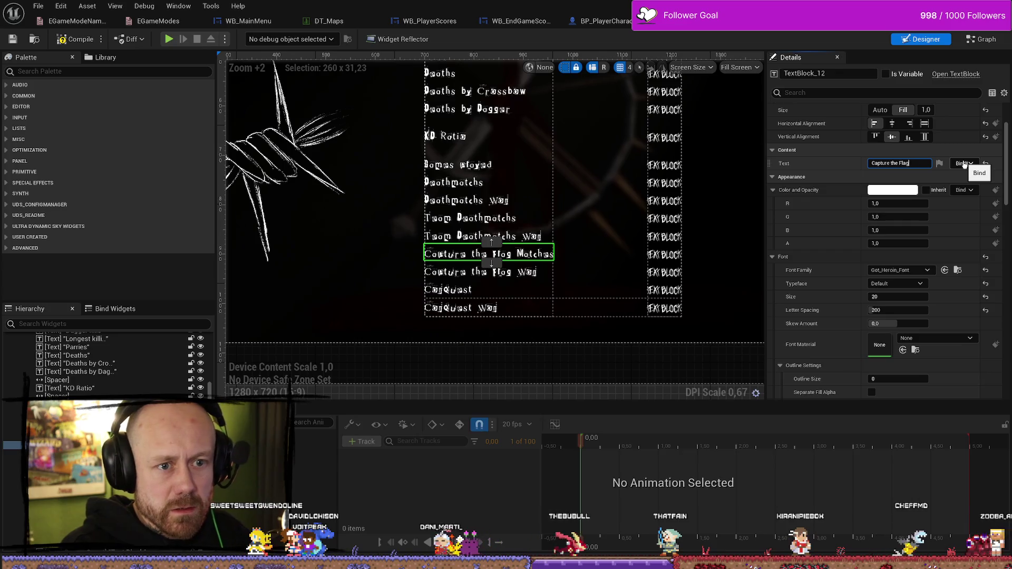
key(Return)
mouse_move(752, 165)
mouse_down()
mouse_move(506, 193)
mouse_move(644, 199)
mouse_move(598, 206)
mouse_up()
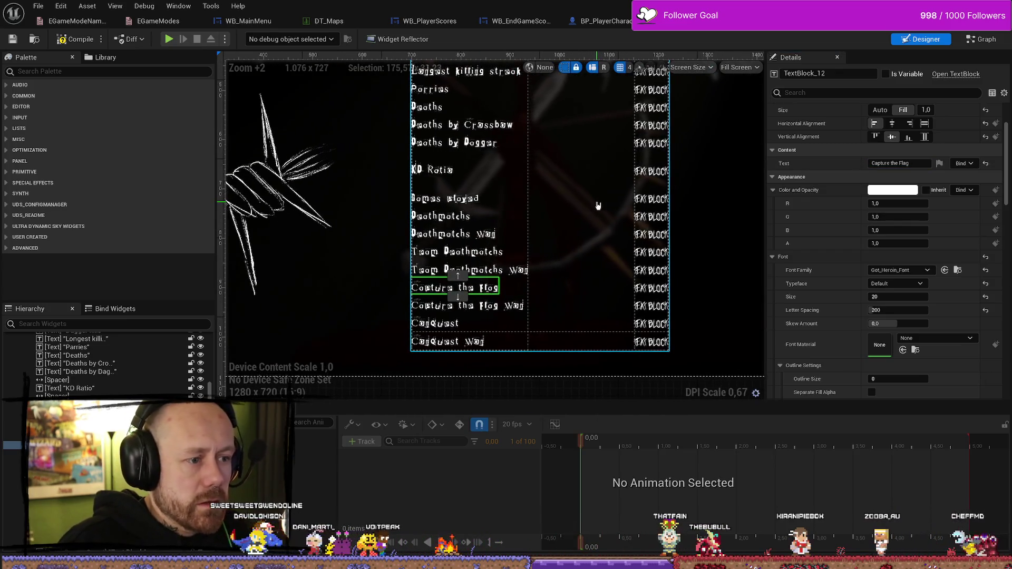
scroll(602, 199, down, 3)
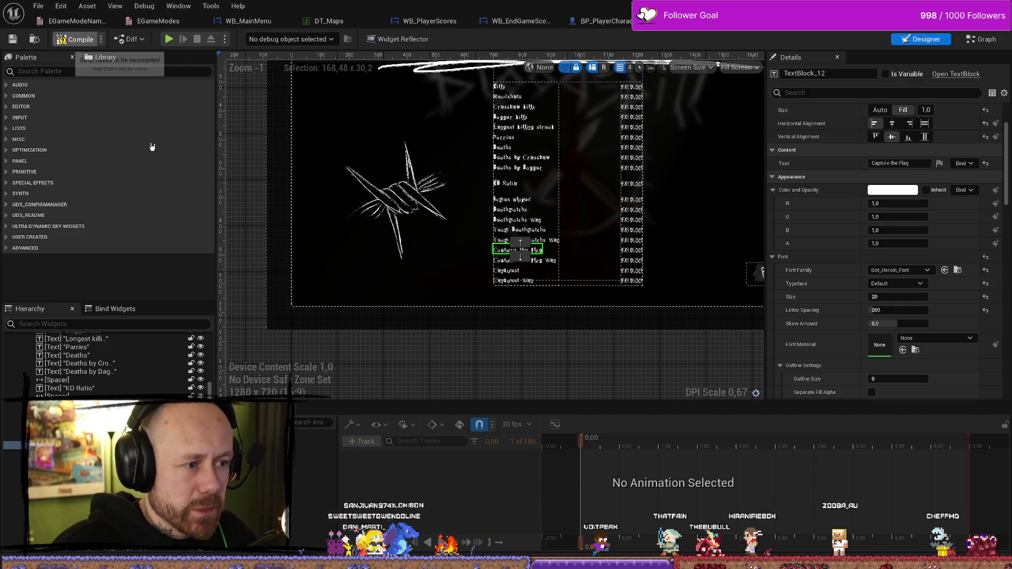
click(984, 39)
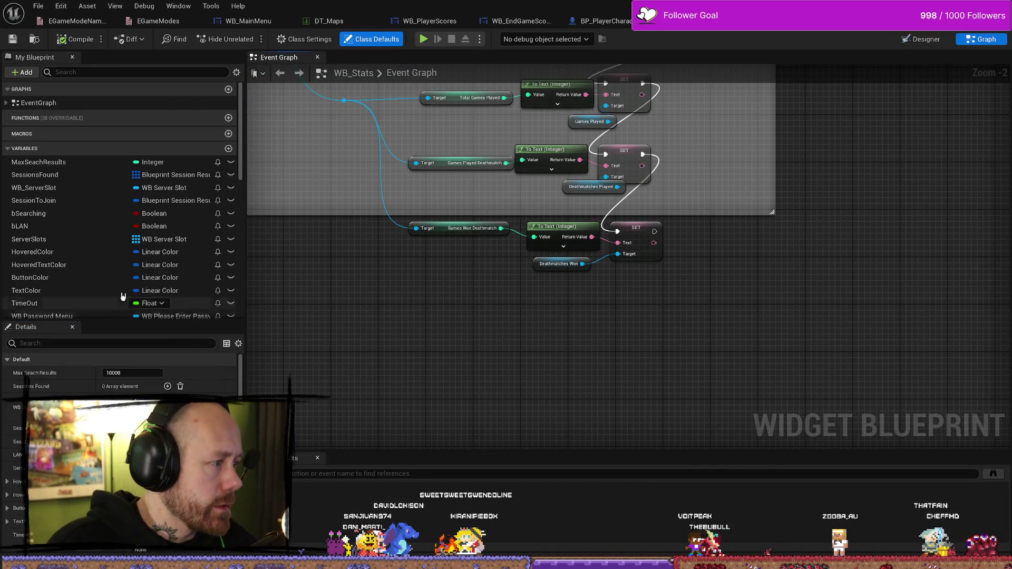
From the Save Stats reference, add Games Played Team Deathmatch getter nodes via 'team death' search
scroll(122, 296, down, 10)
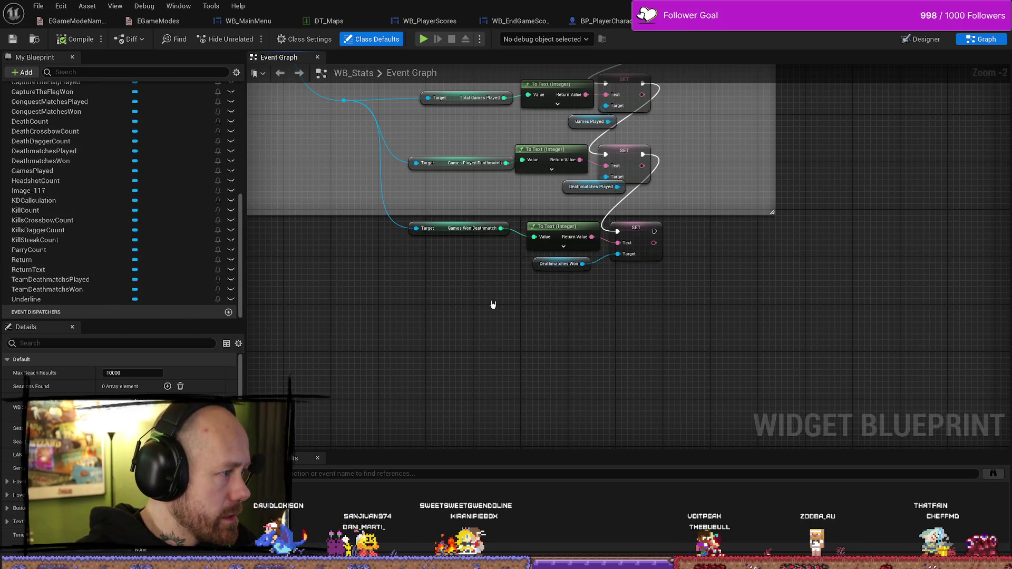
scroll(599, 361, down, 2)
scroll(614, 338, up, 4)
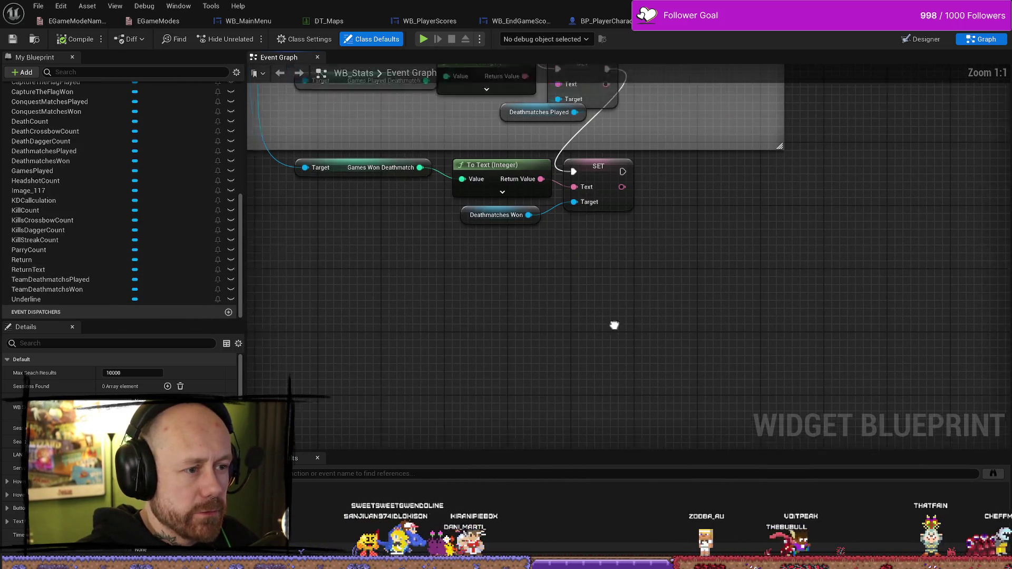
scroll(614, 325, down, 3)
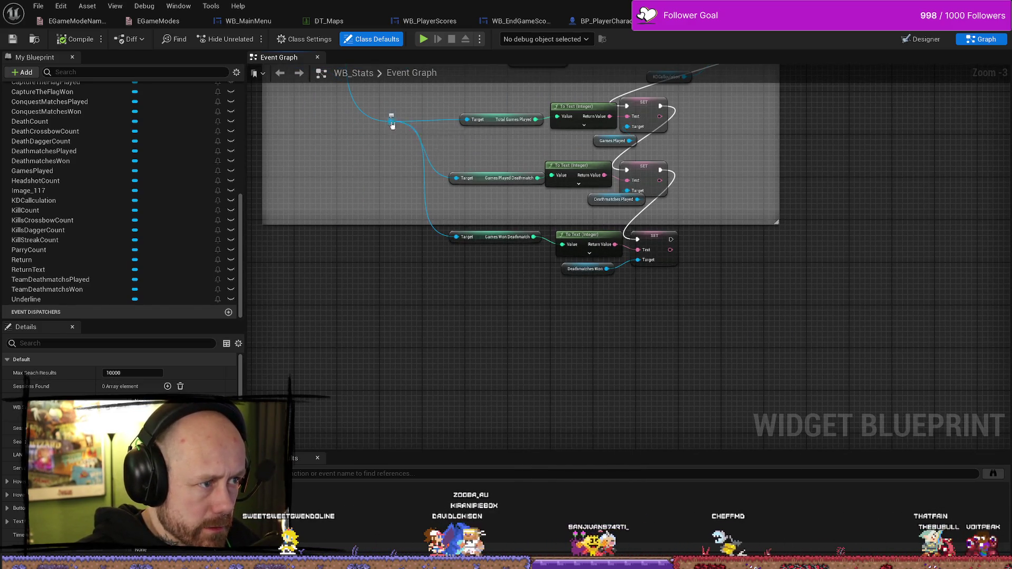
mouse_move(392, 124)
mouse_down()
mouse_move(374, 298)
mouse_move(447, 321)
mouse_move(428, 333)
mouse_up()
text(team)
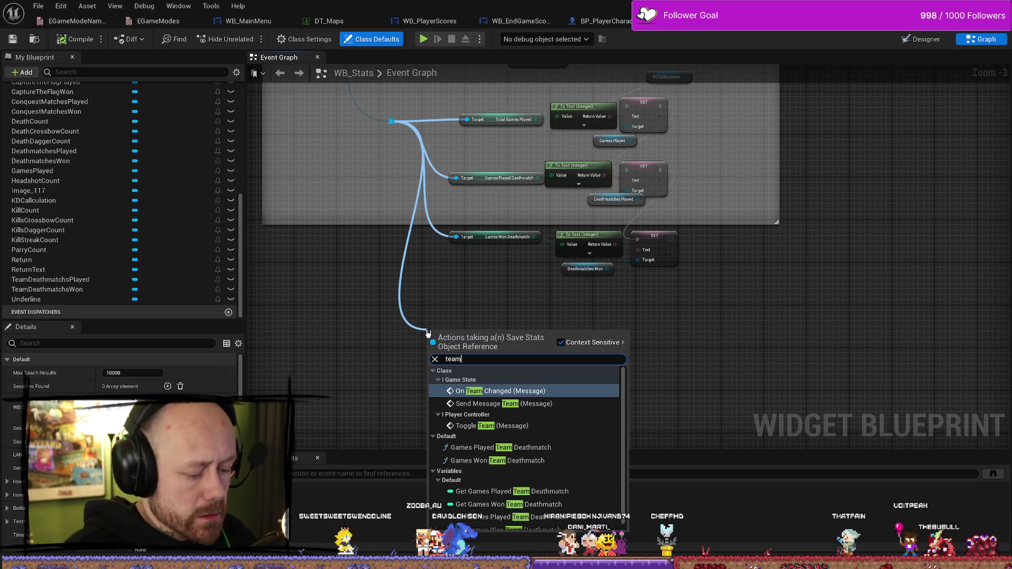
text(death)
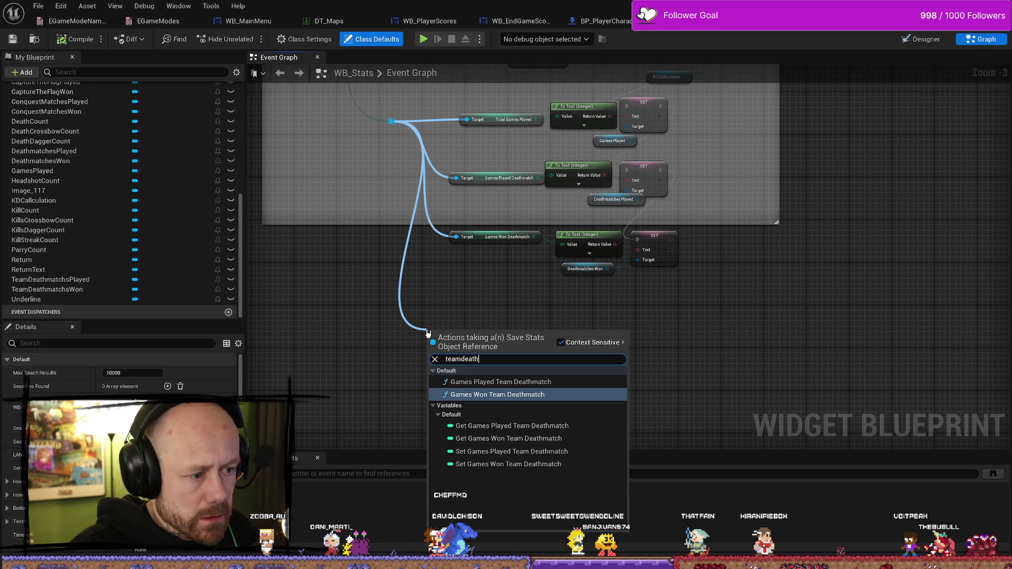
key(Up)
key(Return)
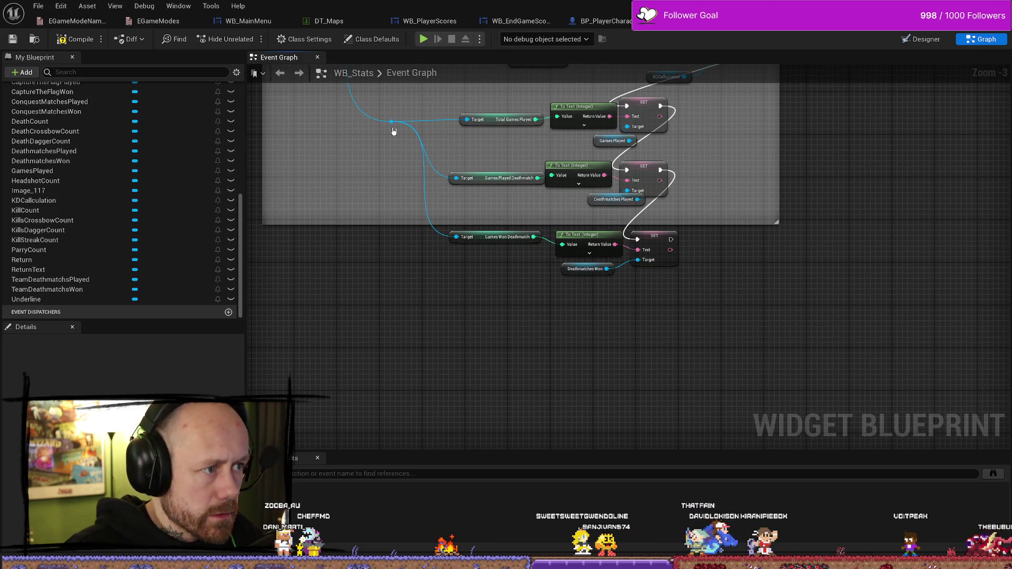
mouse_move(391, 121)
mouse_down()
mouse_move(458, 329)
mouse_move(451, 323)
mouse_up()
text(t)
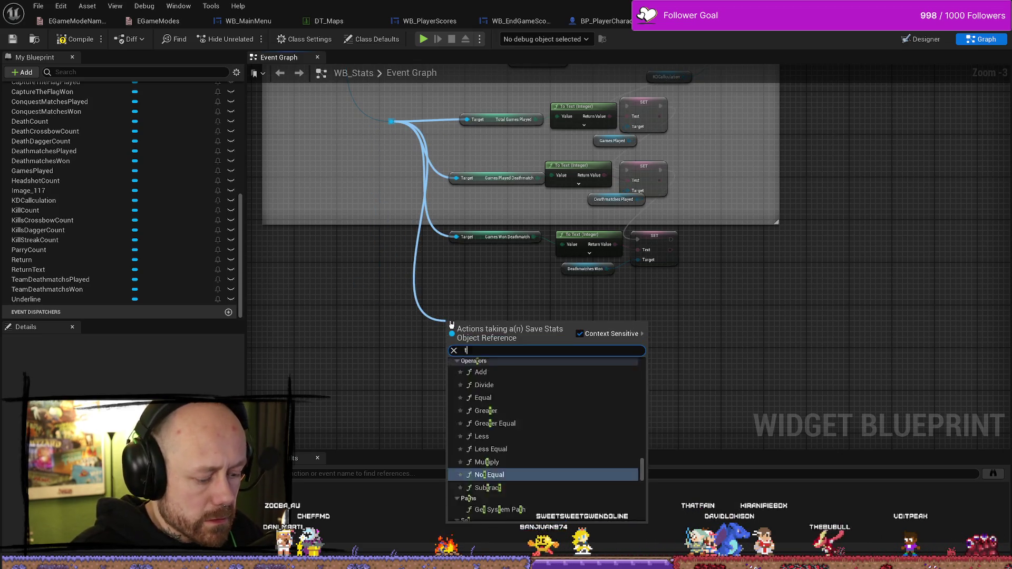
text(eam deat)
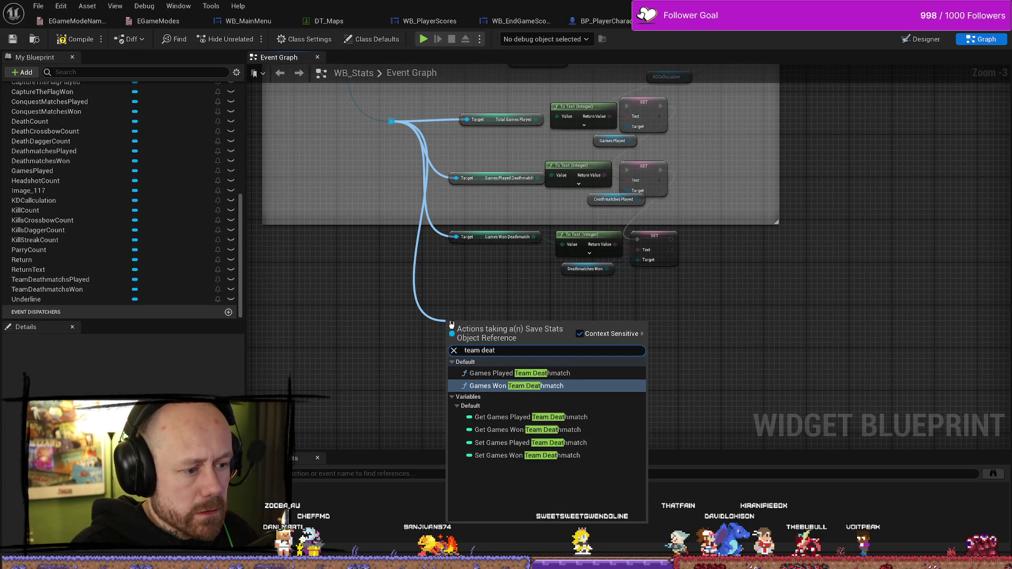
key(Down)
key(Down)
key(Down)
key(Down)
key(Up)
key(Up)
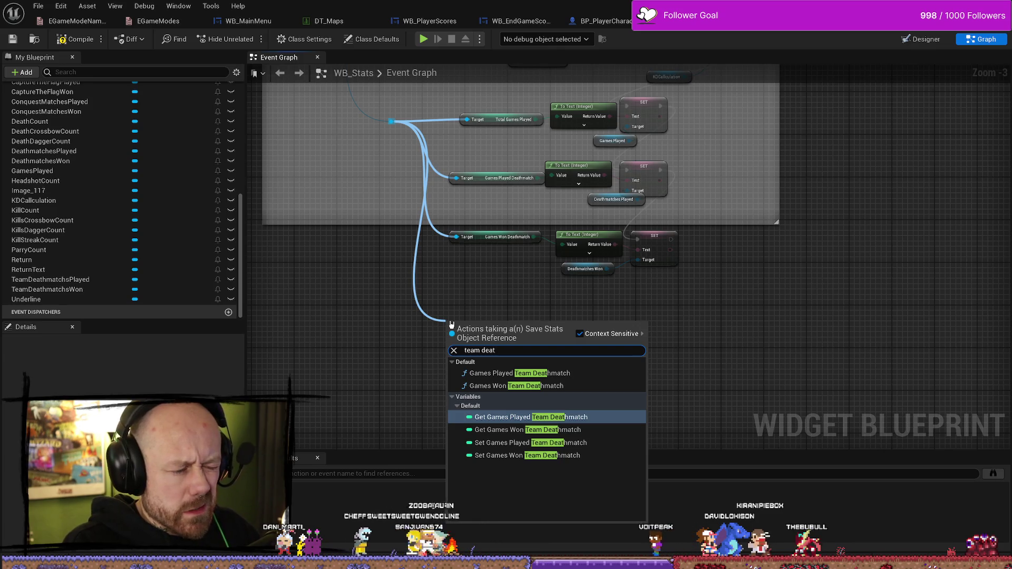
key(Return)
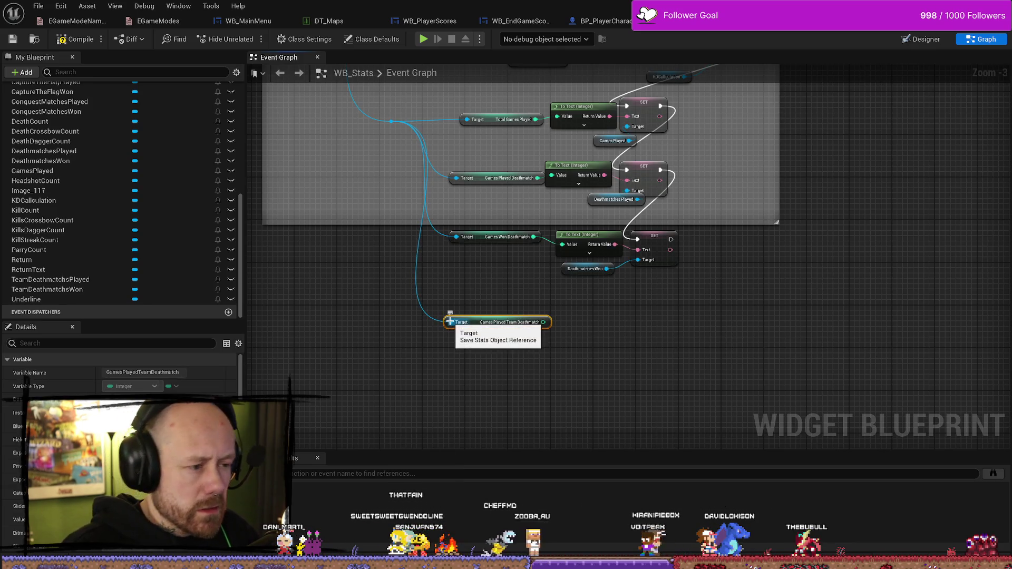
Add a Get Games Won Team Deathmatch node and place it below the games-played getter
mouse_move(391, 124)
mouse_down()
mouse_move(481, 402)
mouse_move(497, 402)
mouse_up()
text(team deatrh)
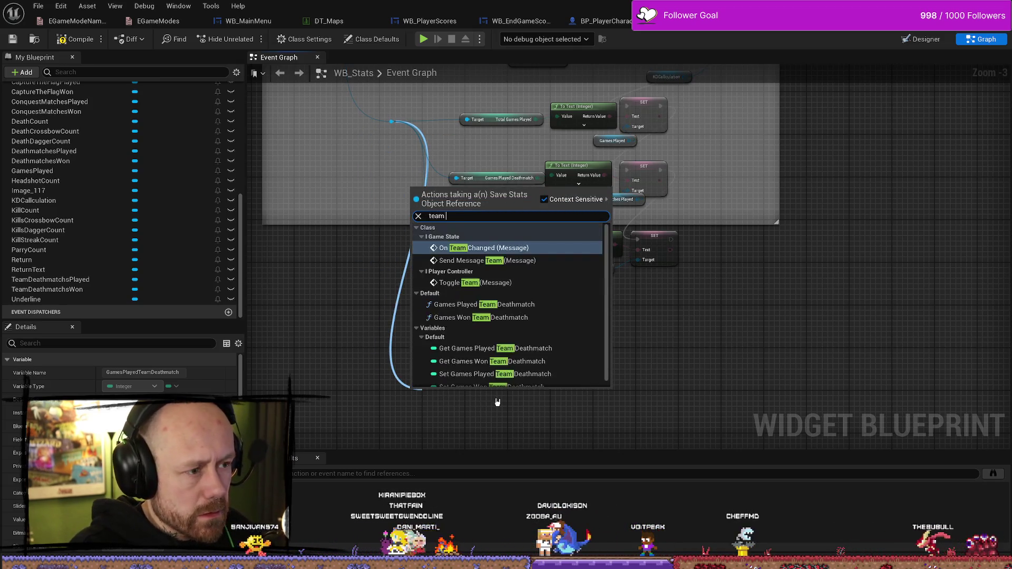
key(BackSpace)
text(death)
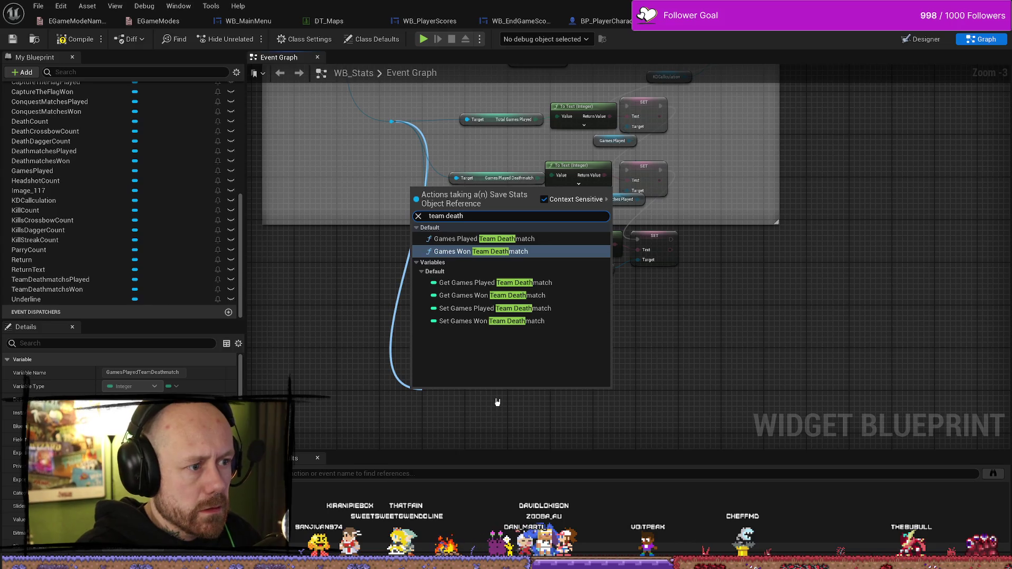
key(Down)
key(Down)
key(Down)
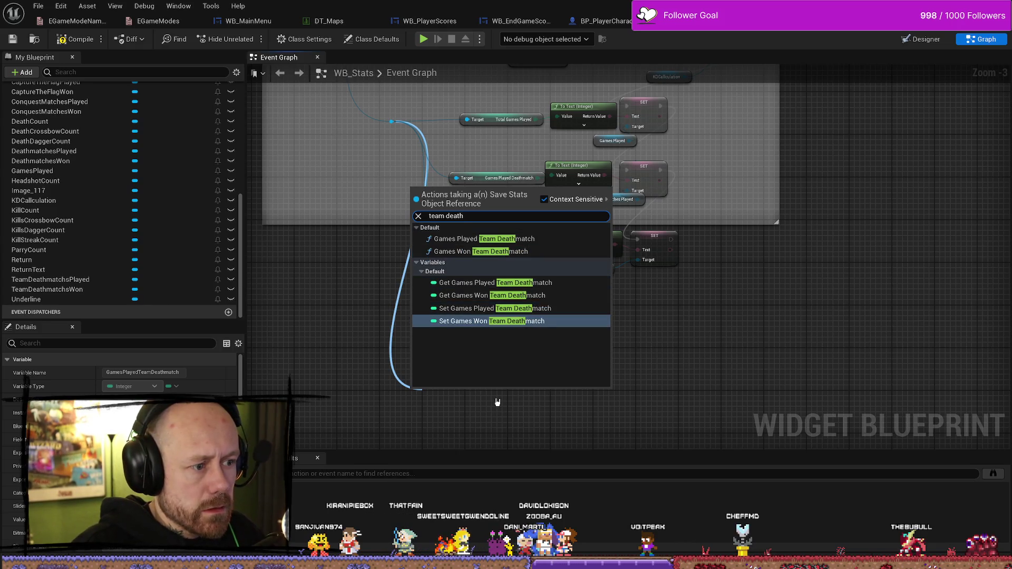
key(Up)
key(Up)
key(Up)
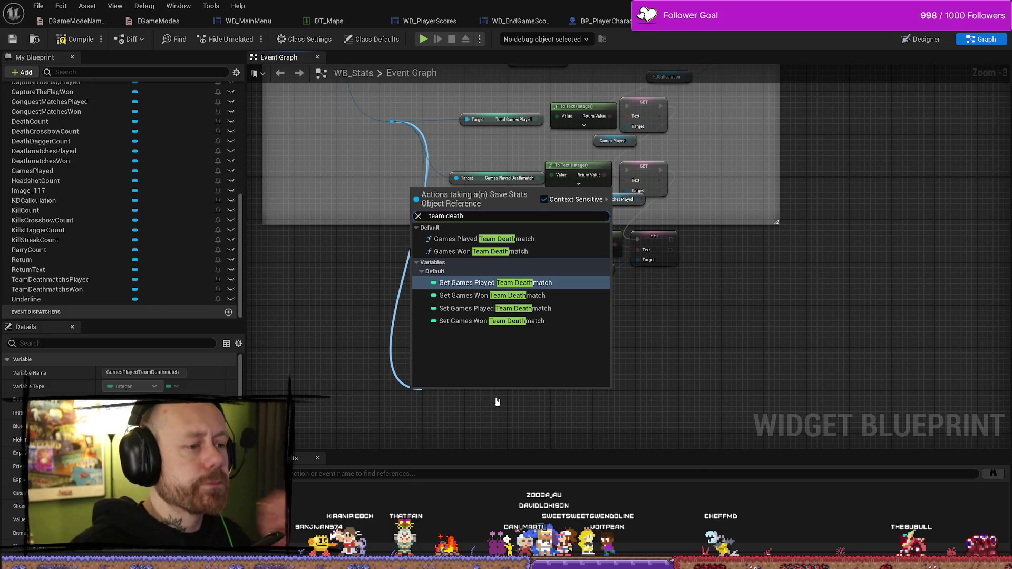
key(Down)
key(Down)
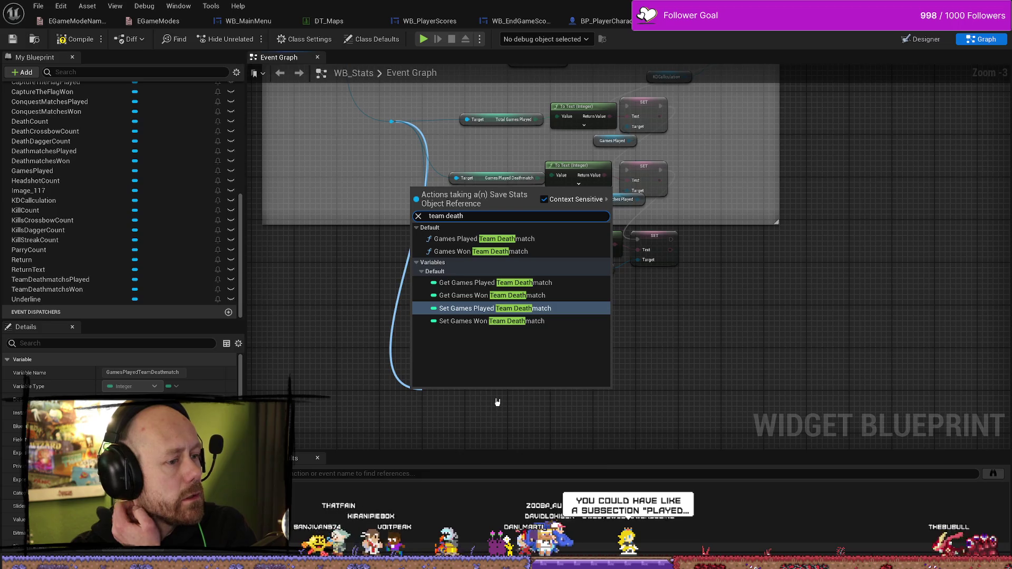
key(Down)
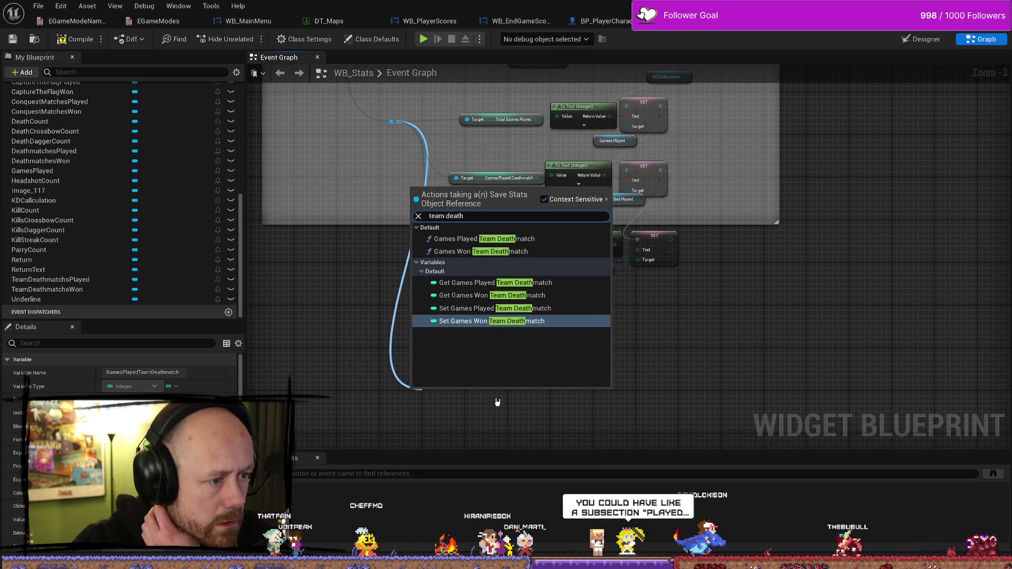
key(Up)
key(Up)
key(Up)
key(Down)
key(Return)
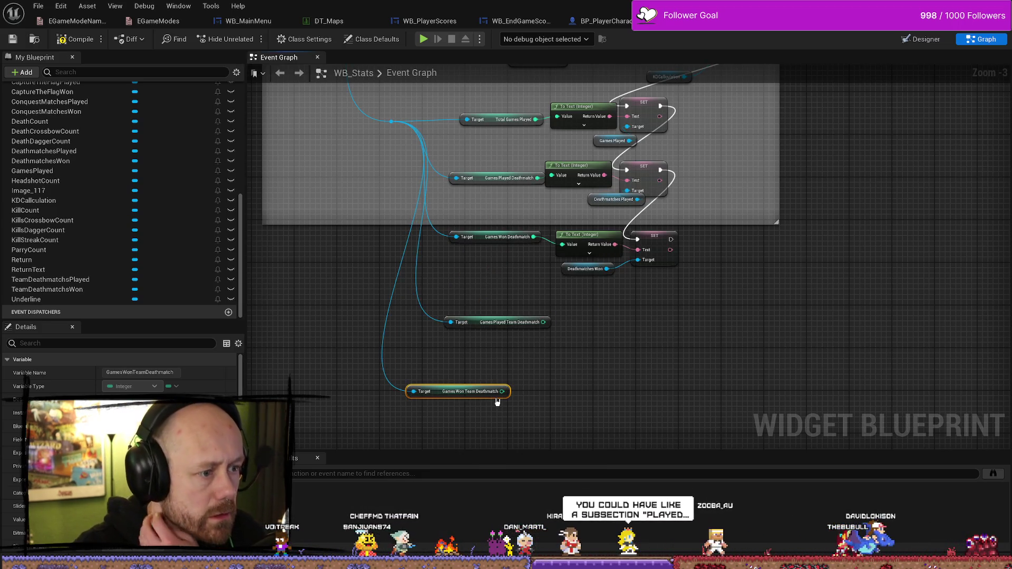
drag(458, 395, 501, 364)
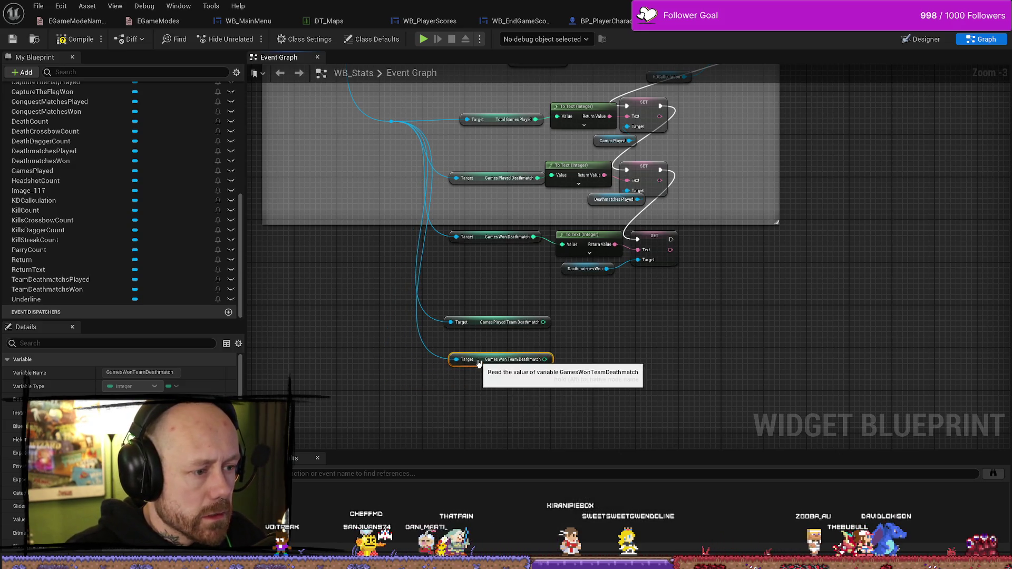
click(606, 220)
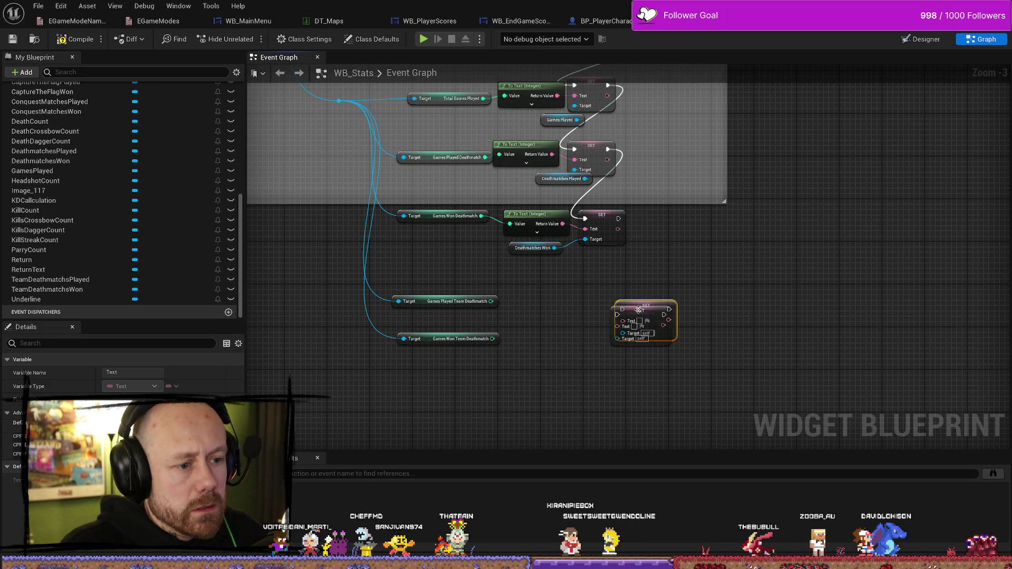
Chain the new SET Text nodes and convert both Team Deathmatch getters through To Text (Integer)
mouse_move(635, 340)
mouse_down()
mouse_move(589, 313)
mouse_move(595, 338)
mouse_up()
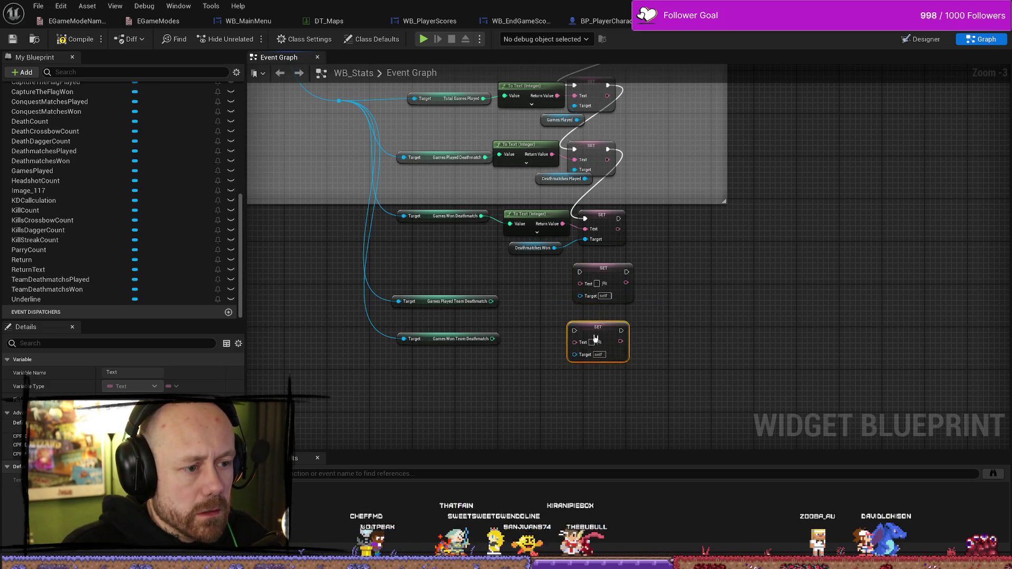
mouse_move(579, 276)
mouse_down()
mouse_move(562, 328)
mouse_move(597, 327)
mouse_up()
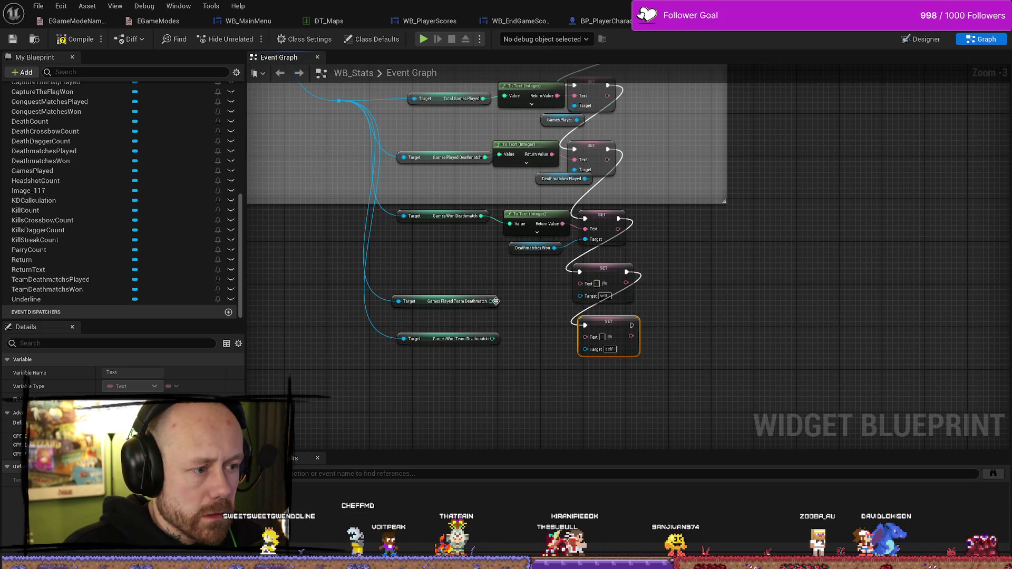
drag(491, 300, 581, 282)
mouse_move(493, 338)
mouse_down()
mouse_move(584, 337)
mouse_move(544, 317)
mouse_up()
drag(525, 285, 546, 274)
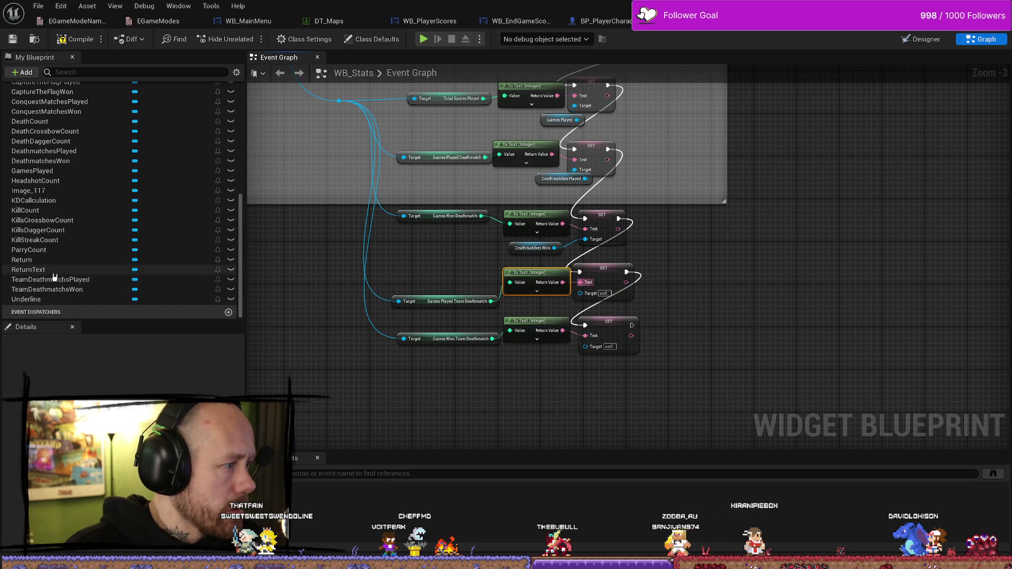
Wire TeamDeathmatchsWon and TeamDeathmatchsPlayed as the SET Text targets and tidy the node rows
mouse_move(52, 289)
mouse_down()
mouse_move(468, 402)
mouse_move(472, 387)
mouse_up()
click(514, 406)
mouse_move(51, 279)
mouse_down()
mouse_move(438, 412)
mouse_move(382, 384)
mouse_up()
mouse_move(526, 386)
mouse_down()
mouse_move(582, 366)
mouse_move(585, 345)
mouse_up()
click(489, 390)
drag(489, 390, 521, 367)
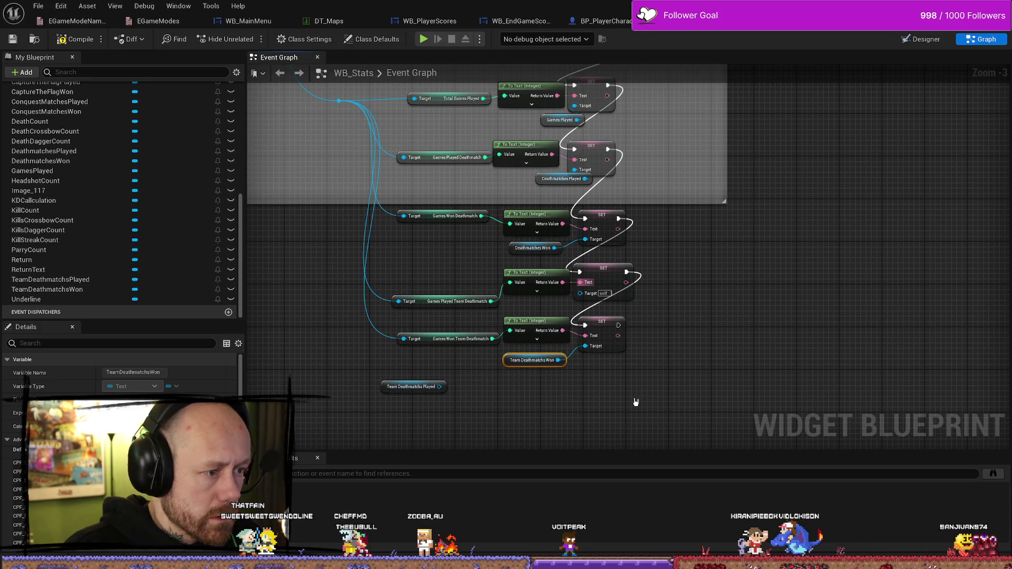
drag(633, 369, 501, 315)
drag(597, 322, 597, 349)
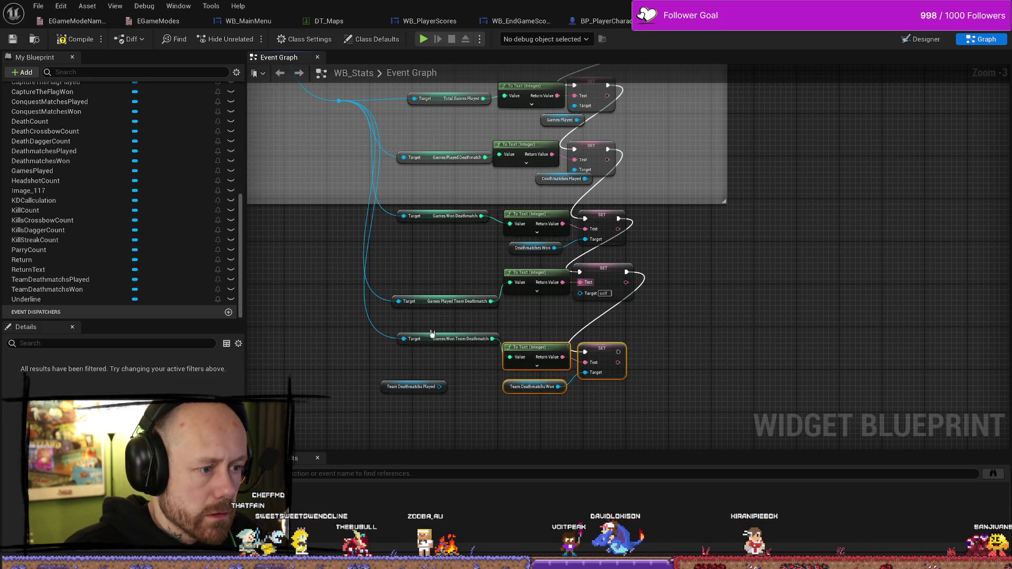
drag(429, 342, 428, 364)
drag(383, 391, 580, 293)
click(421, 302)
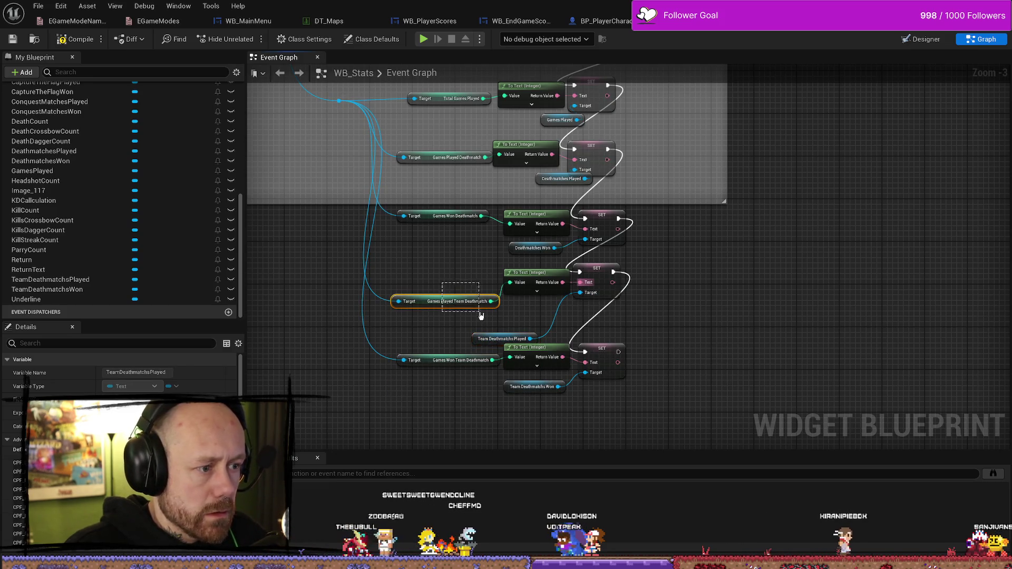
drag(421, 302, 427, 281)
drag(502, 339, 526, 312)
click(600, 269)
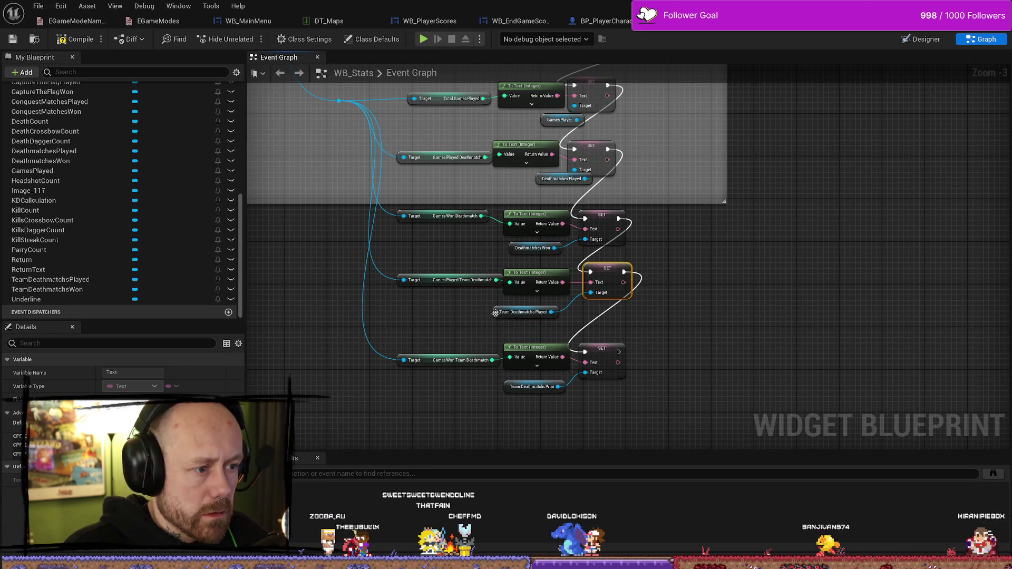
click(526, 312)
scroll(521, 317, down, 7)
Widen the 'set stats' comment box to fit all the nodes
scroll(521, 317, up, 4)
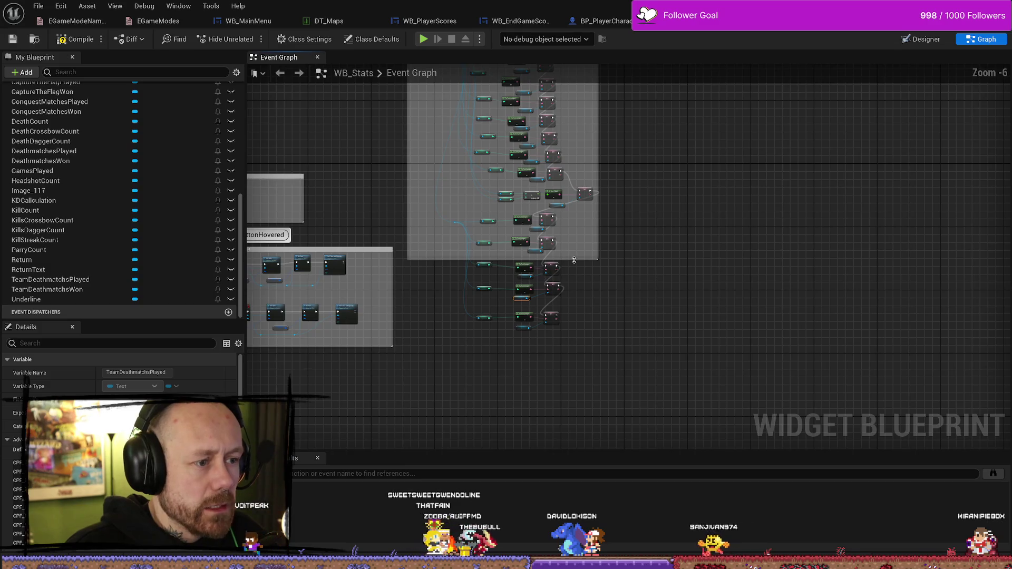
click(599, 254)
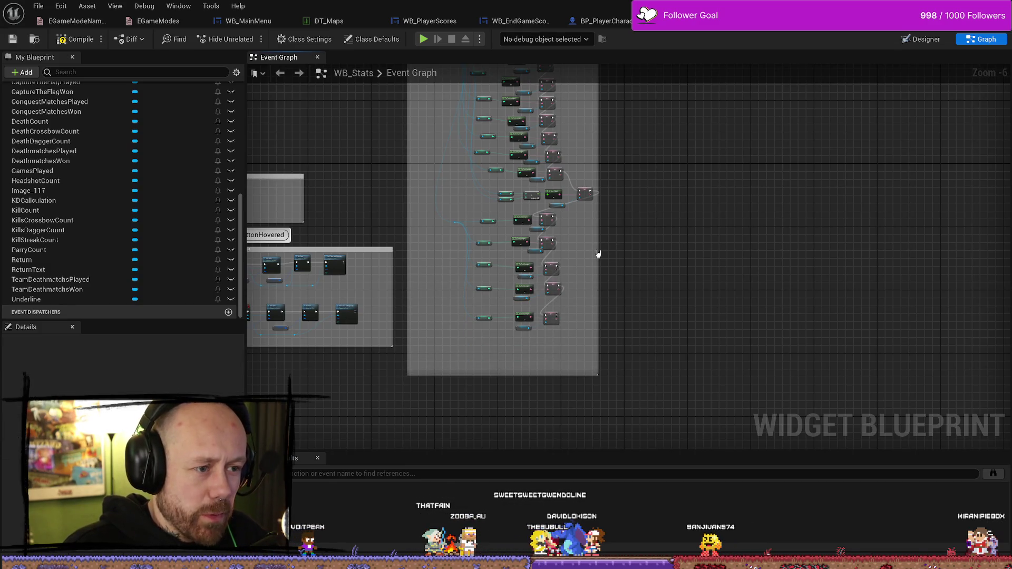
drag(598, 250, 661, 256)
scroll(649, 214, down, 6)
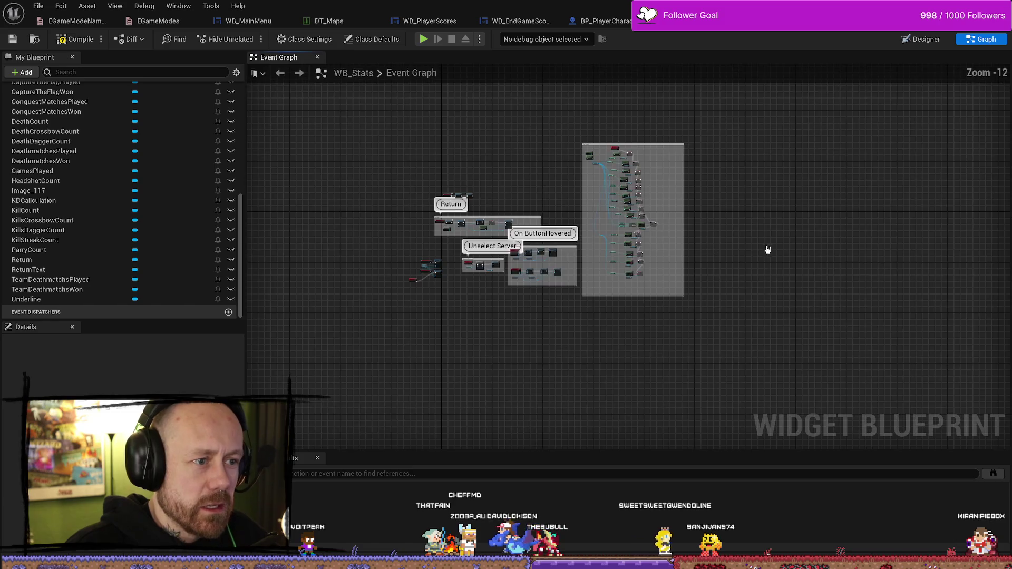
click(595, 200)
scroll(574, 341, up, 10)
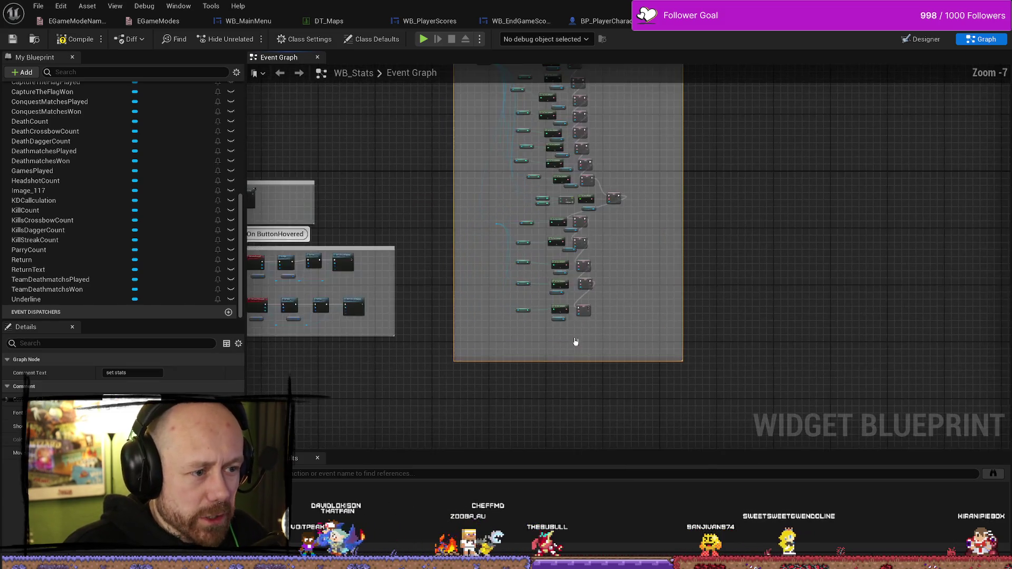
Move the Team Deathmatch won row up and add a reroute knot on the Save Stats wire
drag(718, 266, 630, 288)
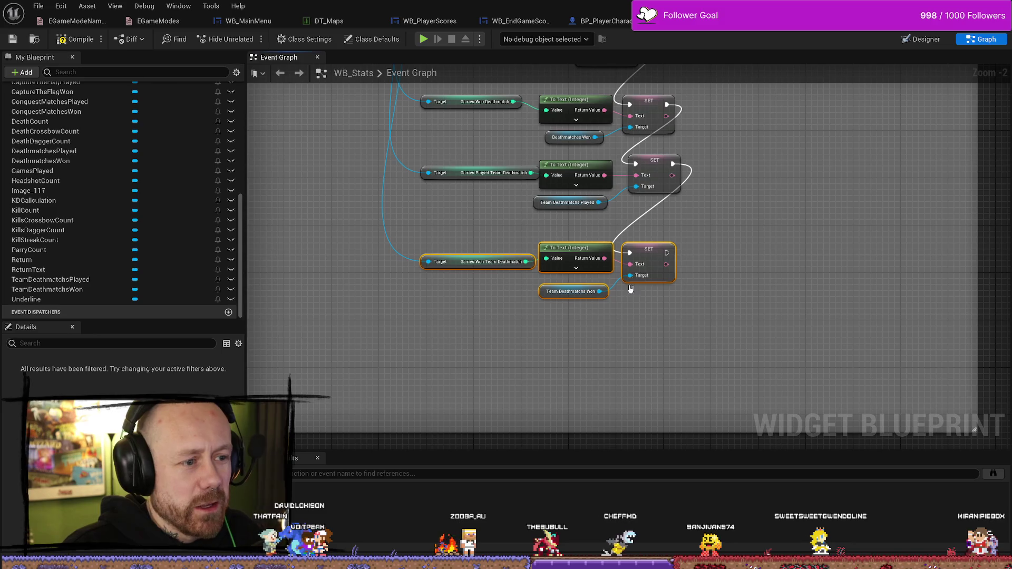
drag(575, 249, 575, 232)
scroll(574, 232, down, 3)
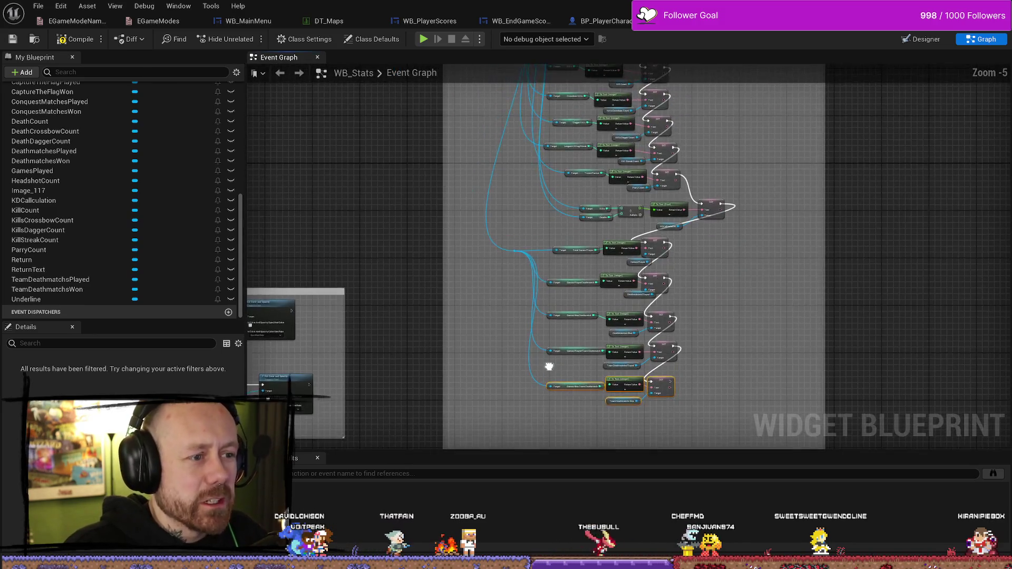
scroll(549, 364, up, 2)
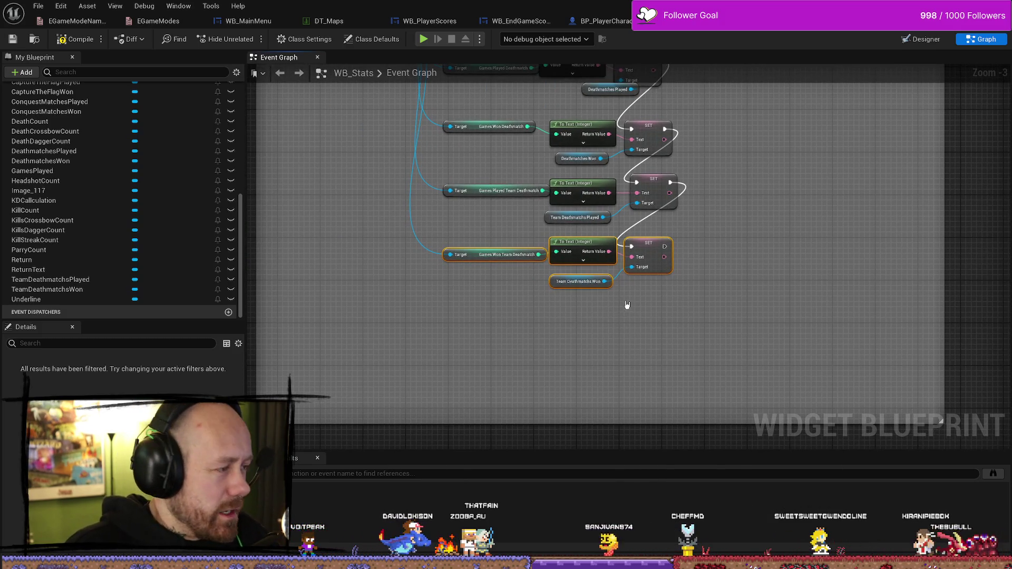
click(675, 320)
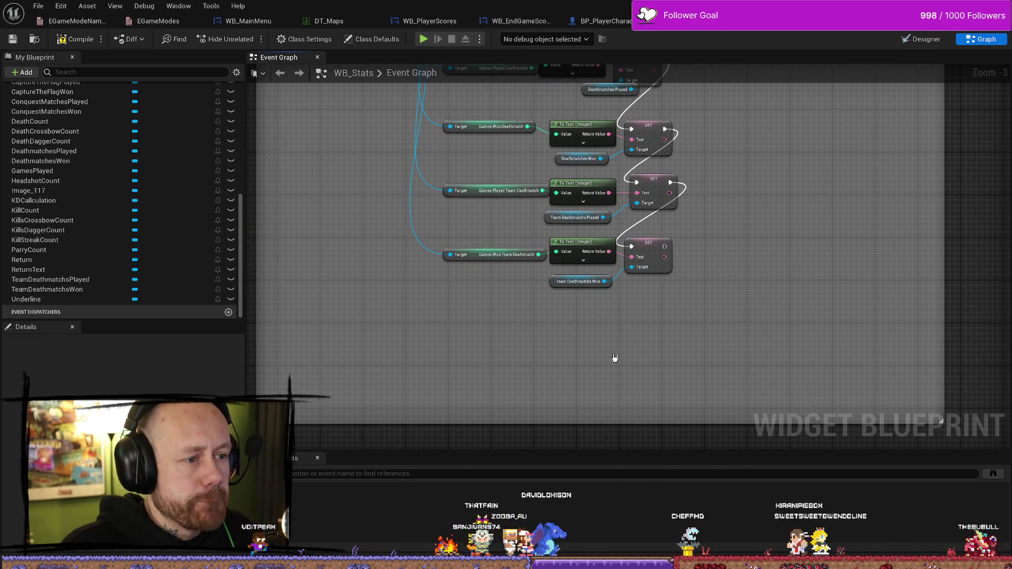
double_click(409, 228)
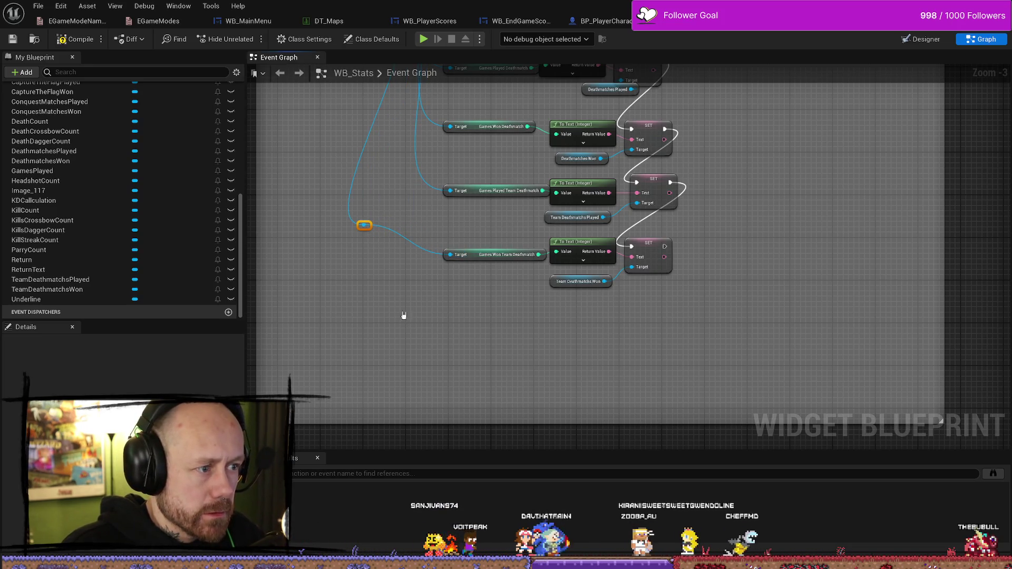
Add Games Played Capture the Flag getters off the Save Stats reference
click(410, 285)
drag(364, 225, 371, 350)
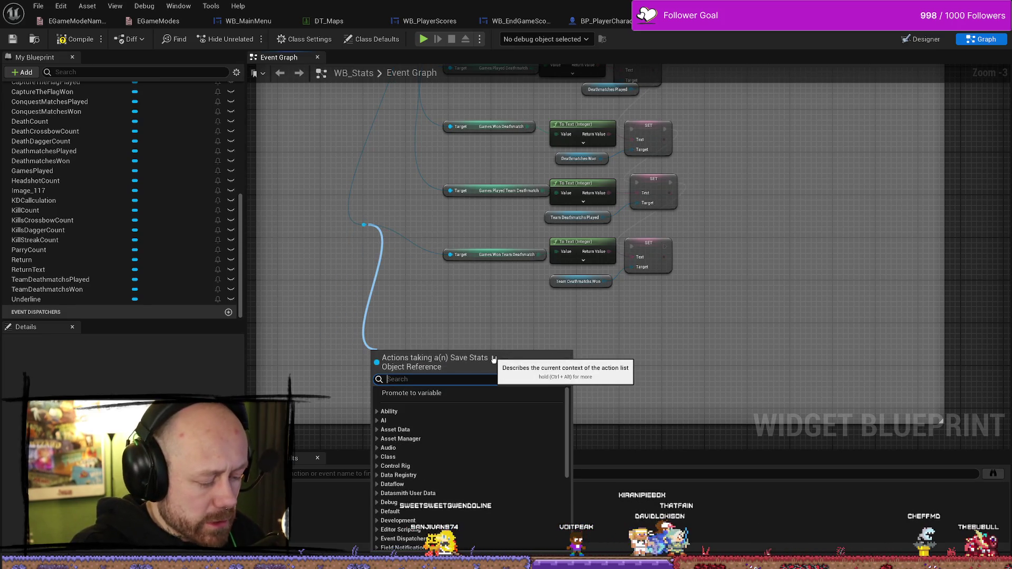
text(capture)
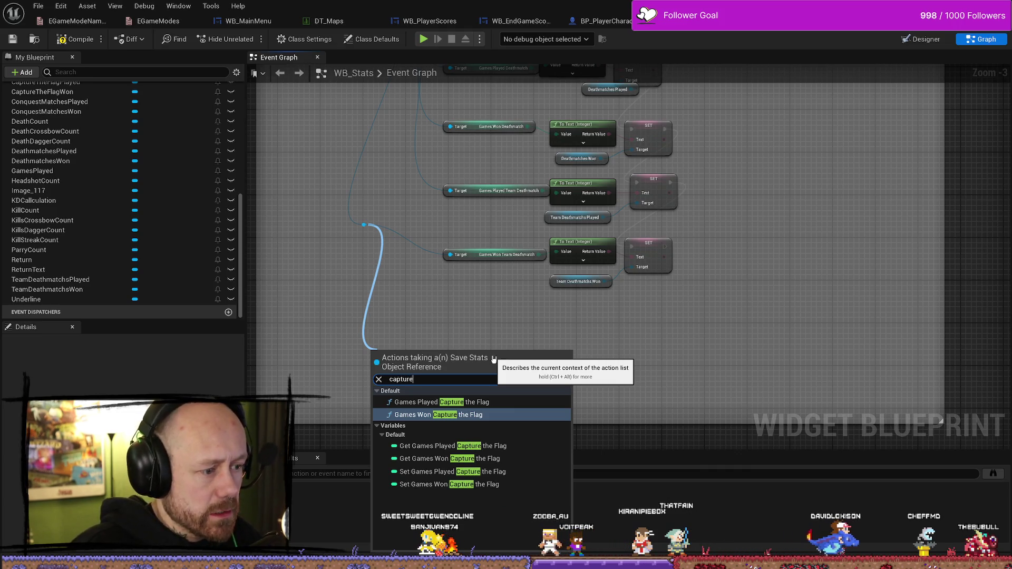
key(Down)
key(Down)
key(Down)
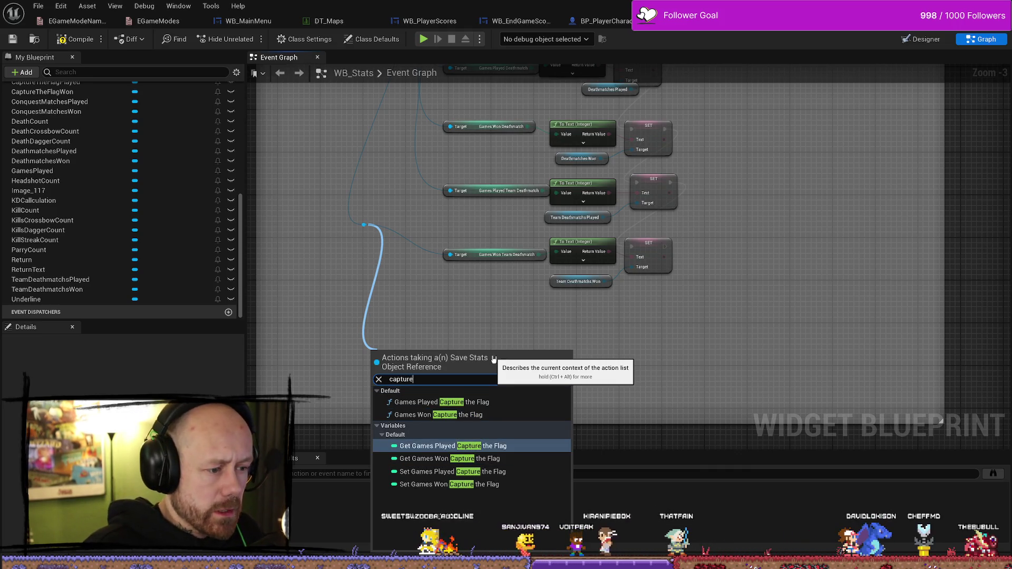
key(Return)
mouse_move(363, 228)
mouse_down()
mouse_move(339, 364)
mouse_move(362, 403)
mouse_up()
text(capture)
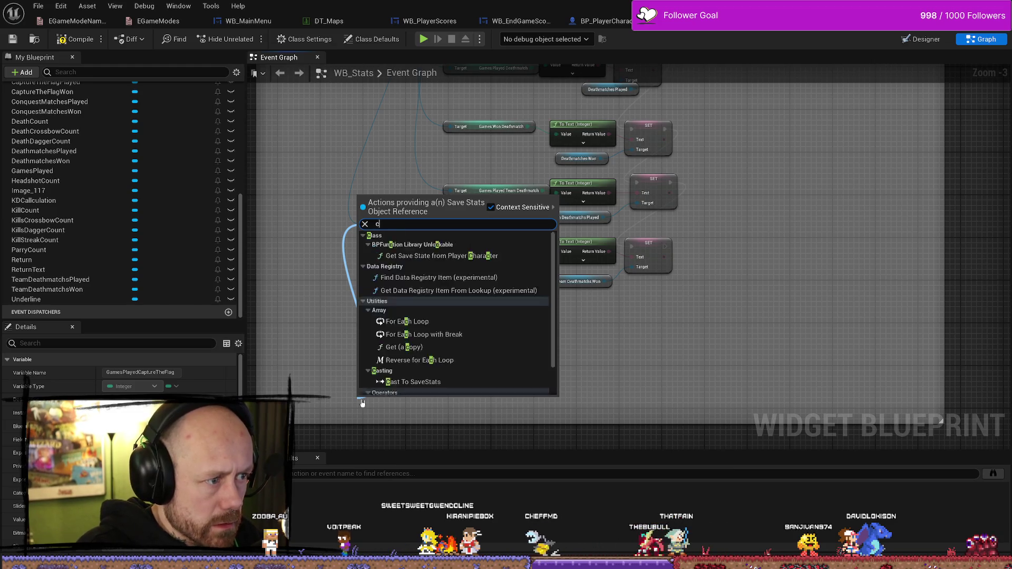
key(Return)
click(398, 342)
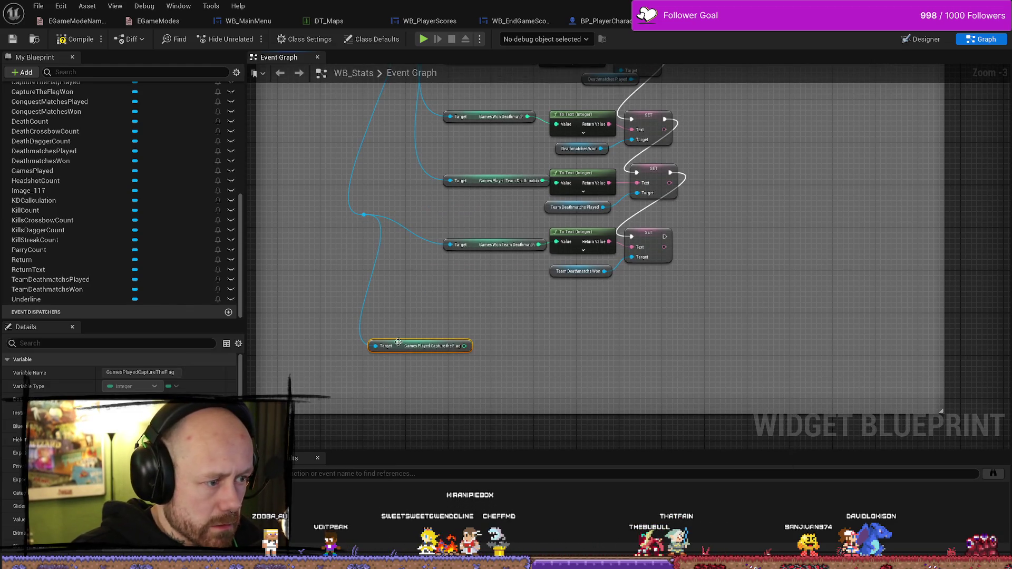
Add a Games Won Capture the Flag getter from the Save Stats reroute knot
mouse_move(366, 217)
mouse_down()
mouse_move(361, 323)
mouse_move(387, 361)
mouse_up()
text(cap)
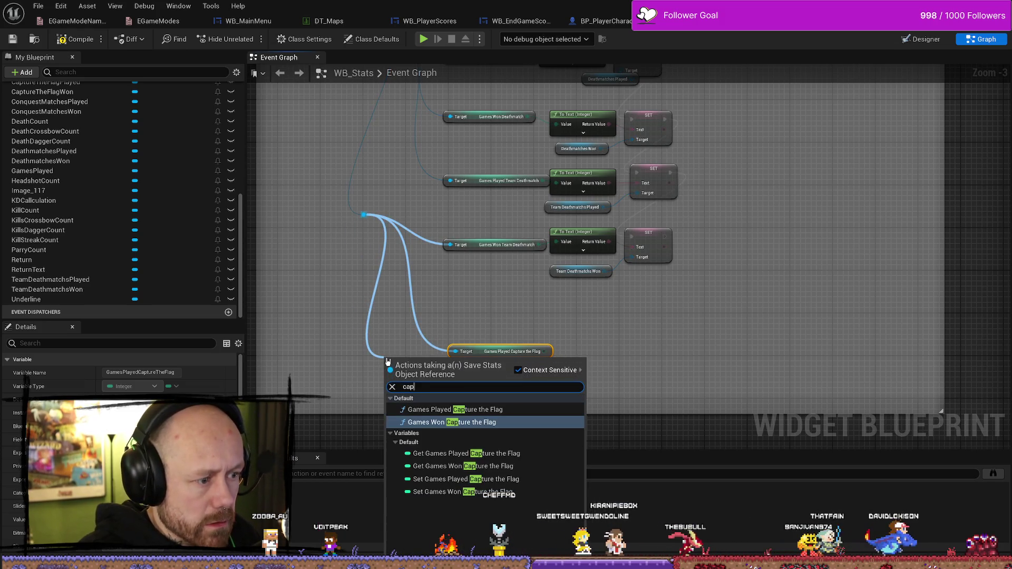
text(ture)
key(Up)
key(Up)
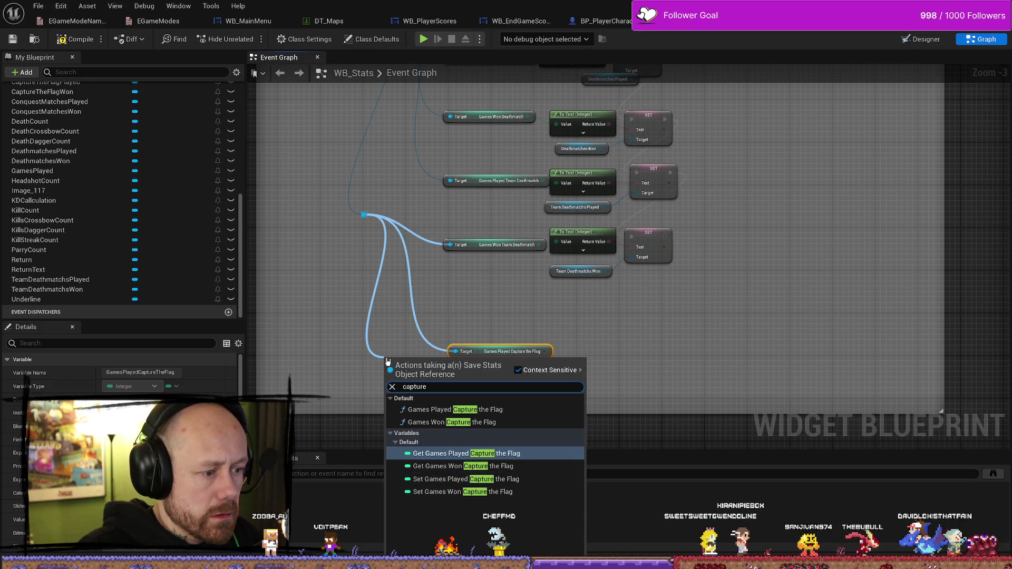
key(Down)
key(Return)
drag(425, 363, 491, 394)
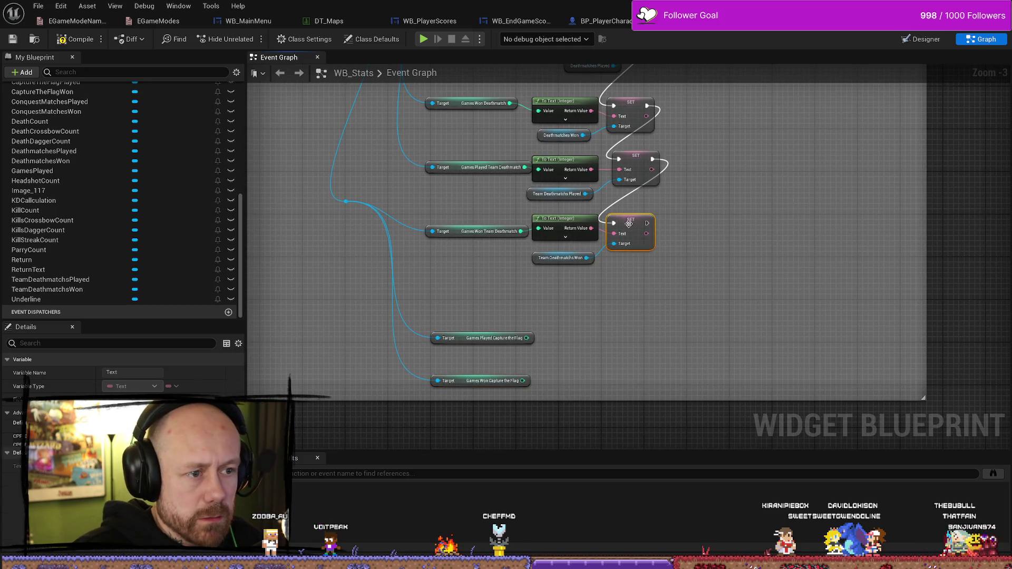
Duplicate the SET Text node twice and chain the copies' execution after the previous one
key(ctrl+d)
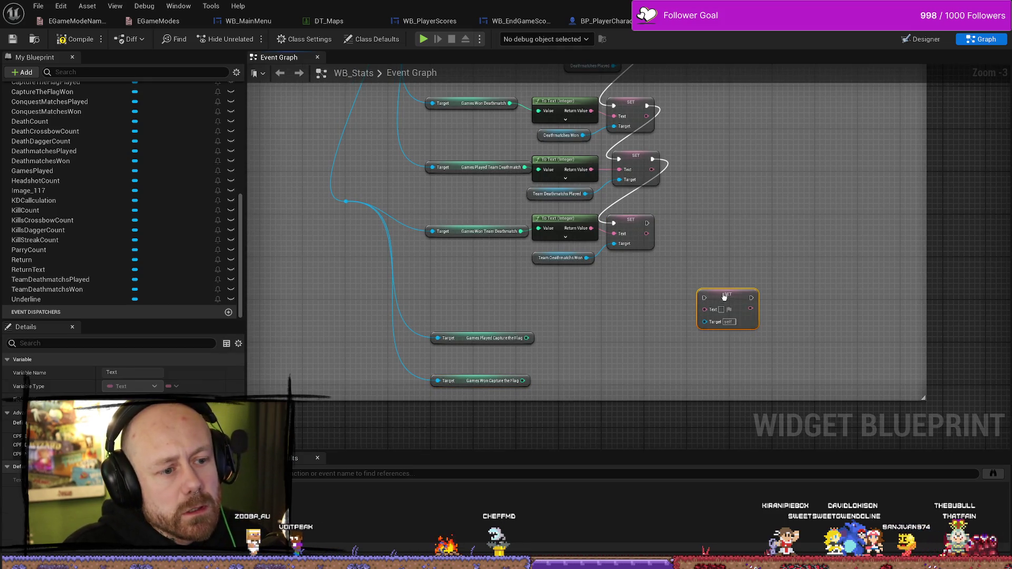
drag(724, 297, 724, 308)
key(ctrl+d)
mouse_move(646, 224)
mouse_down()
mouse_move(614, 282)
mouse_move(664, 280)
mouse_move(706, 309)
mouse_move(642, 346)
mouse_up()
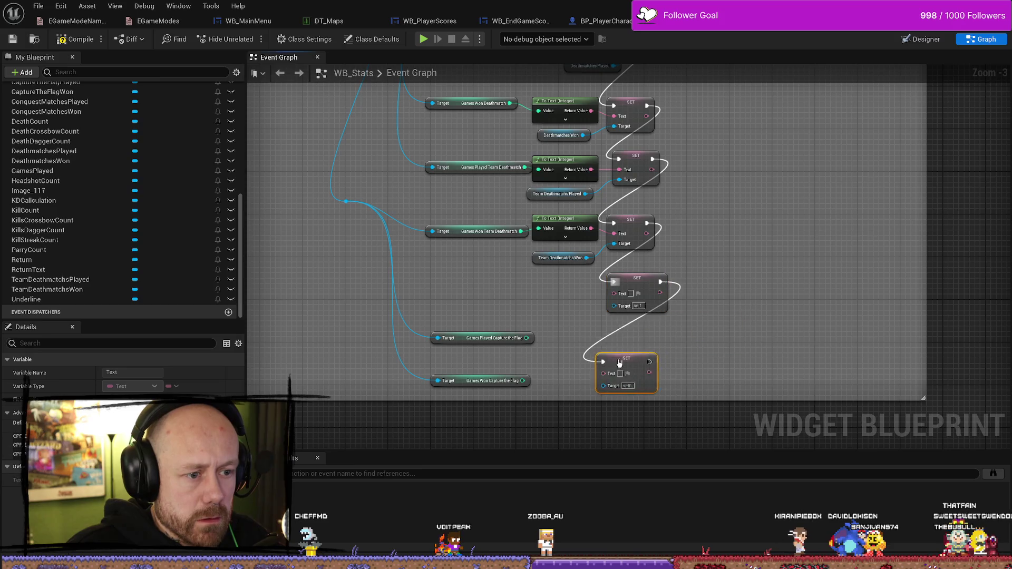
Convert Games Played and Games Won Capture the Flag to text and feed the two new SET nodes
mouse_move(526, 338)
mouse_down()
mouse_move(606, 311)
mouse_move(614, 293)
mouse_up()
click(530, 340)
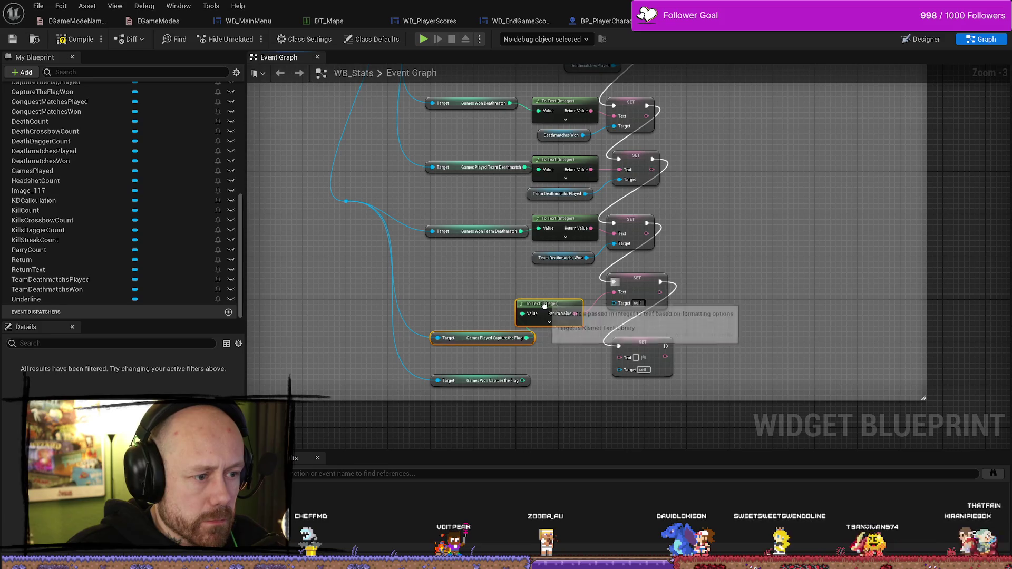
drag(542, 310, 542, 283)
drag(459, 313, 443, 281)
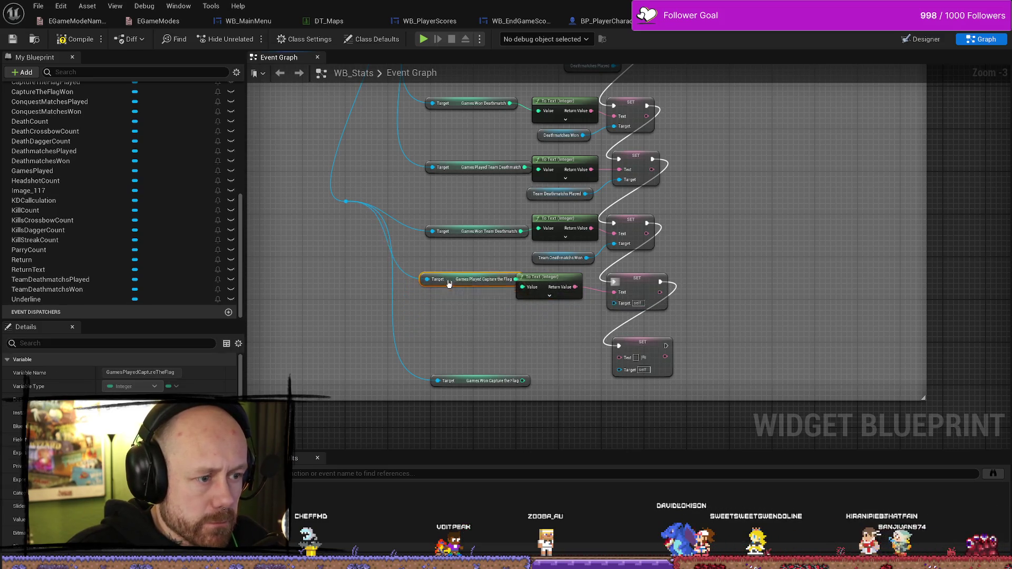
mouse_move(474, 385)
mouse_down()
mouse_move(462, 336)
mouse_move(619, 358)
mouse_up()
drag(548, 333, 564, 331)
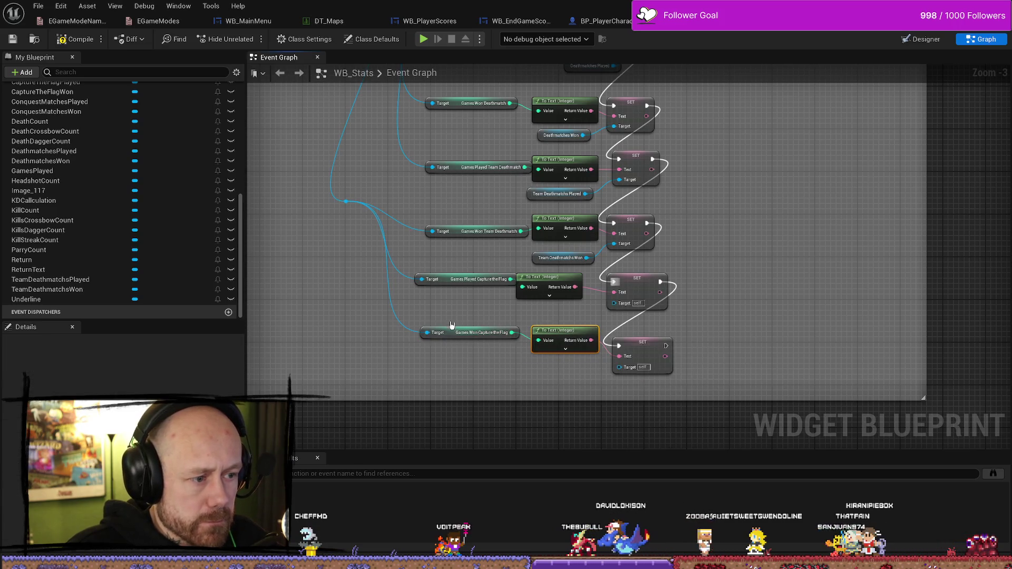
drag(475, 332, 480, 338)
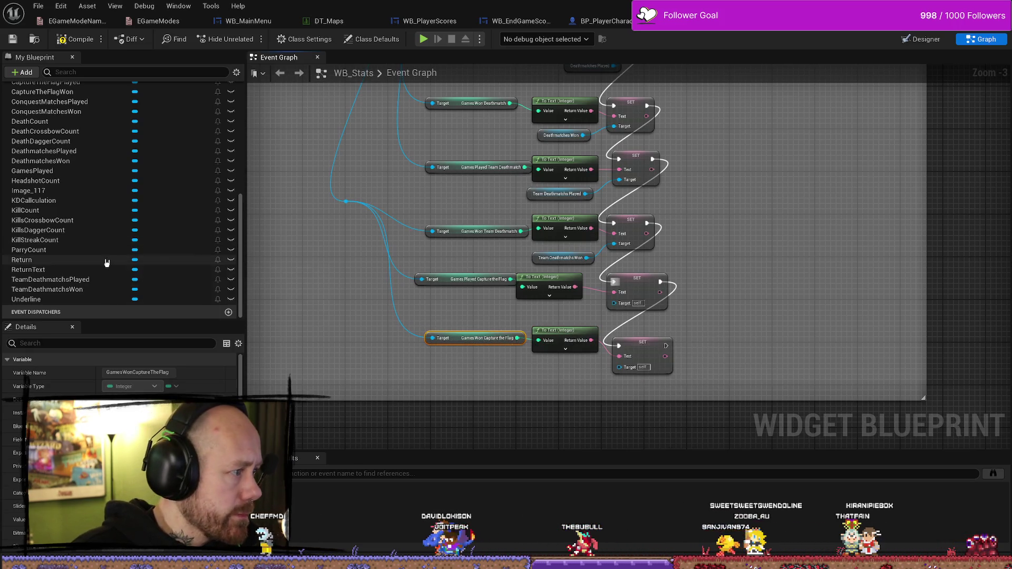
scroll(105, 189, up, 3)
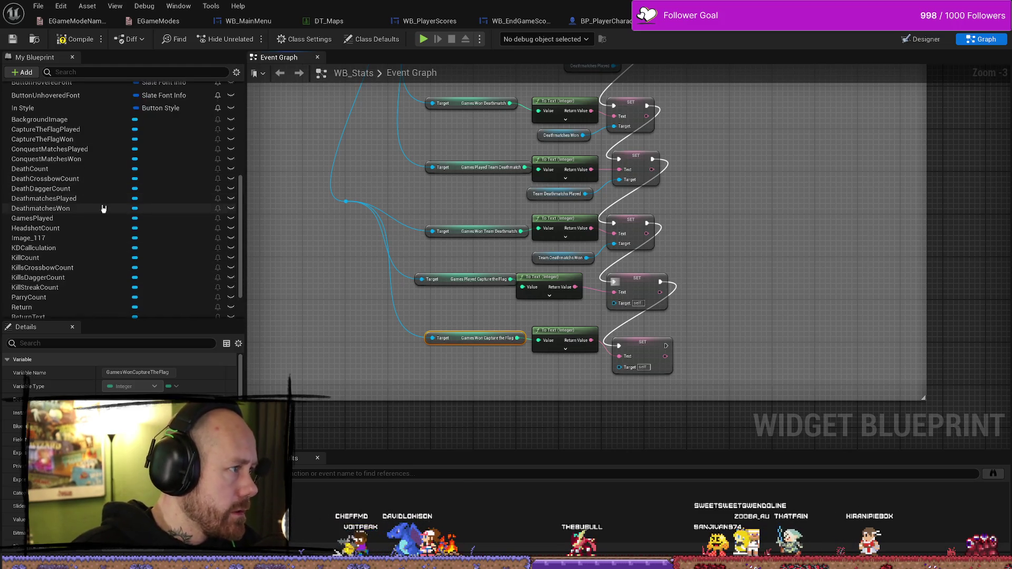
scroll(136, 179, down, 3)
scroll(103, 241, up, 5)
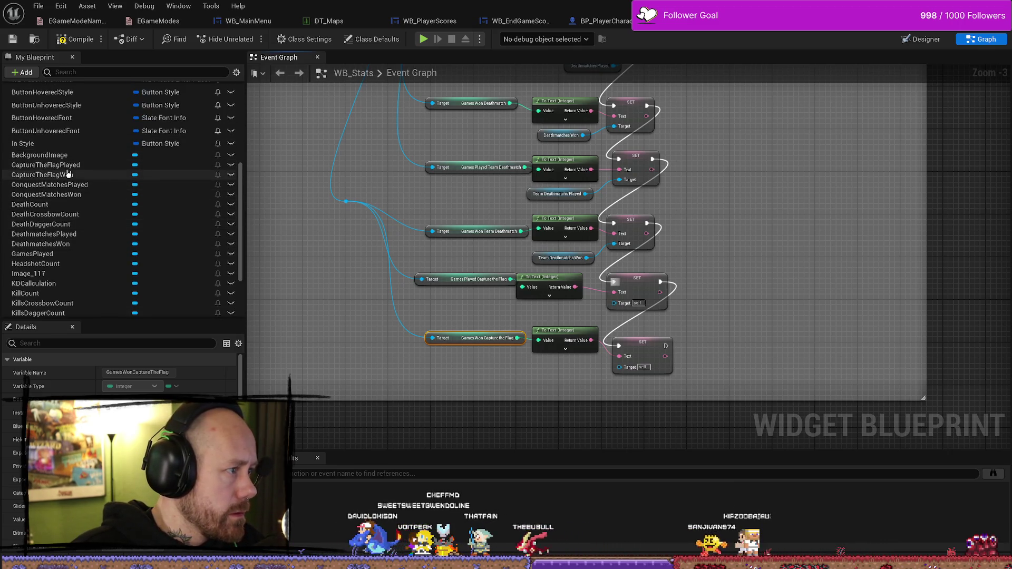
Wire CaptureTheFlagPlayed and CaptureTheFlagWon getters into the SET nodes' Target pins
mouse_move(58, 165)
mouse_down()
mouse_move(229, 207)
mouse_move(425, 308)
mouse_up()
click(455, 325)
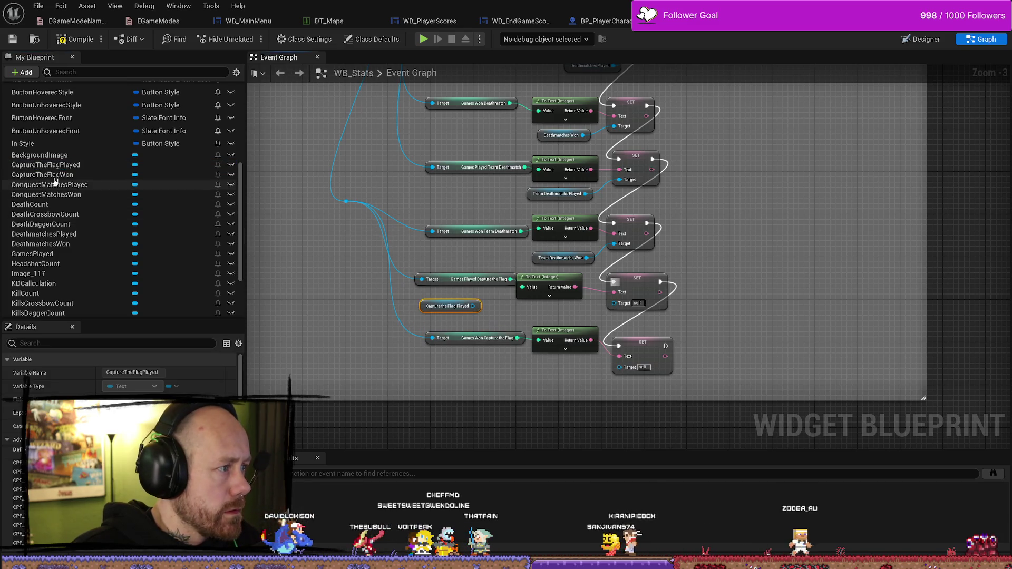
mouse_move(42, 175)
mouse_down()
mouse_move(362, 326)
mouse_move(611, 383)
mouse_move(628, 370)
mouse_up()
click(405, 344)
drag(387, 327, 387, 333)
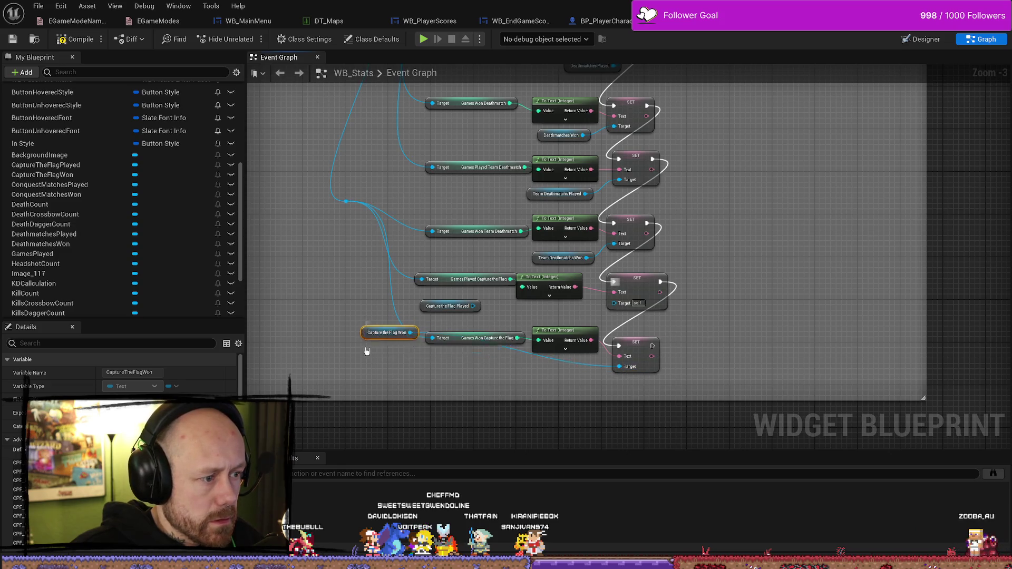
drag(481, 372, 493, 366)
drag(473, 306, 621, 309)
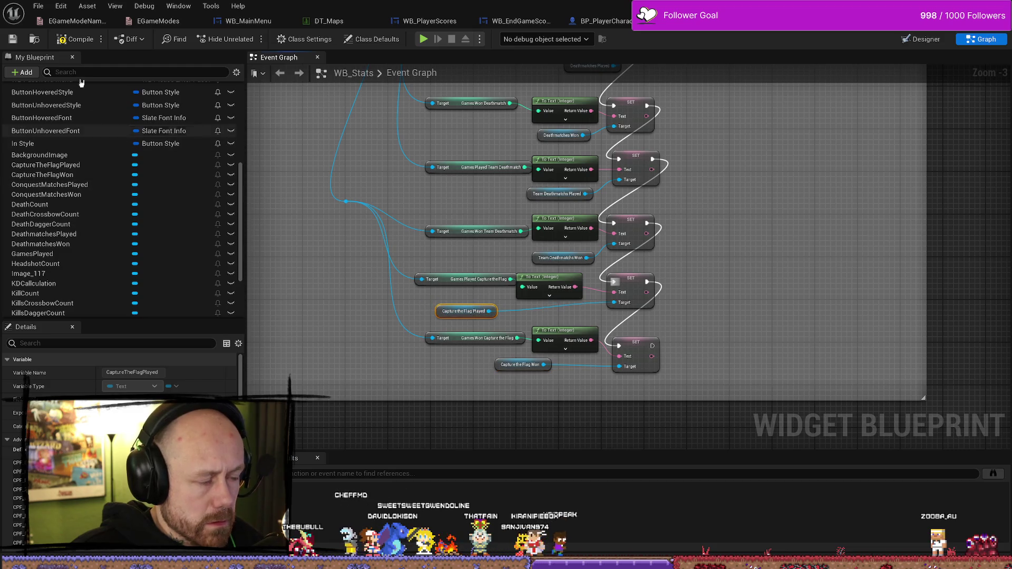
right_click(445, 132)
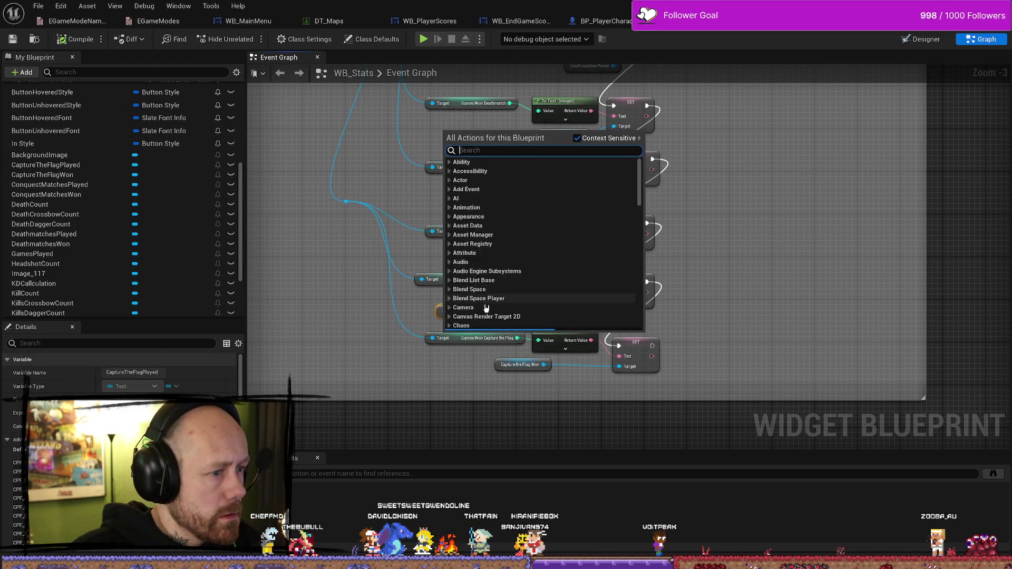
drag(383, 287, 375, 191)
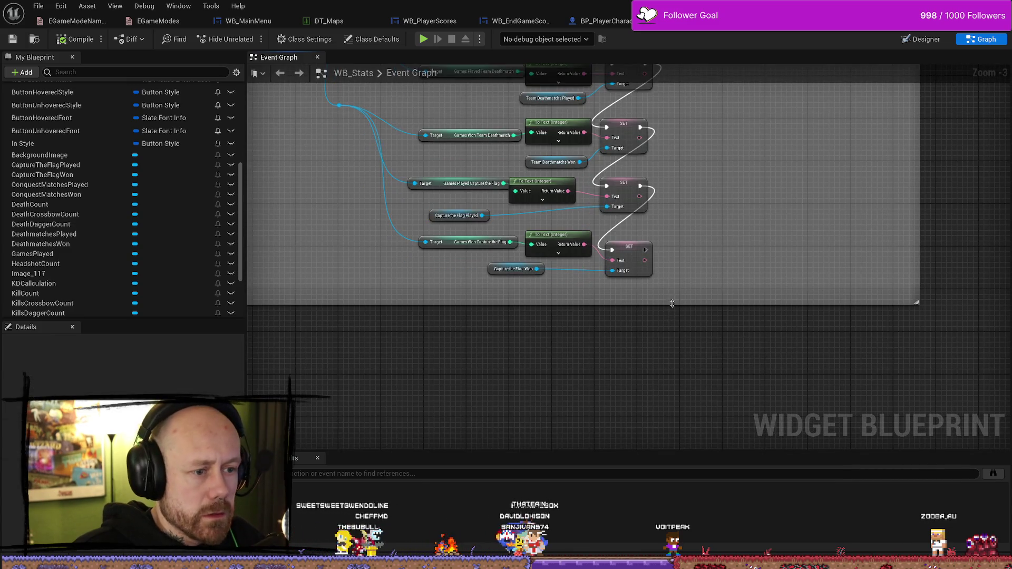
drag(673, 303, 674, 447)
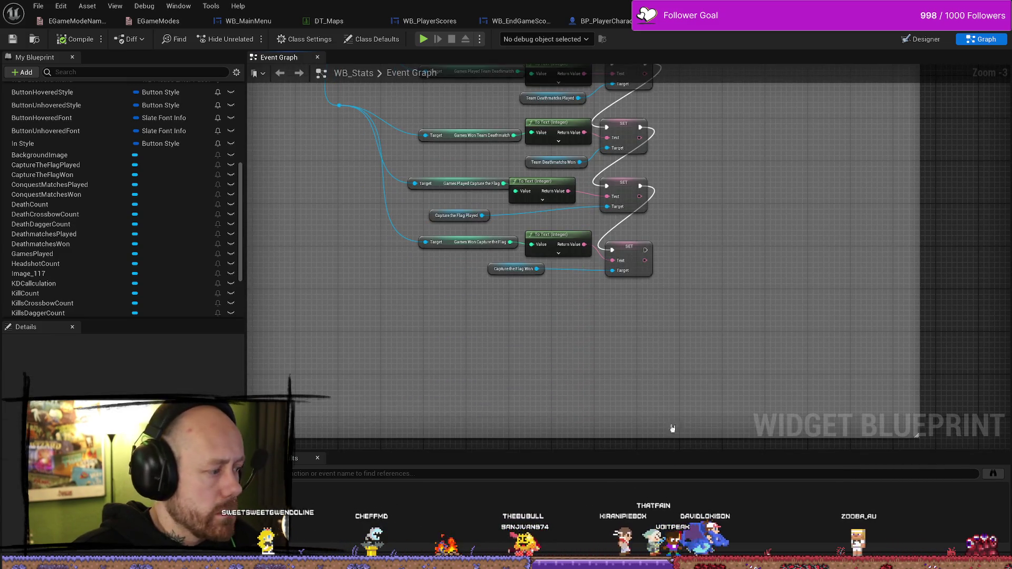
Paste two copies of the bottom SET Text node and chain their execution
click(624, 256)
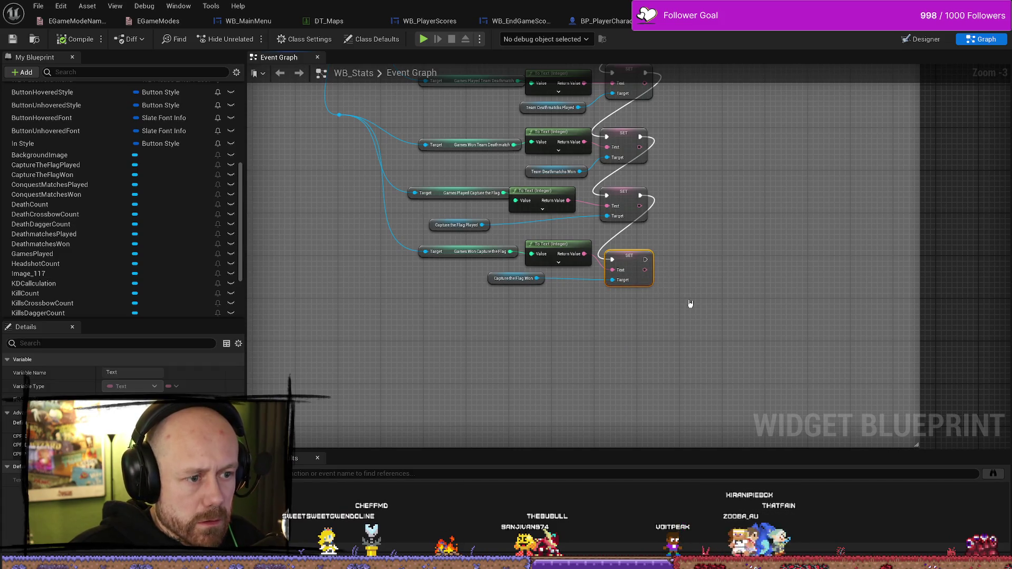
key(ctrl+c)
key(ctrl+v)
drag(685, 316, 593, 312)
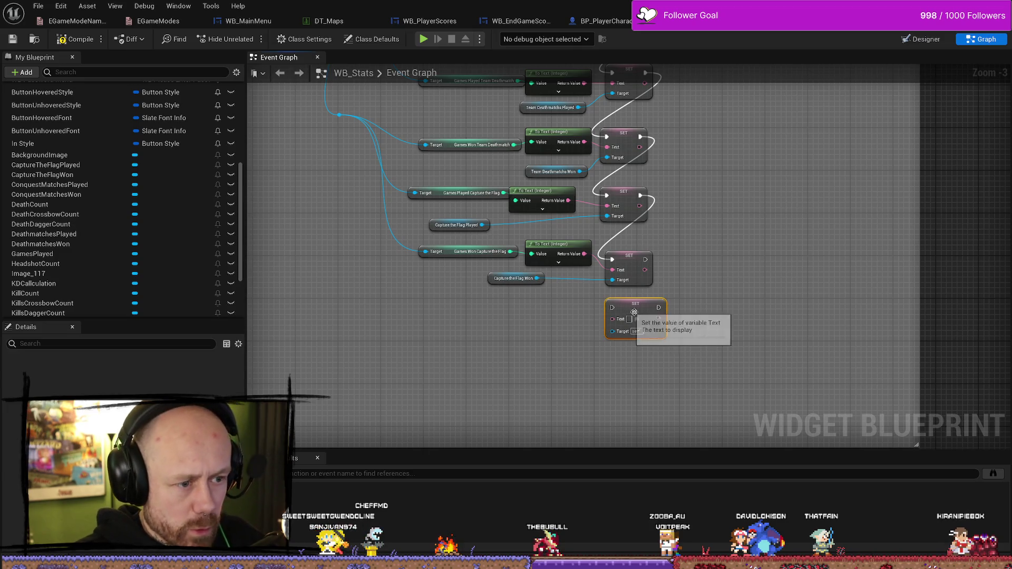
click(712, 362)
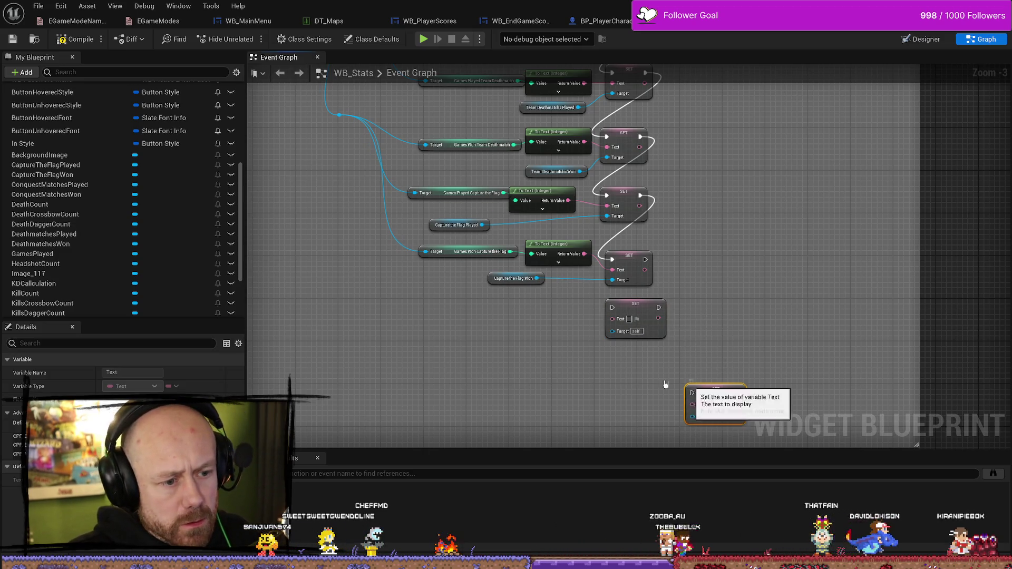
key(ctrl+v)
mouse_move(645, 259)
mouse_down()
mouse_move(595, 347)
mouse_move(609, 362)
mouse_up()
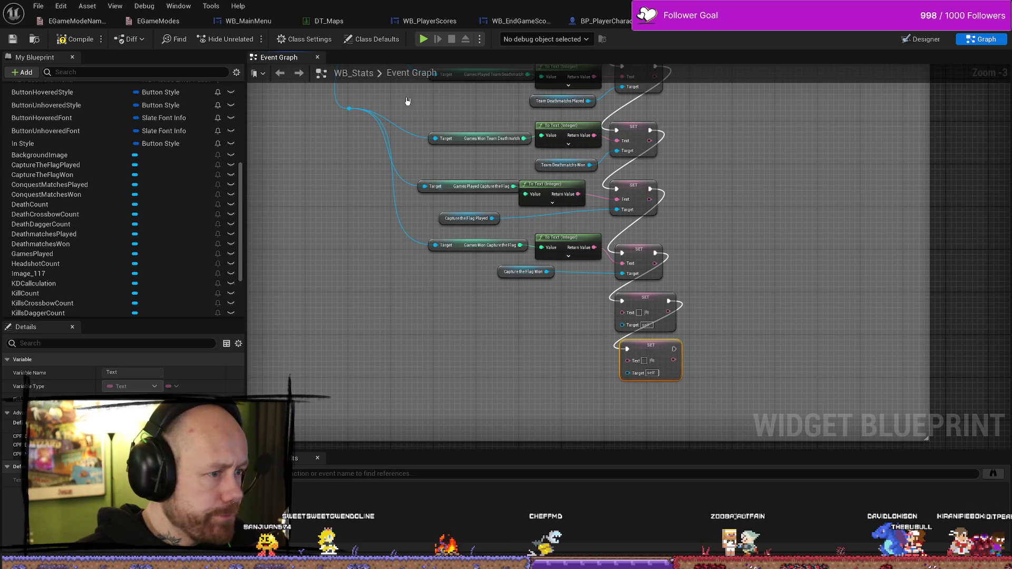
Add Games Played Conquest and Games Won Conquest getters from Save Stats
mouse_move(349, 109)
mouse_down()
mouse_move(379, 361)
mouse_move(391, 359)
mouse_up()
text(conqu)
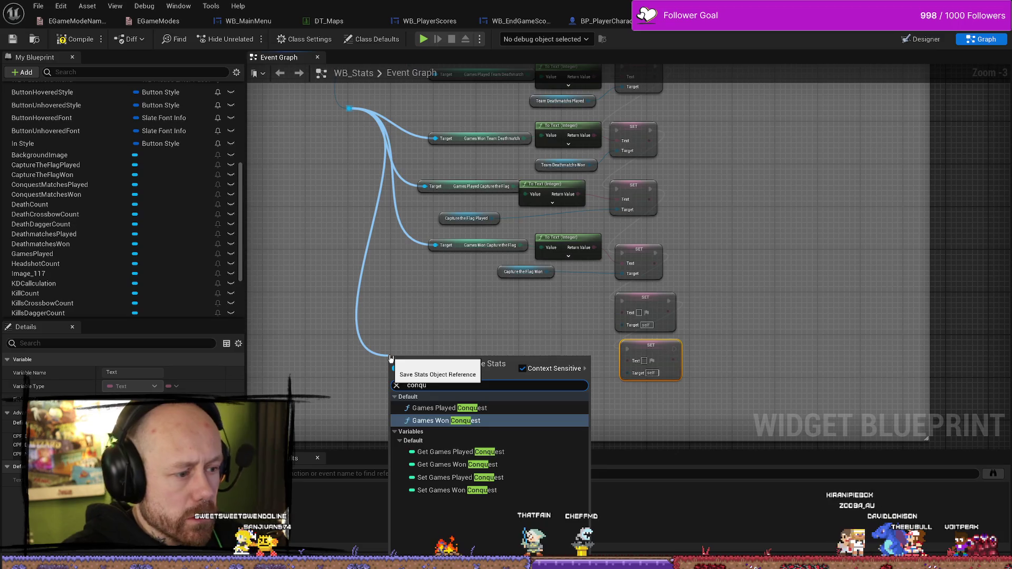
click(459, 452)
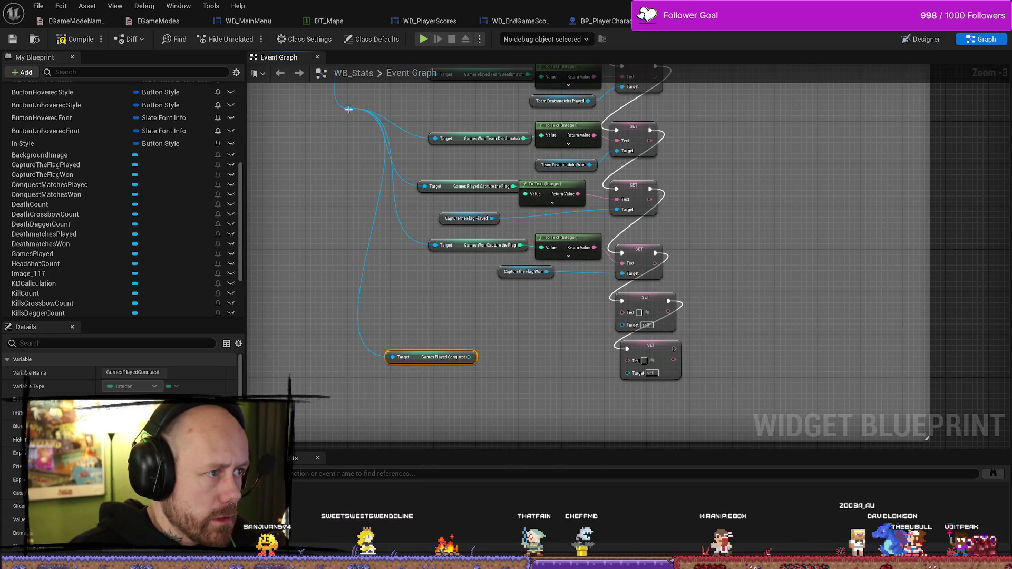
mouse_move(349, 109)
mouse_down()
mouse_move(338, 344)
mouse_move(359, 350)
mouse_up()
text(con)
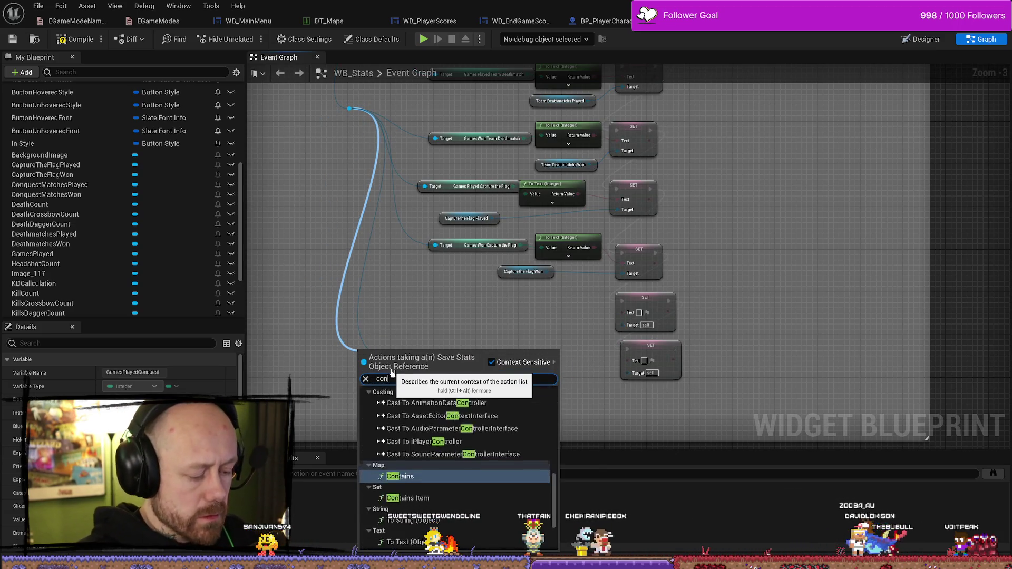
text(ques)
key(Return)
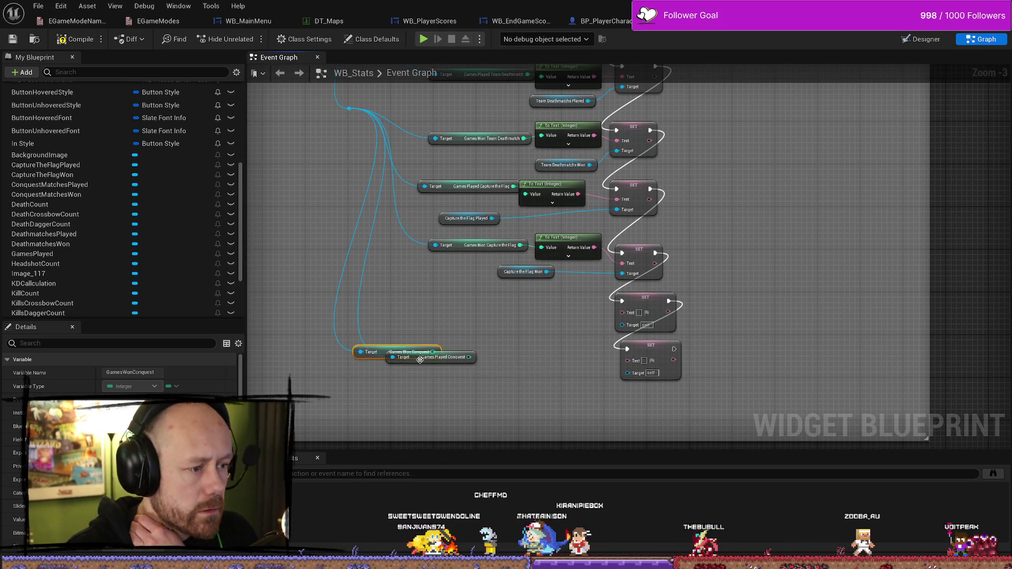
drag(383, 350, 398, 393)
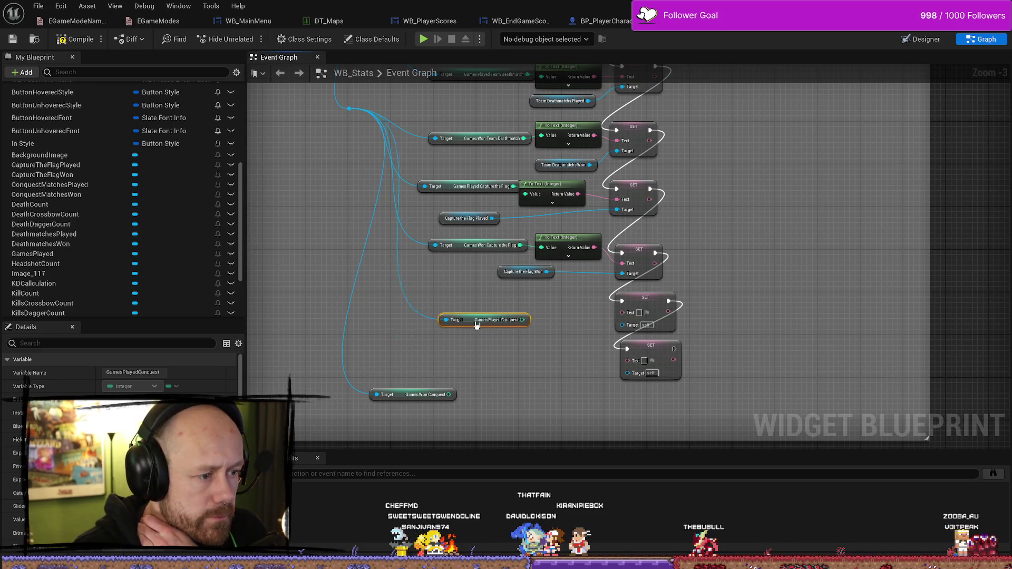
Connect both Conquest values through To Text conversions into the new SET Text nodes
mouse_move(477, 324)
mouse_down()
mouse_move(482, 302)
mouse_move(621, 308)
mouse_move(628, 319)
mouse_up()
drag(474, 298, 437, 298)
mouse_move(416, 395)
mouse_down()
mouse_move(499, 351)
mouse_move(628, 360)
mouse_up()
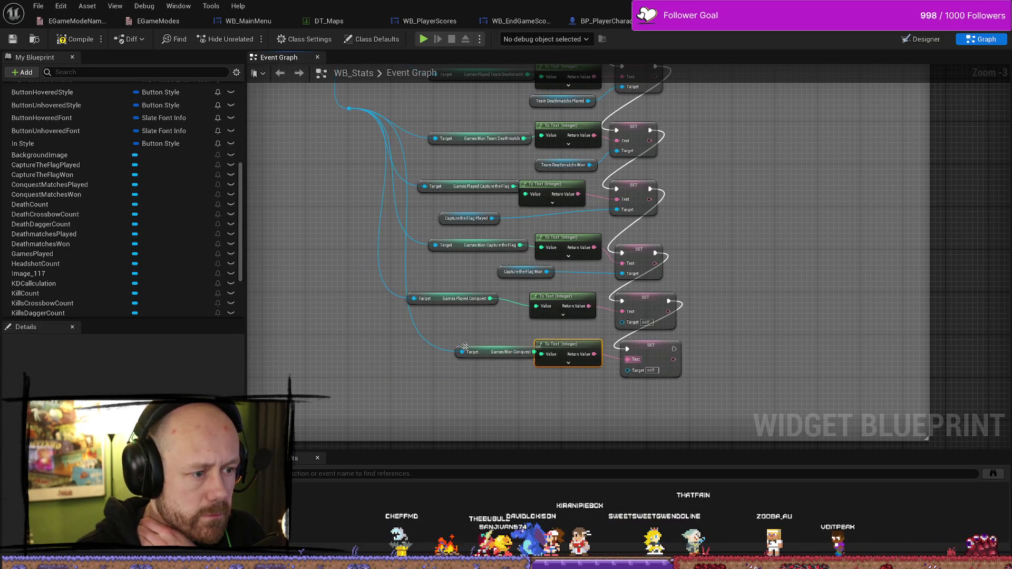
drag(465, 346, 438, 351)
drag(559, 353, 558, 358)
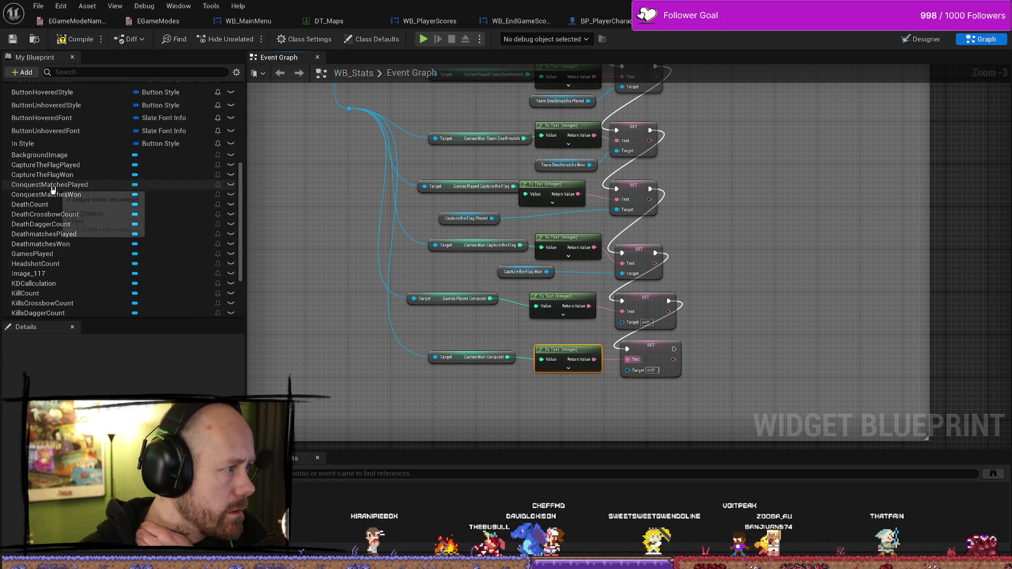
Wire ConquestMatchesPlayed and ConquestMatchesWon getters into the SET nodes' Target pins
mouse_move(53, 194)
mouse_down()
mouse_move(333, 322)
mouse_move(247, 329)
mouse_move(371, 393)
mouse_move(627, 369)
mouse_up()
click(424, 412)
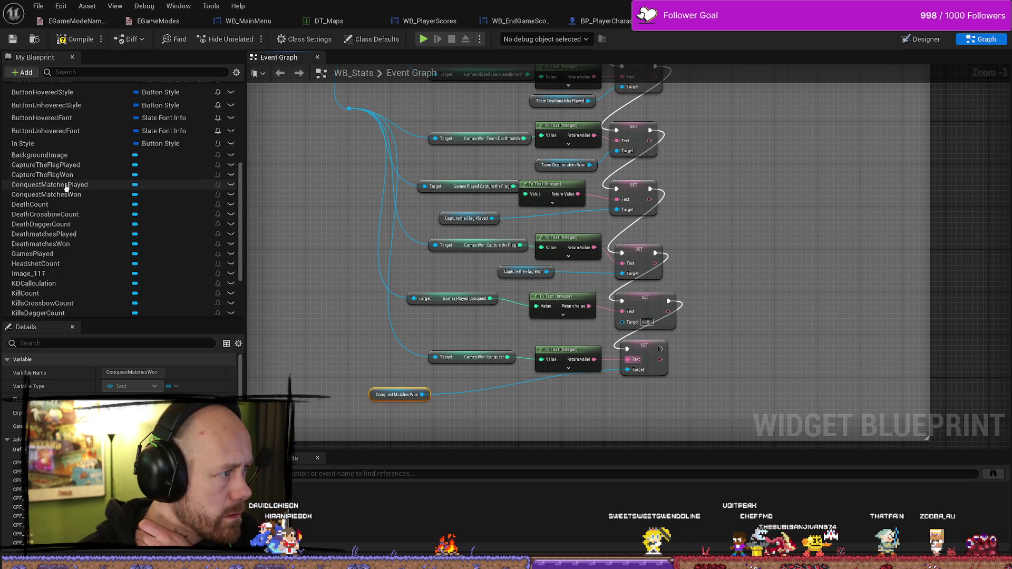
mouse_move(351, 325)
mouse_down()
mouse_move(632, 338)
mouse_move(632, 326)
mouse_up()
click(400, 348)
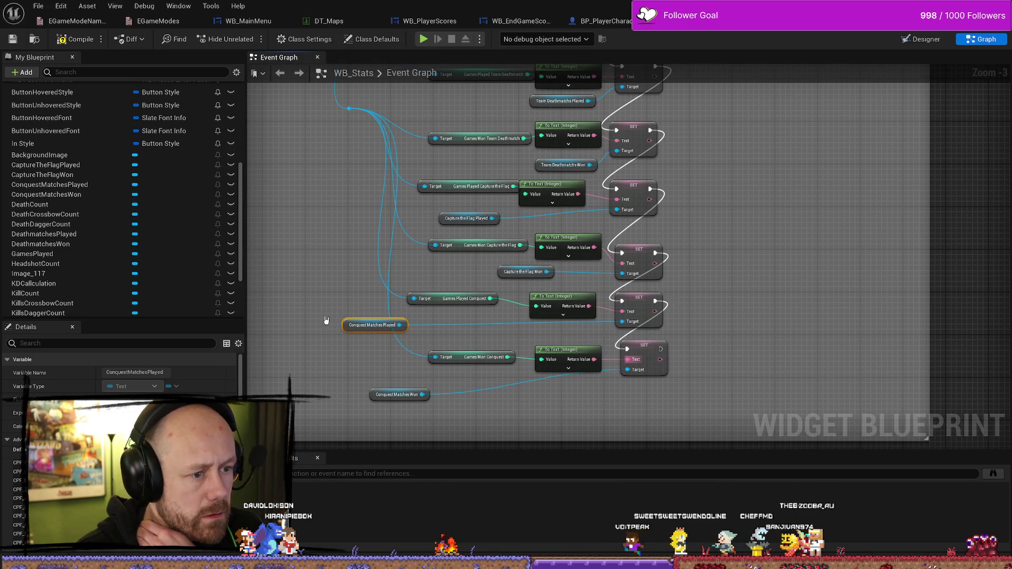
drag(403, 332, 468, 332)
mouse_move(381, 399)
mouse_down()
mouse_move(448, 403)
mouse_move(466, 388)
mouse_up()
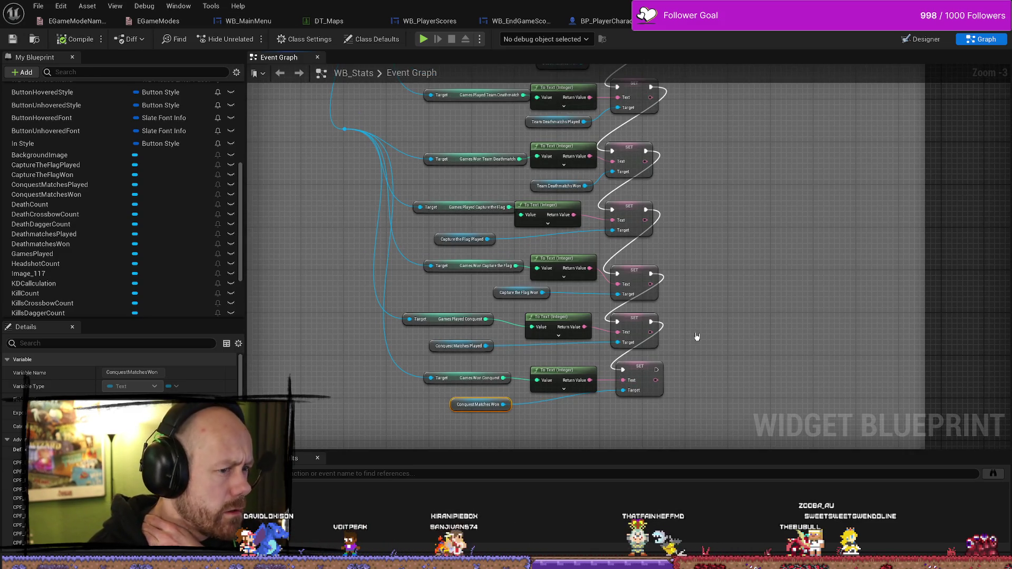
scroll(715, 276, down, 9)
scroll(677, 188, up, 8)
scroll(677, 189, down, 1)
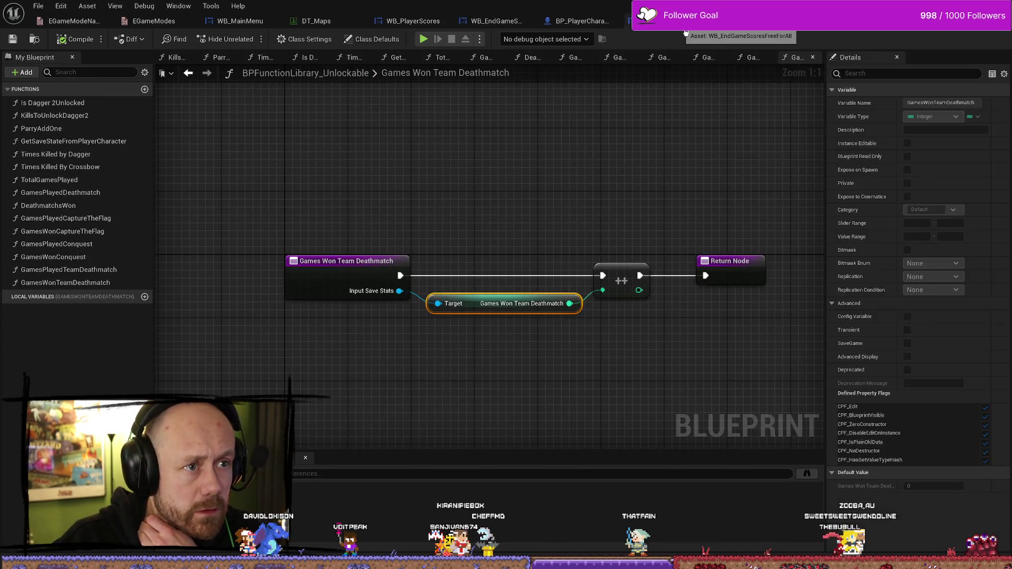
In WB_EndGameScores' event graph, delete the stray Games Played Capture the Flag node by the game-mode switch
click(685, 31)
click(519, 20)
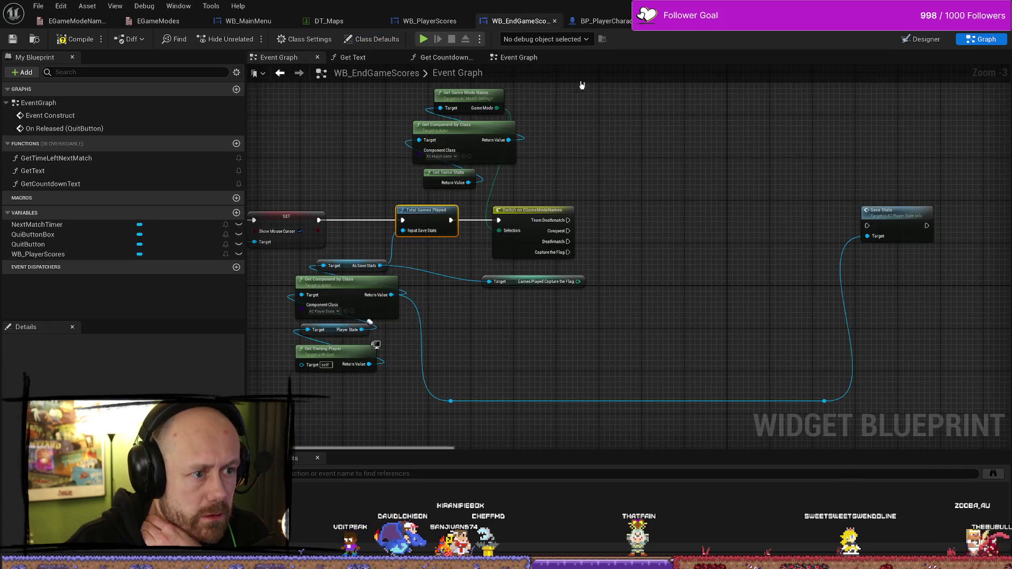
scroll(648, 295, up, 1)
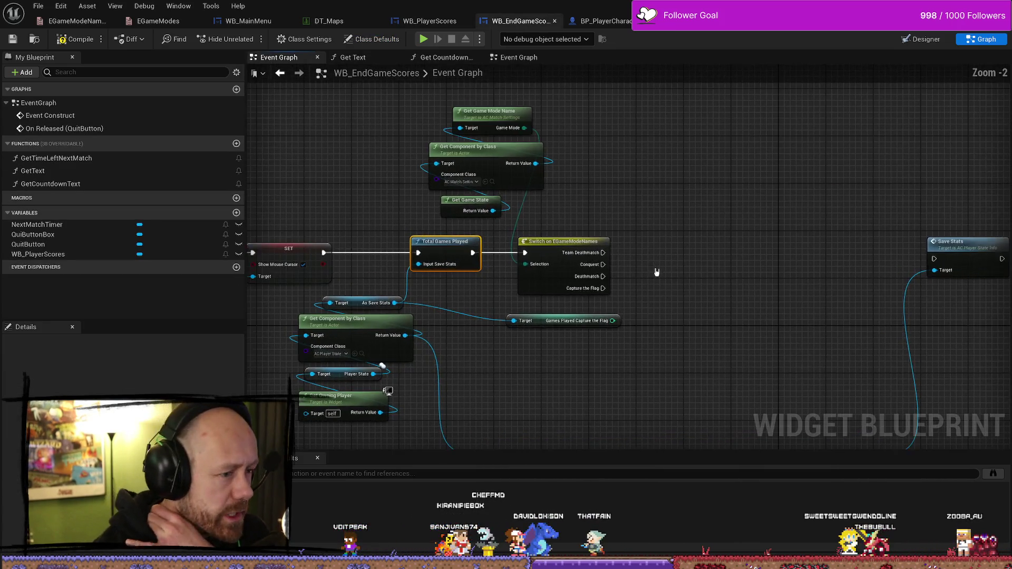
drag(639, 262, 753, 225)
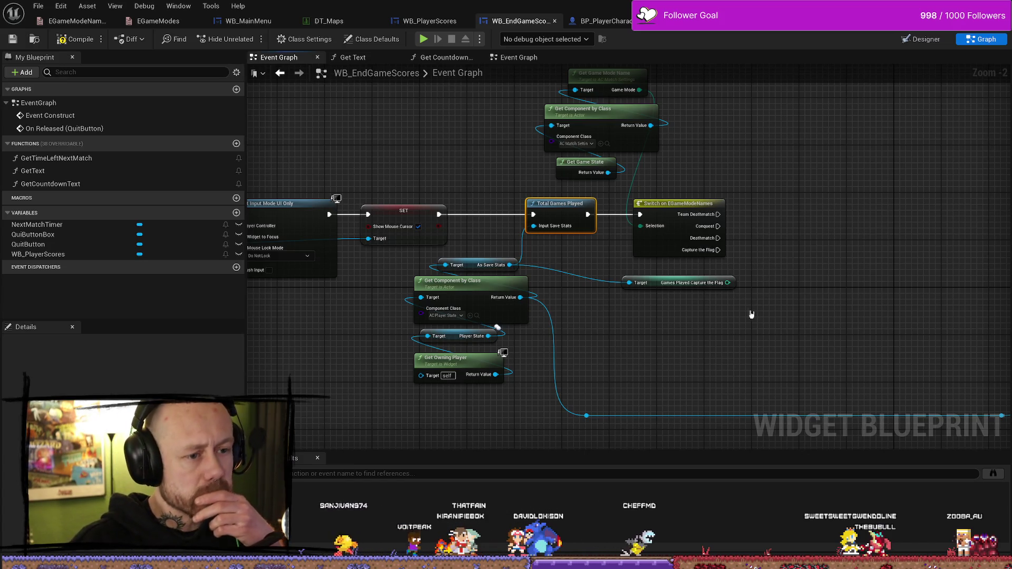
click(652, 282)
key(Delete)
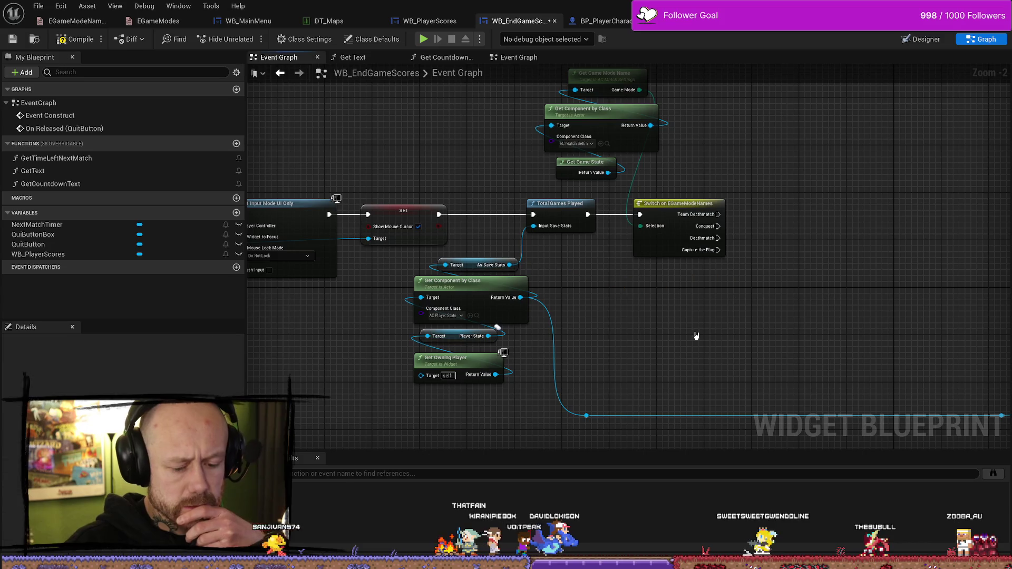
drag(723, 337, 650, 332)
drag(734, 211, 723, 259)
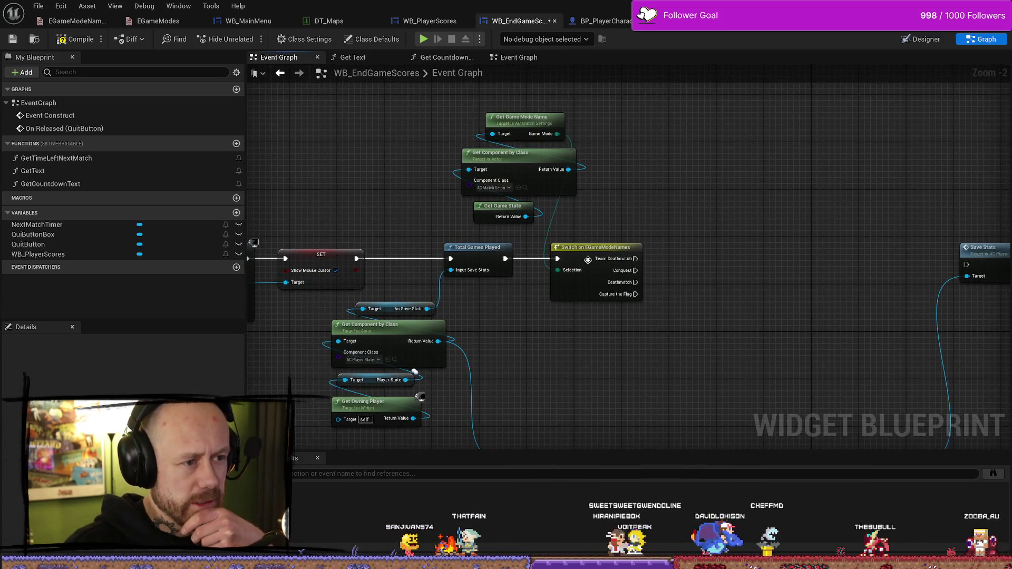
mouse_move(587, 249)
mouse_down()
mouse_move(559, 239)
mouse_move(699, 232)
mouse_up()
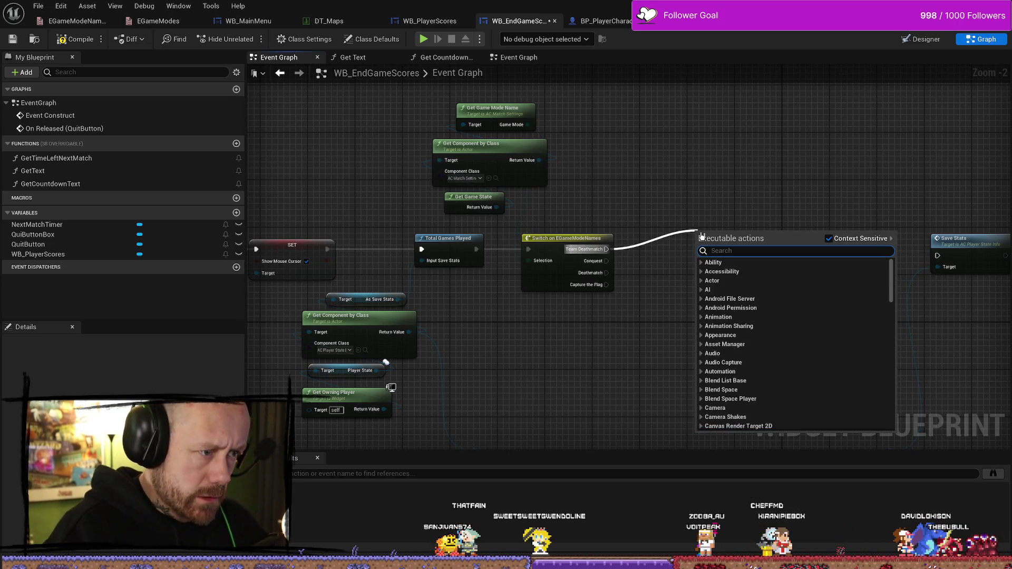
Add Games Played Team Deathmatch and Games Played Conquest calls off their switch branches
text(games )
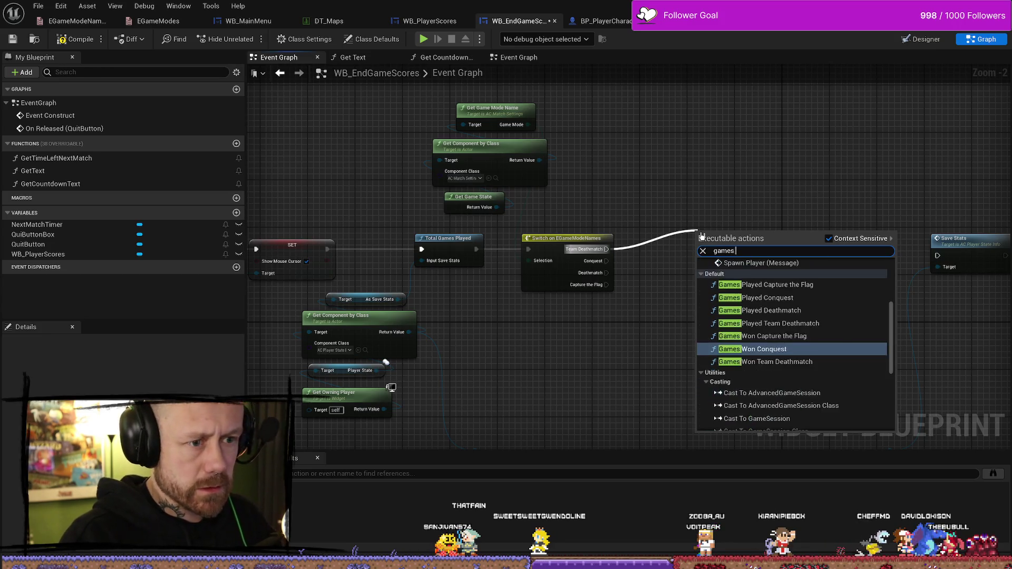
text(play)
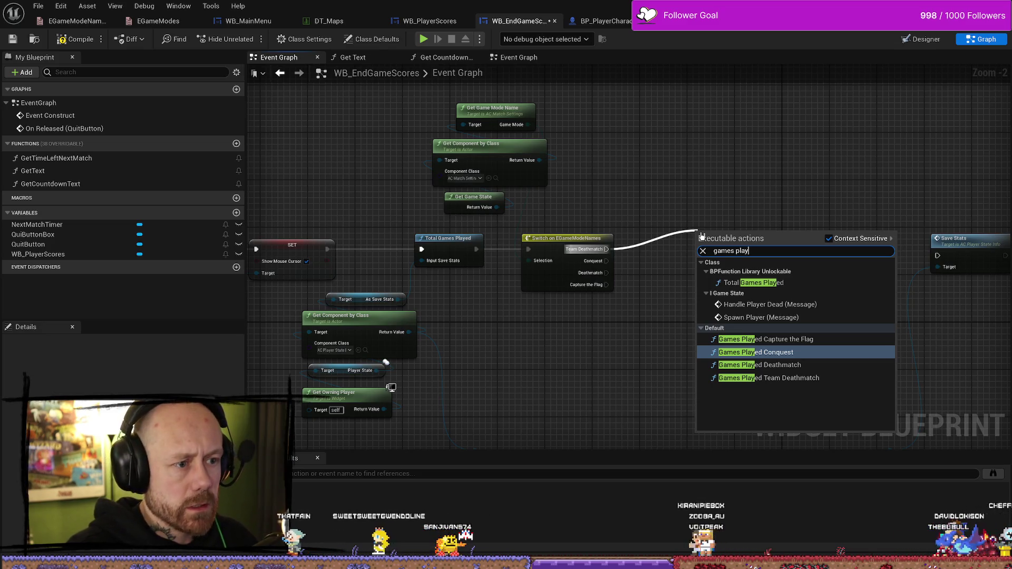
key(Down)
key(Down)
key(Return)
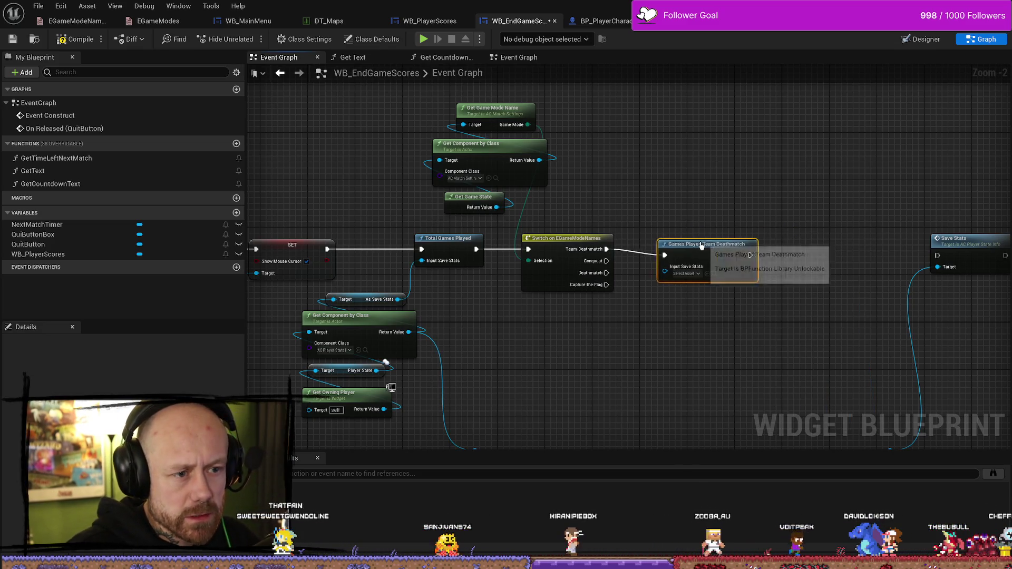
drag(694, 238, 688, 184)
drag(606, 261, 677, 285)
text(games pla)
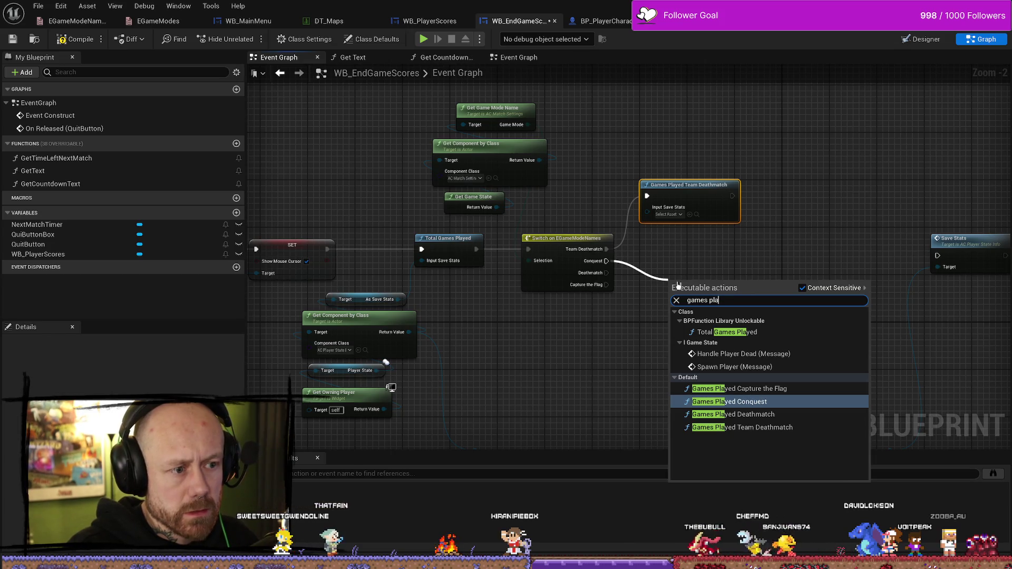
key(Return)
drag(651, 295, 651, 260)
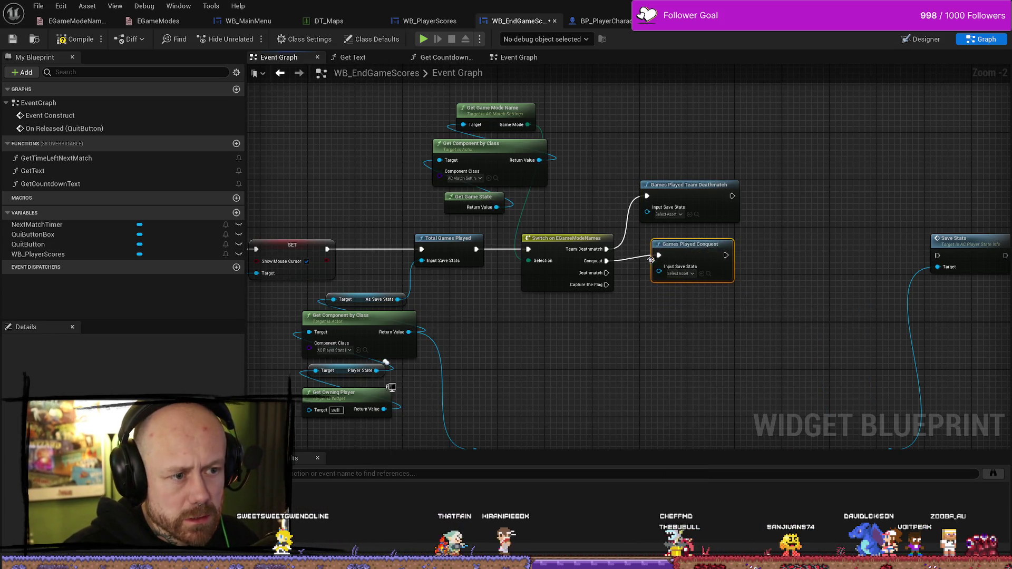
Try adding a call from the Capture the Flag branch, deleting the wrong Team Deathmatch node
drag(606, 284, 660, 339)
text(games pl)
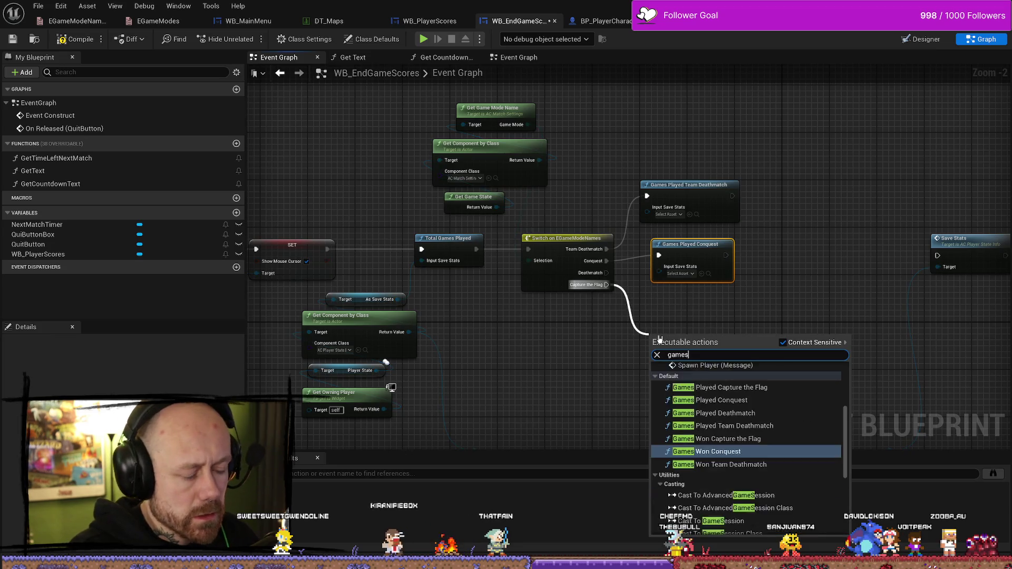
key(Down)
key(Down)
key(Up)
key(Down)
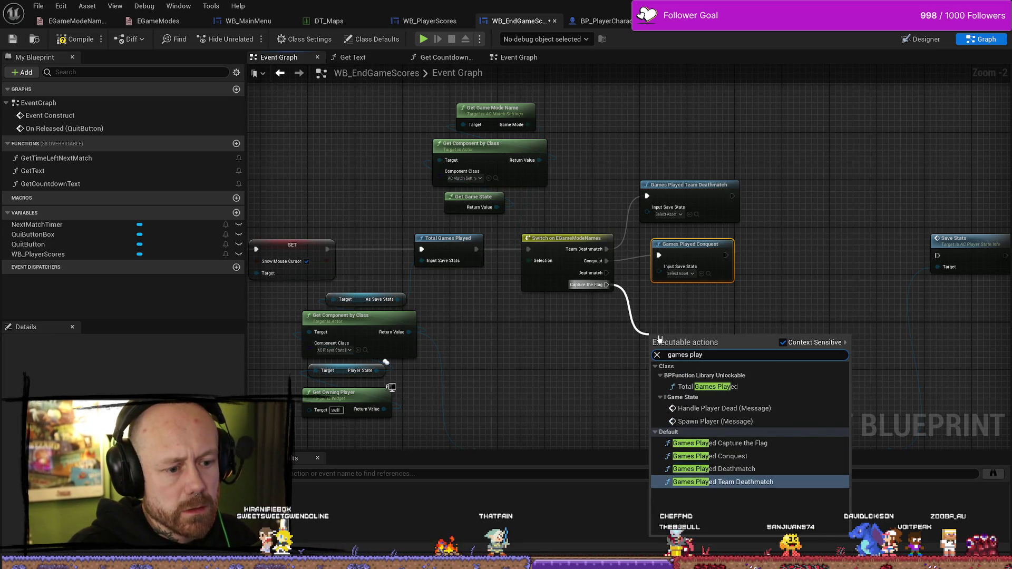
key(Return)
key(Delete)
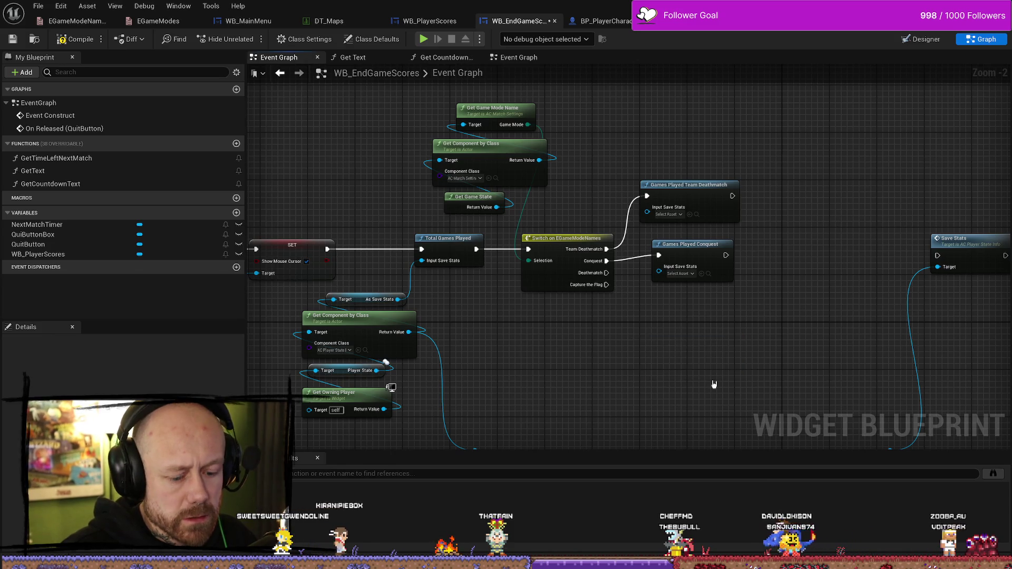
Add the Games Played Capture the Flag call from the Capture the Flag branch
drag(607, 284, 666, 339)
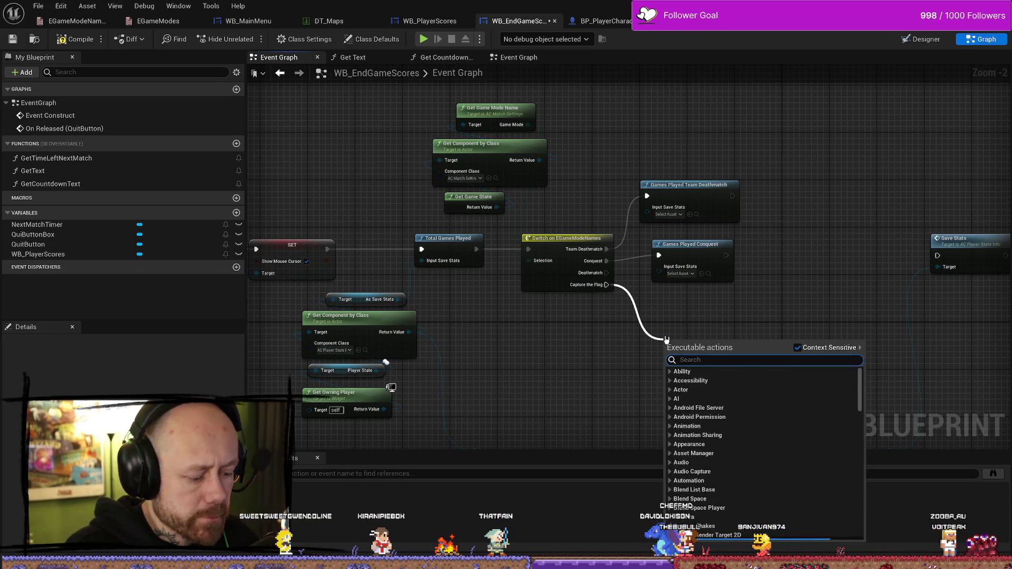
text(games playe)
key(Up)
key(Down)
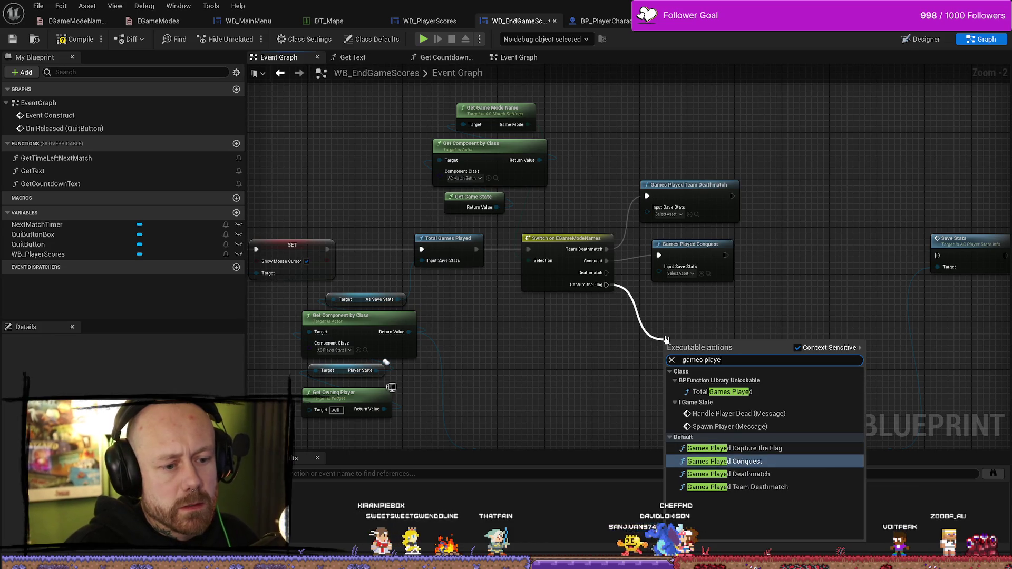
key(Down)
key(Up)
key(Up)
key(Return)
drag(697, 335, 680, 321)
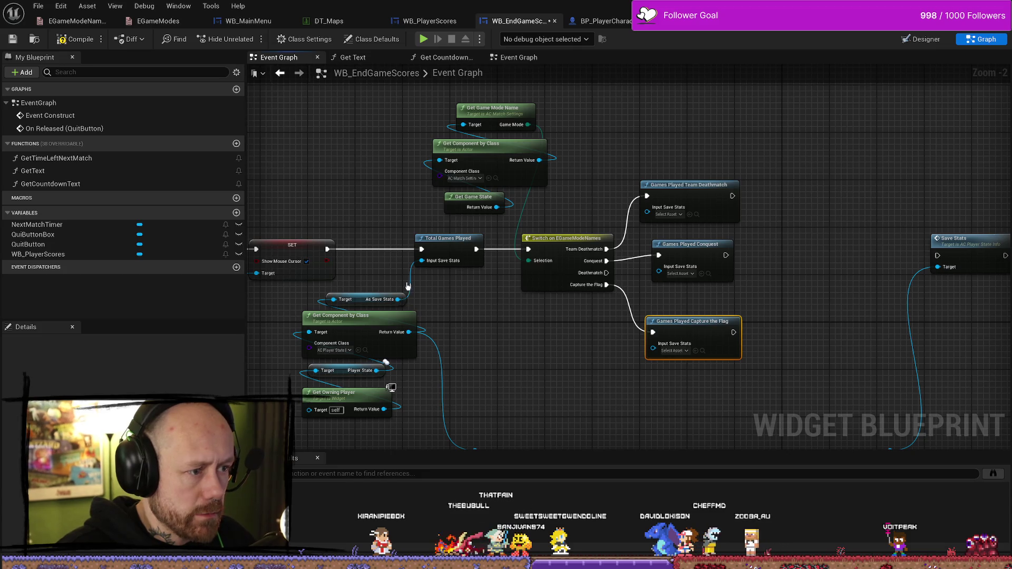
Feed the save stats reference into all three Games Played nodes' inputs
drag(397, 299, 589, 343)
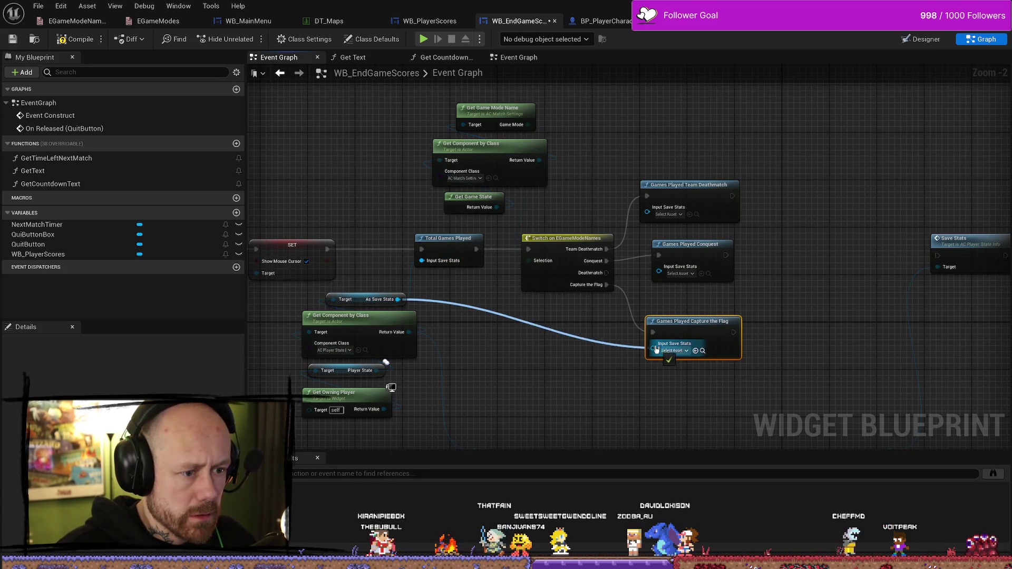
drag(655, 348, 650, 350)
drag(578, 336, 600, 330)
drag(660, 276, 659, 273)
drag(685, 321, 695, 309)
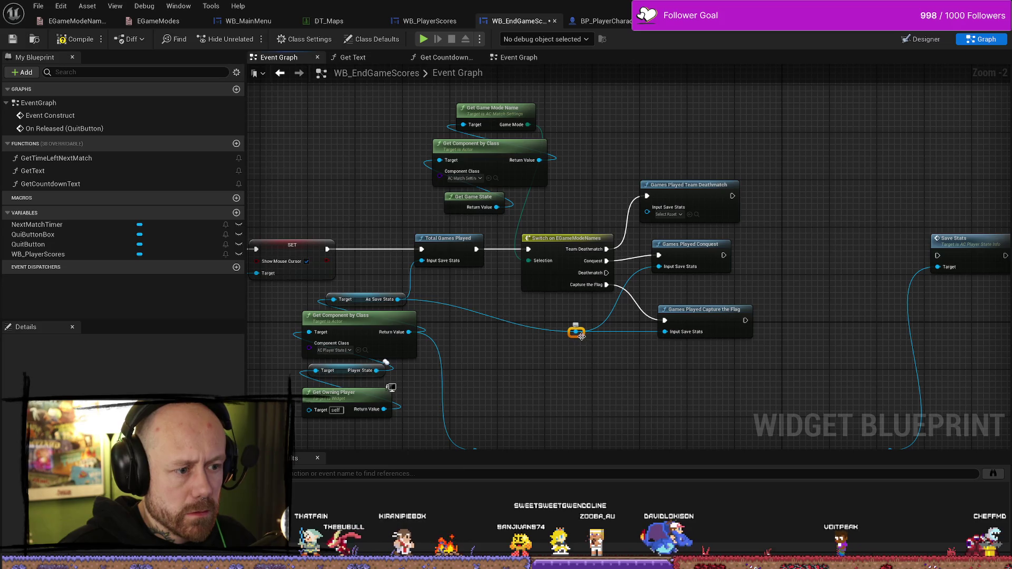
drag(581, 336, 623, 332)
mouse_move(623, 332)
mouse_down()
mouse_move(632, 337)
mouse_move(637, 322)
mouse_move(640, 332)
mouse_move(650, 218)
mouse_move(638, 241)
mouse_up()
click(685, 185)
drag(615, 189, 616, 195)
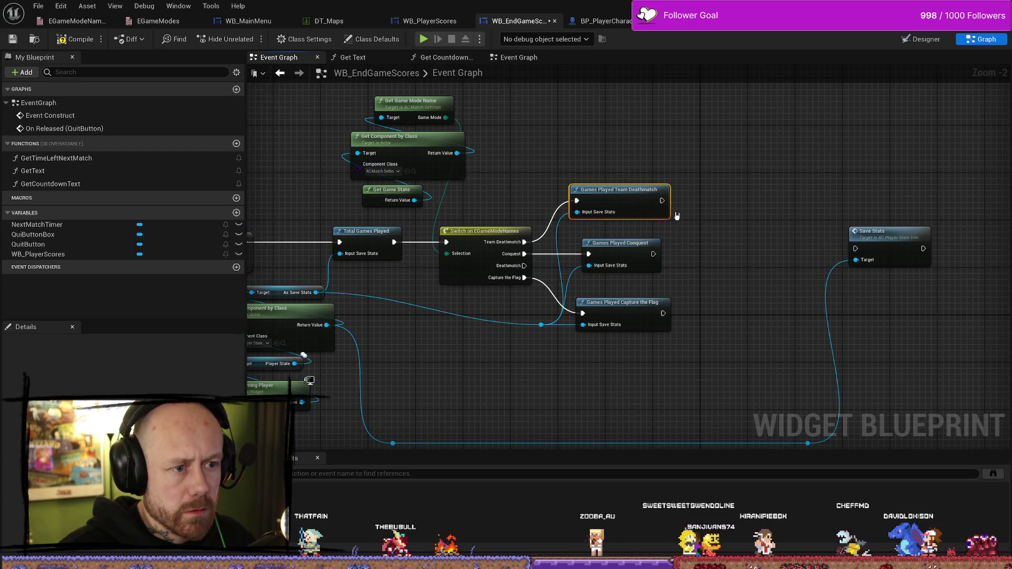
Chain the Games Played nodes' outputs into Save Stats, compile, and view the Designer
drag(659, 310, 665, 289)
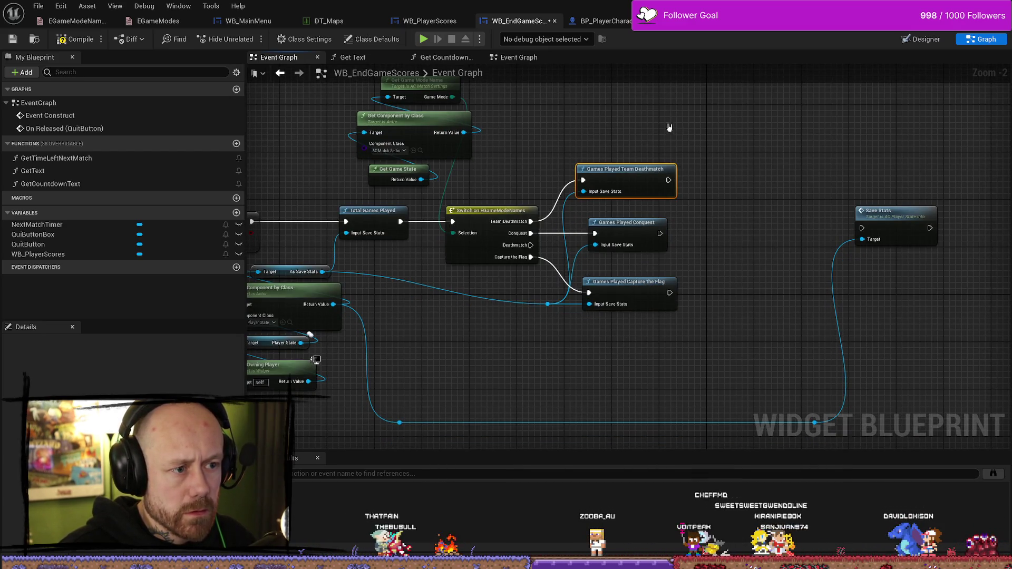
click(547, 306)
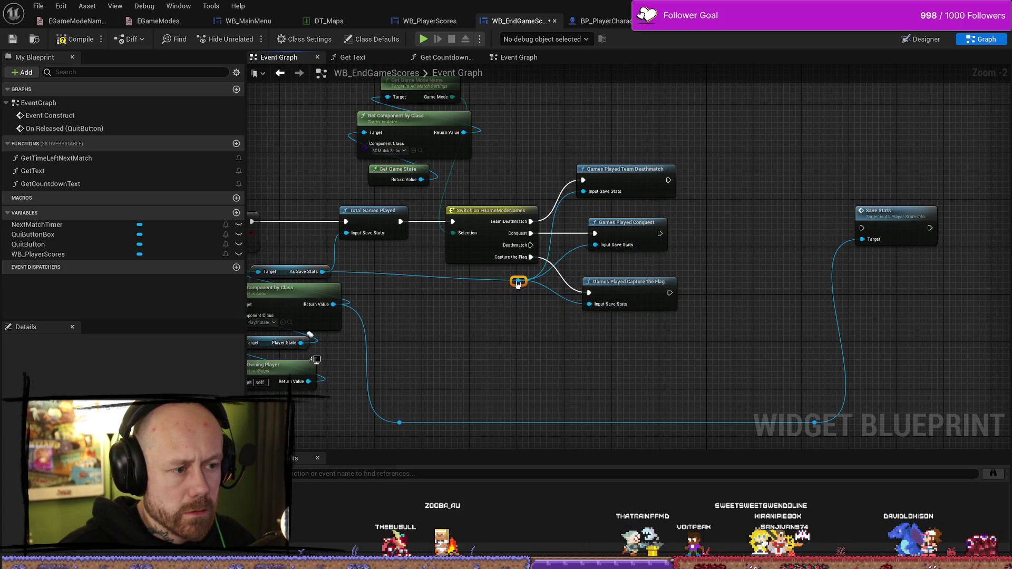
drag(518, 283, 421, 289)
drag(572, 298, 764, 233)
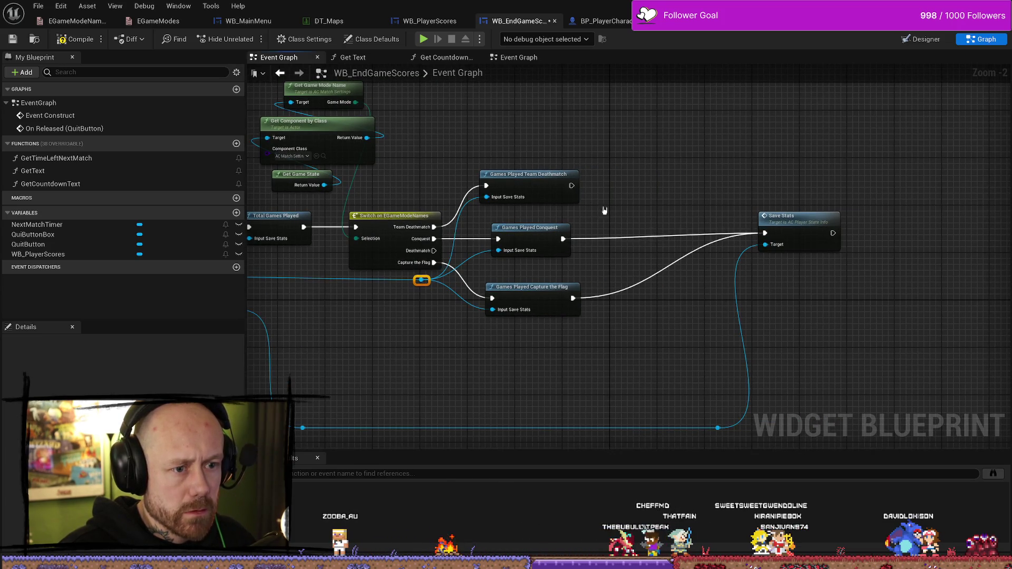
drag(571, 186, 764, 233)
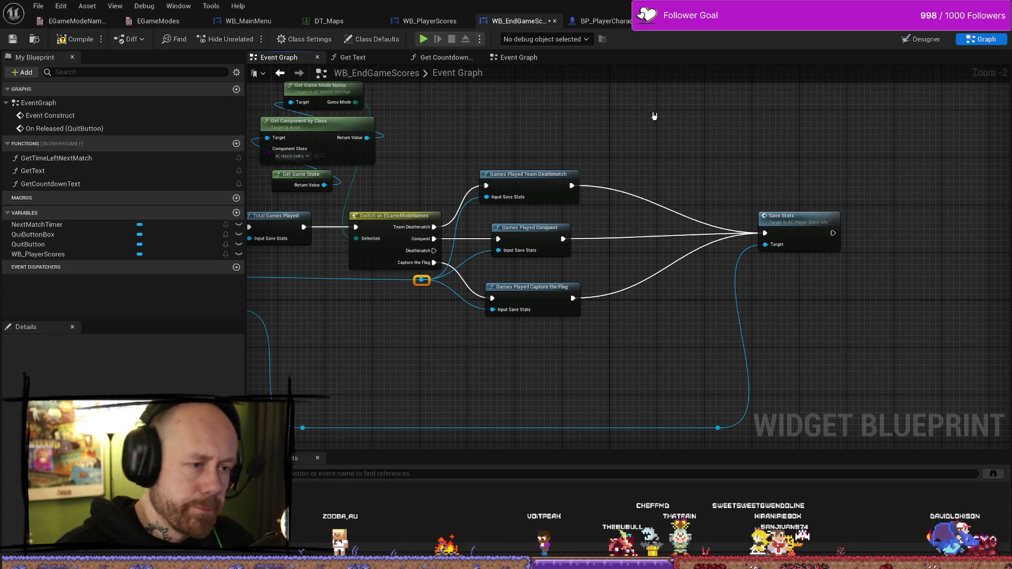
click(76, 37)
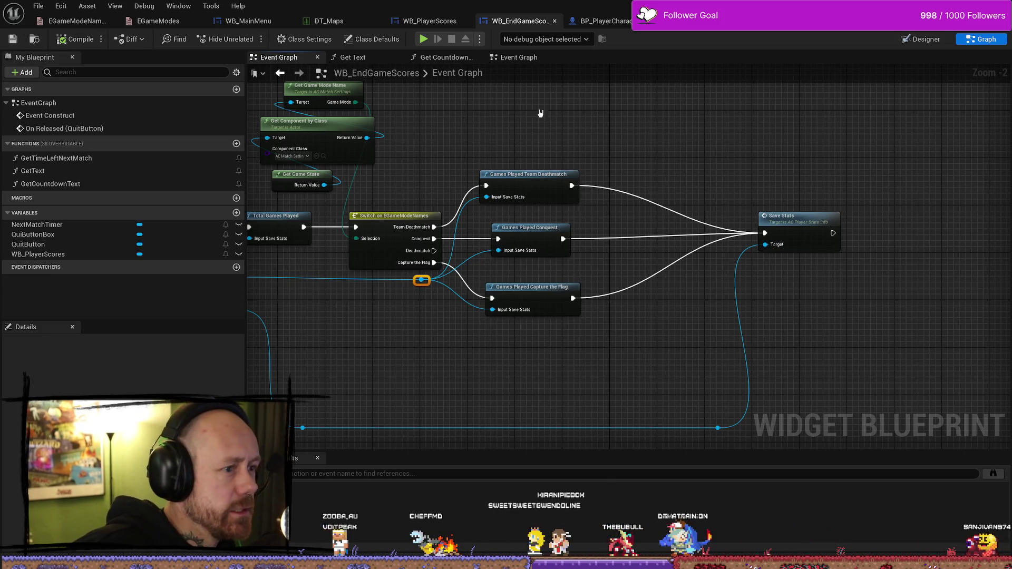
click(926, 39)
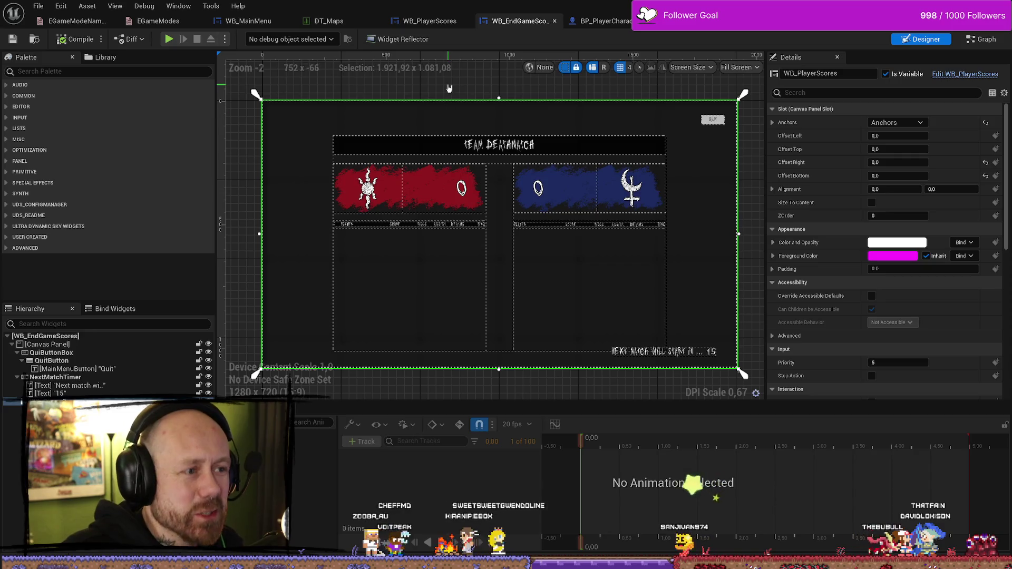
Open WB_PlayerScores, check its Team B player list box, and return to the graph
click(453, 211)
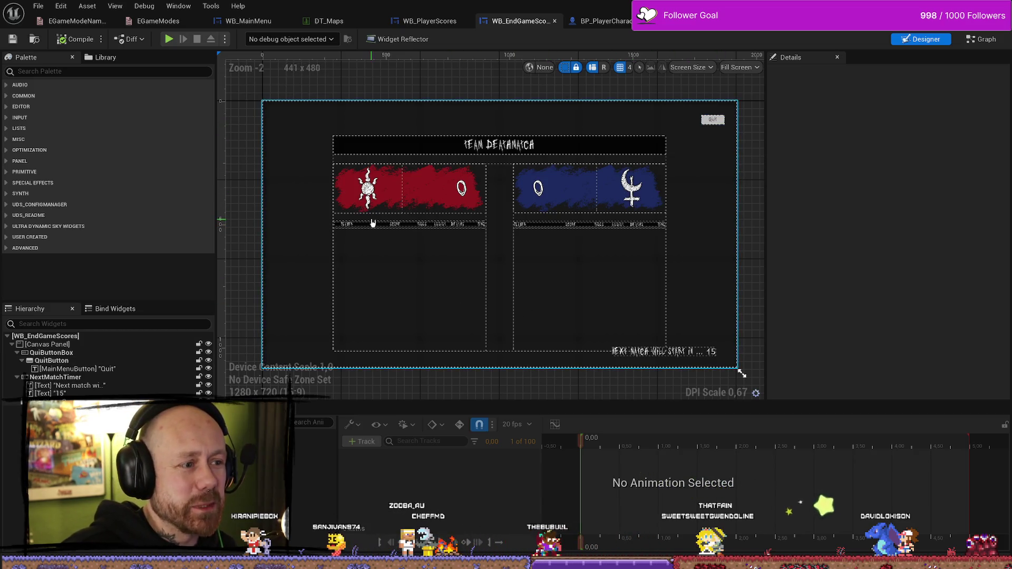
click(434, 24)
click(922, 39)
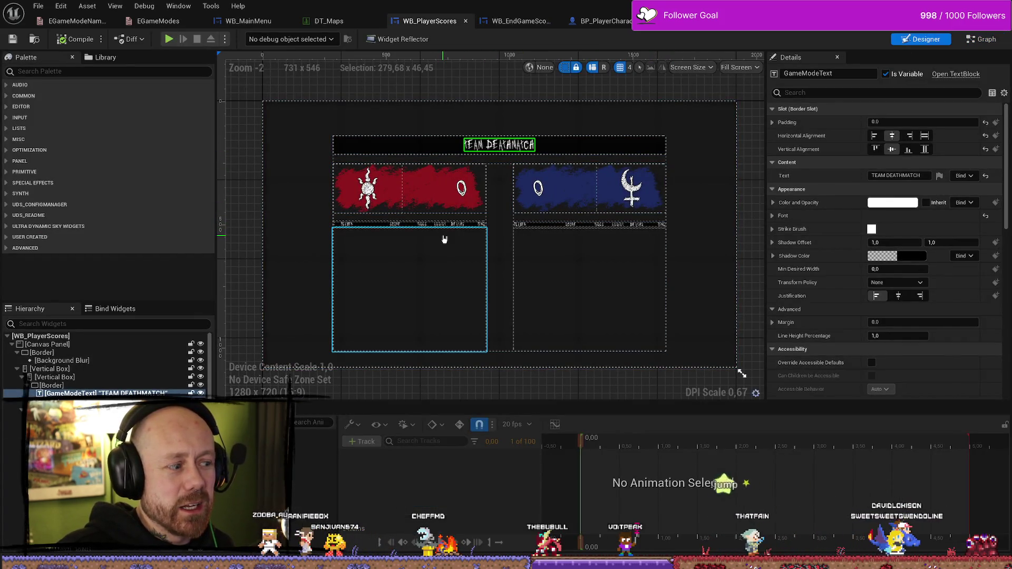
click(601, 266)
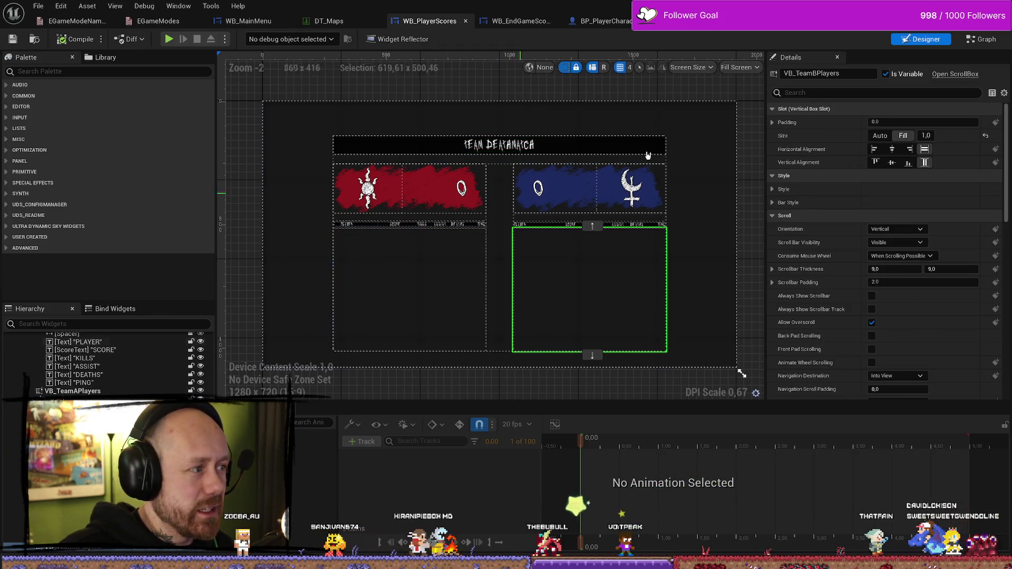
key(ctrl+shift+g)
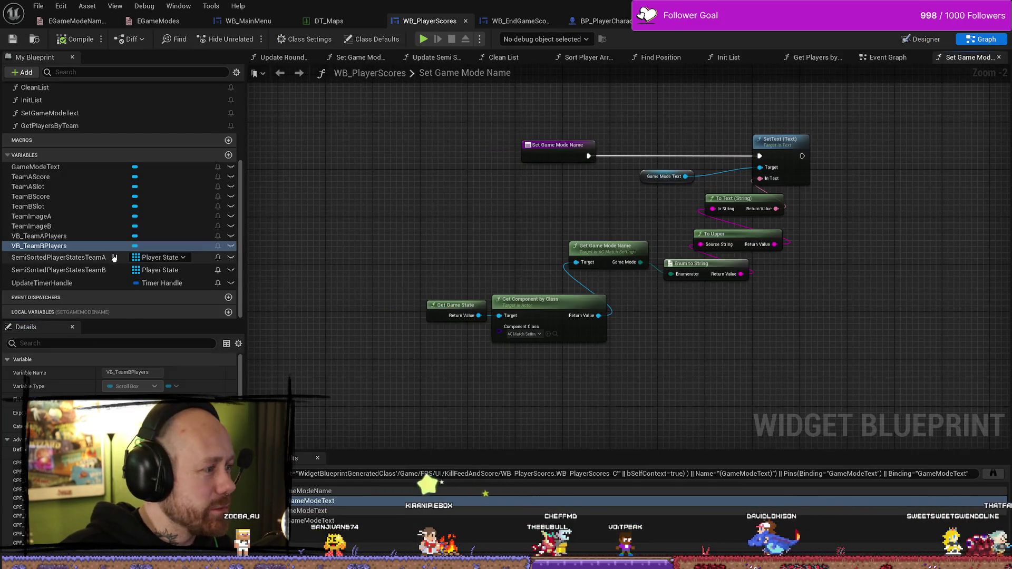
Jump to the MatchScoresUpdated event and pan to its Team A and Team B score nodes
scroll(86, 237, up, 2)
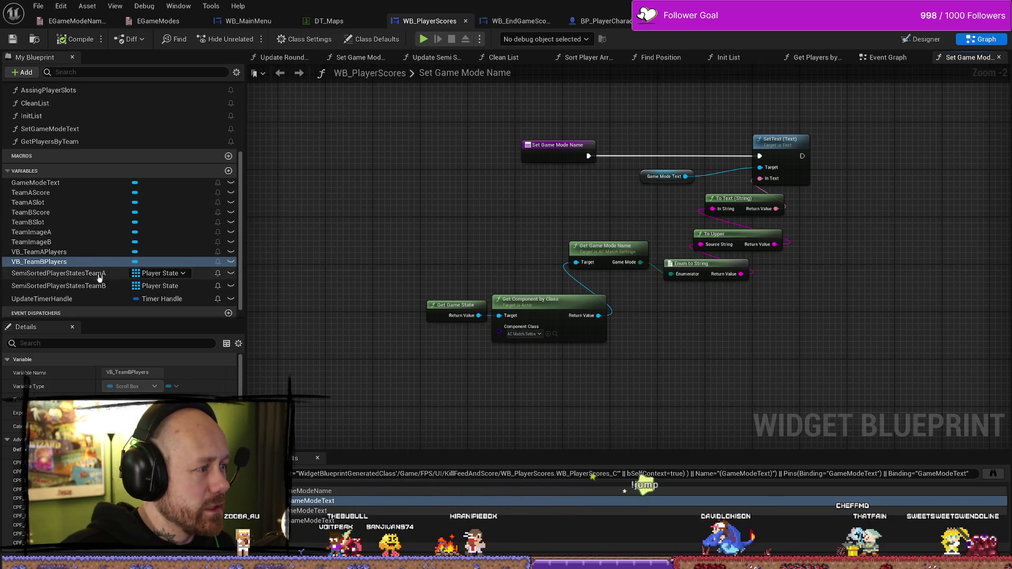
scroll(101, 266, down, 1)
scroll(88, 290, up, 5)
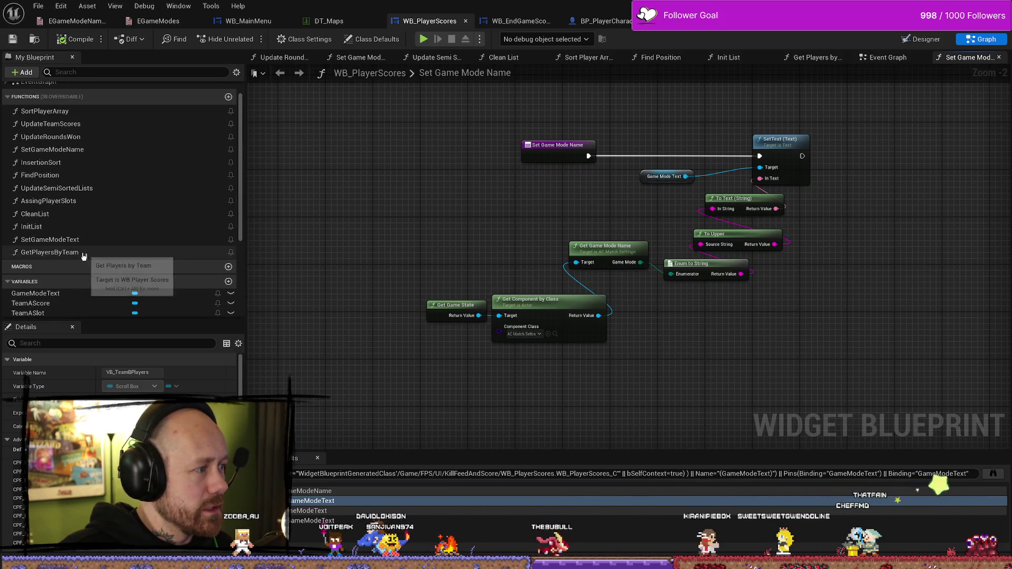
scroll(68, 257, up, 1)
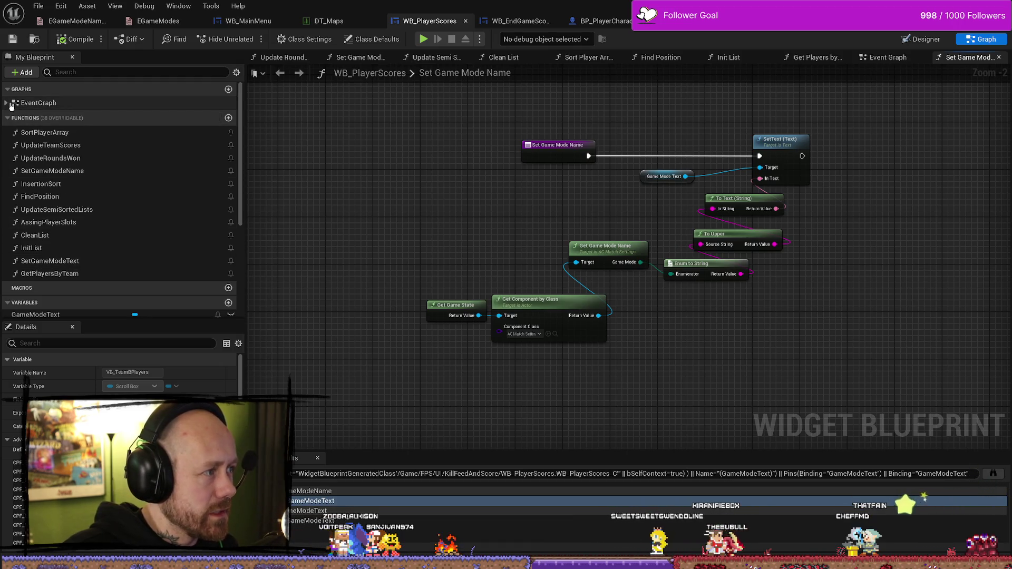
click(6, 102)
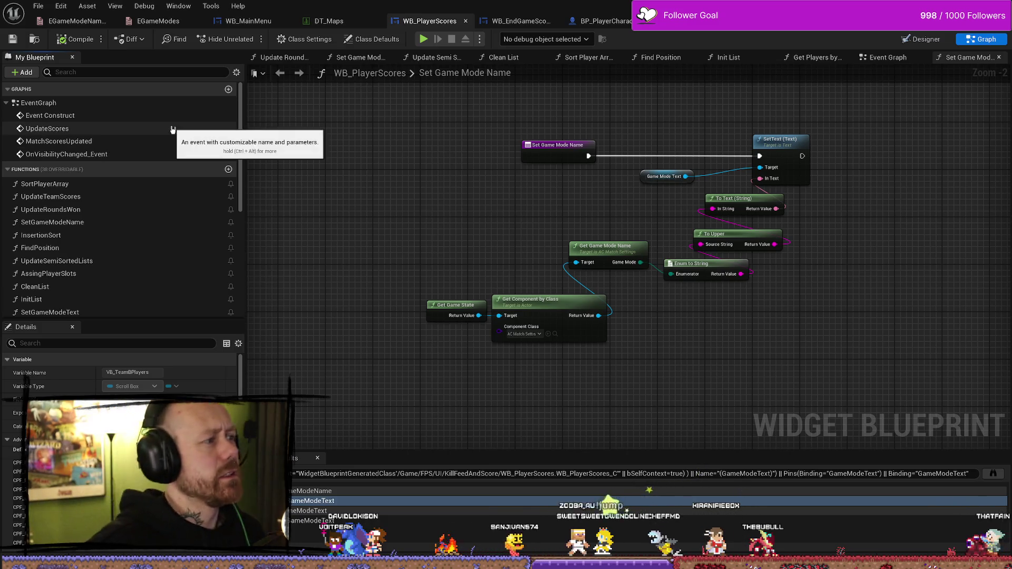
double_click(95, 142)
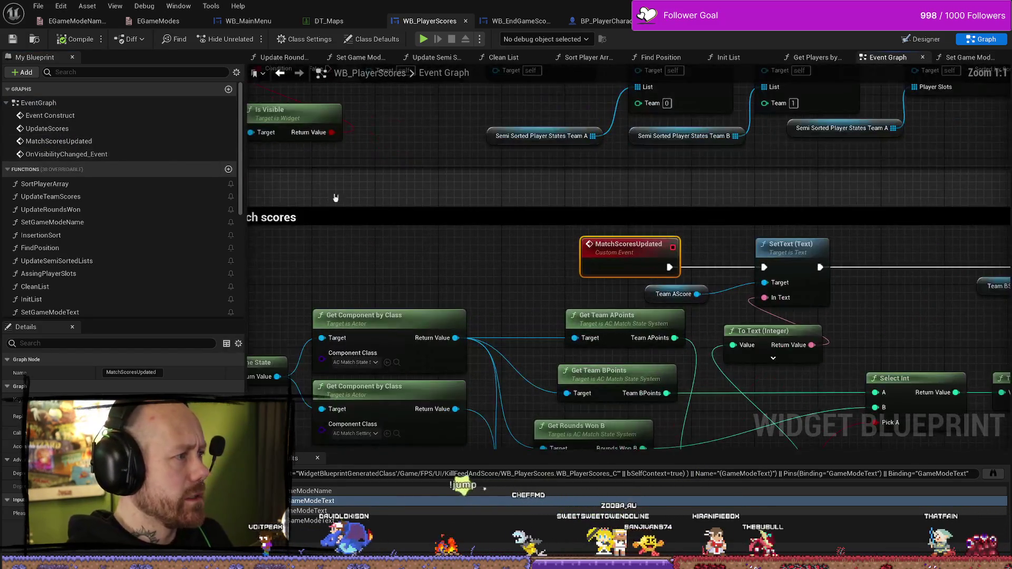
scroll(444, 196, down, 4)
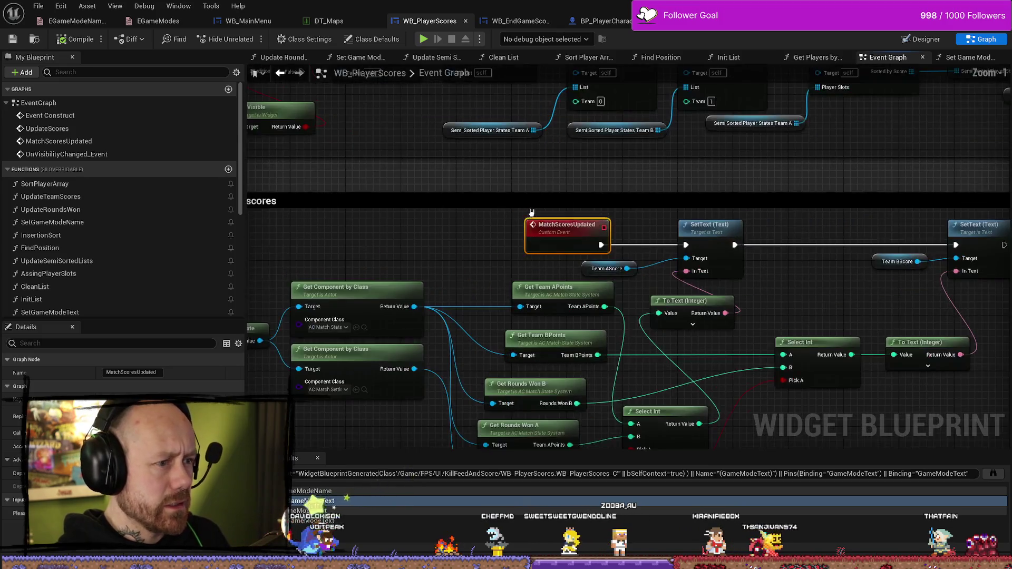
scroll(449, 181, up, 3)
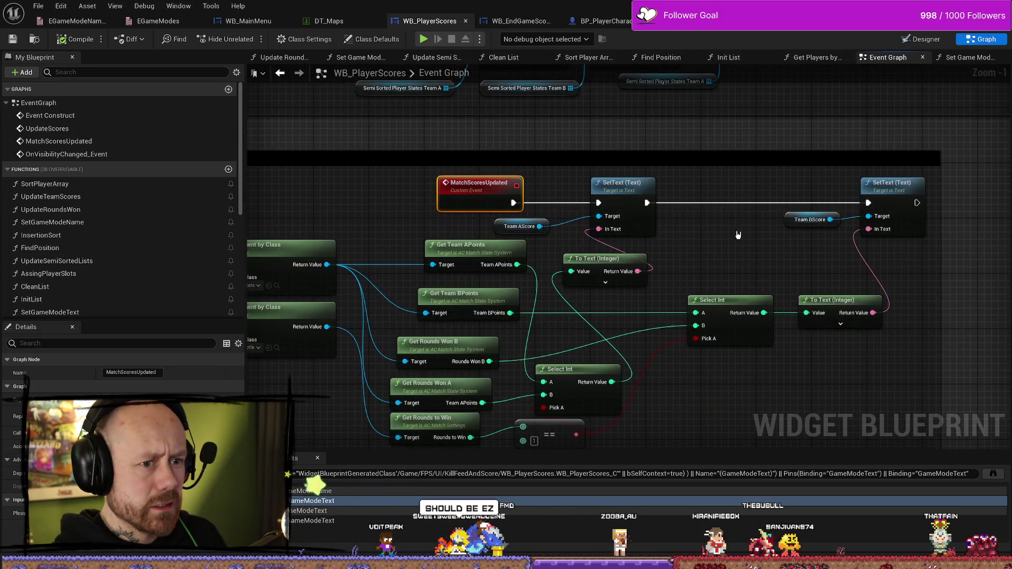
drag(737, 235, 730, 193)
mouse_move(695, 409)
mouse_down()
mouse_move(814, 384)
mouse_move(856, 361)
mouse_up()
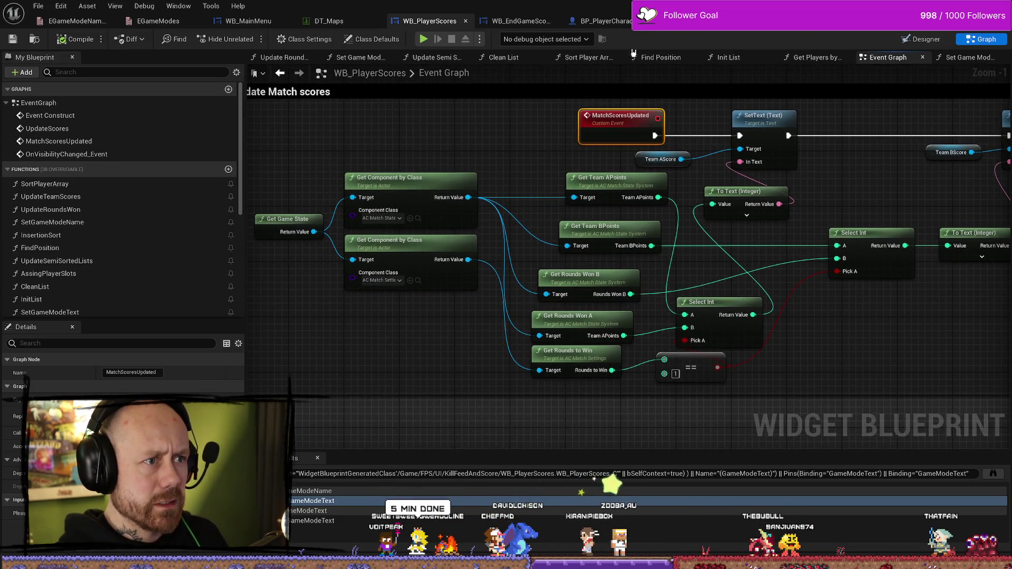
Check the embedded WB_PlayerScores widget in WB_EndGameScores, then return to WB_PlayerScores' Designer
click(521, 21)
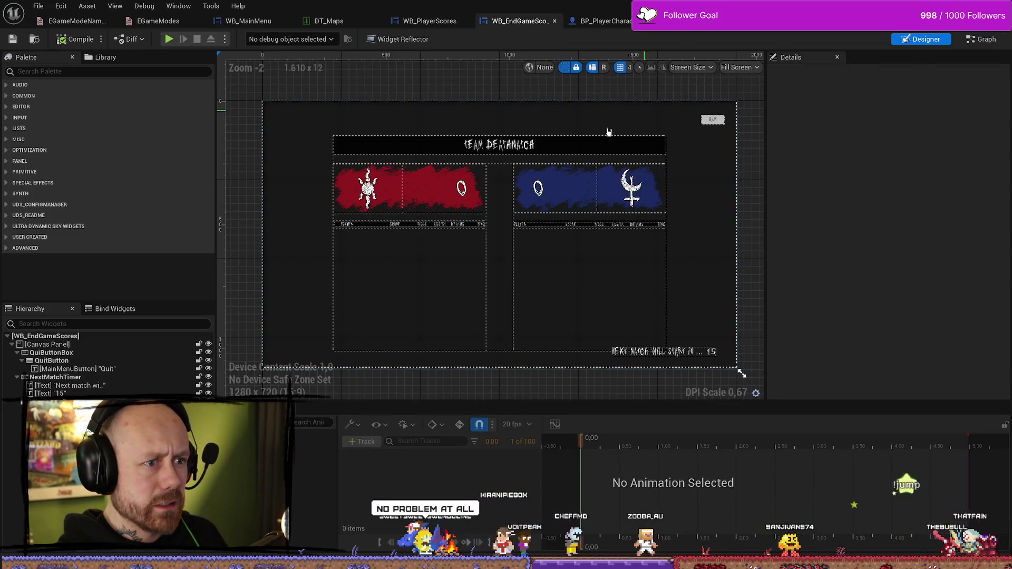
click(524, 191)
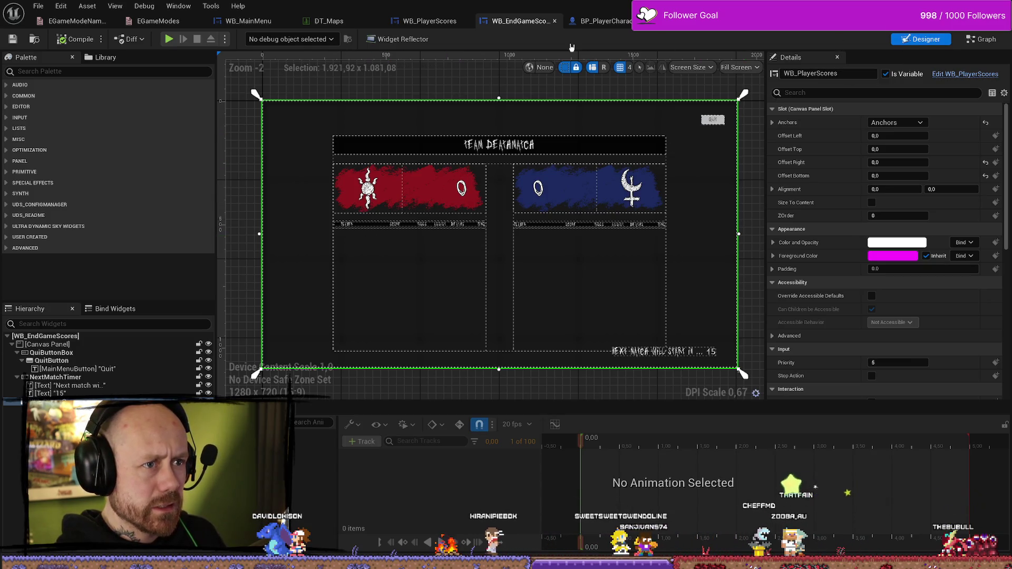
click(439, 21)
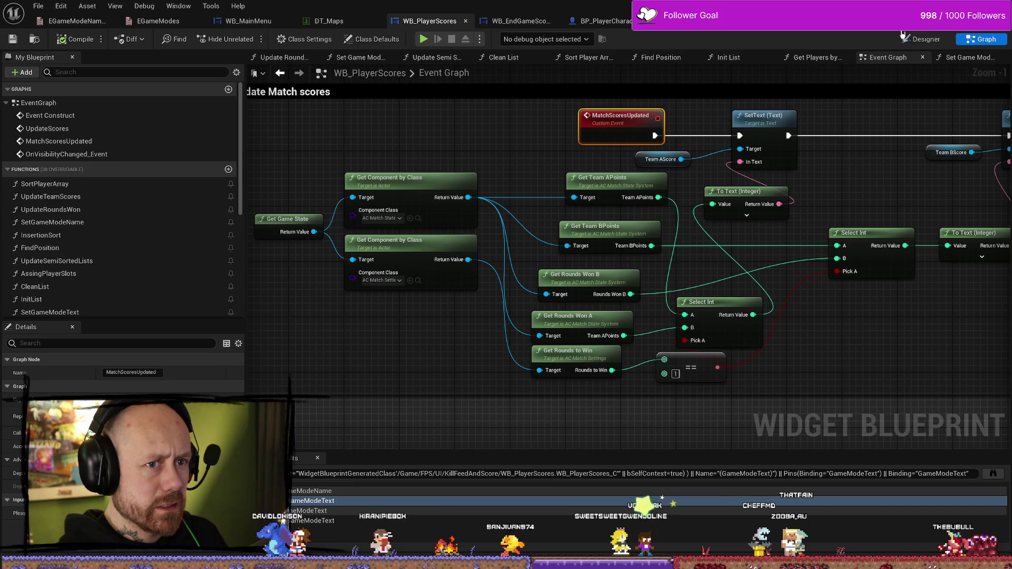
click(920, 39)
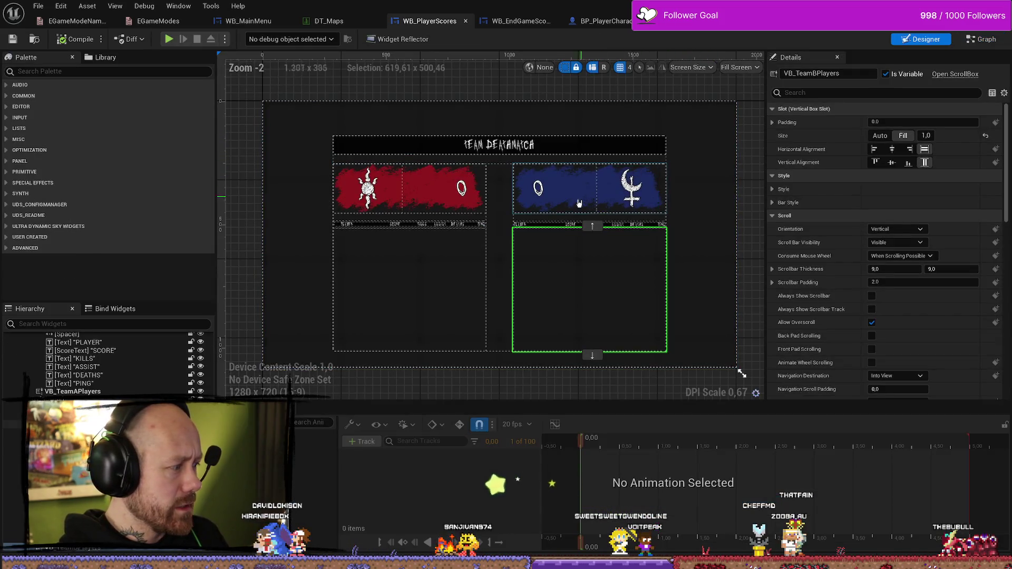
Find all references to the TeamBScore text block
click(538, 189)
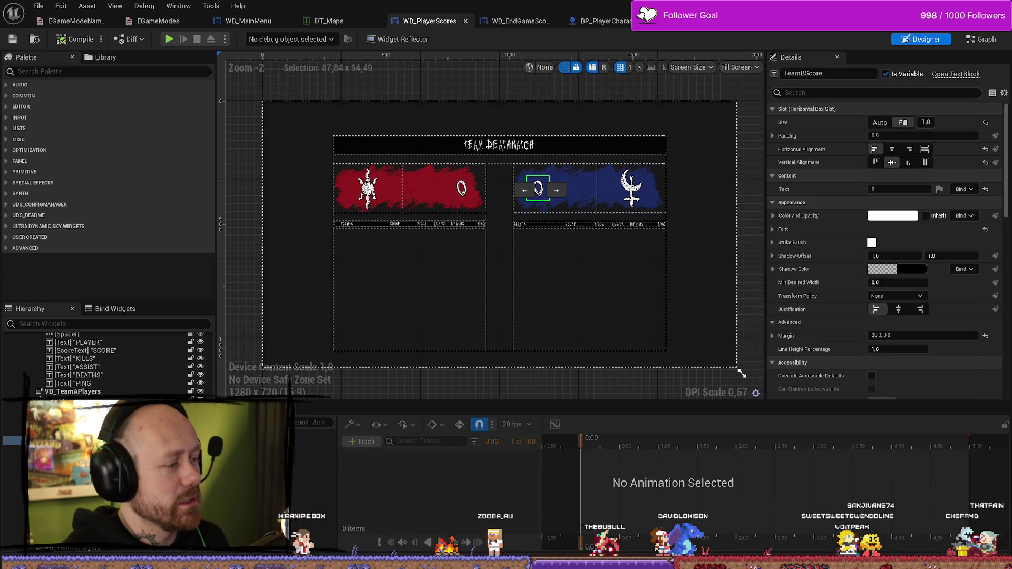
right_click(127, 334)
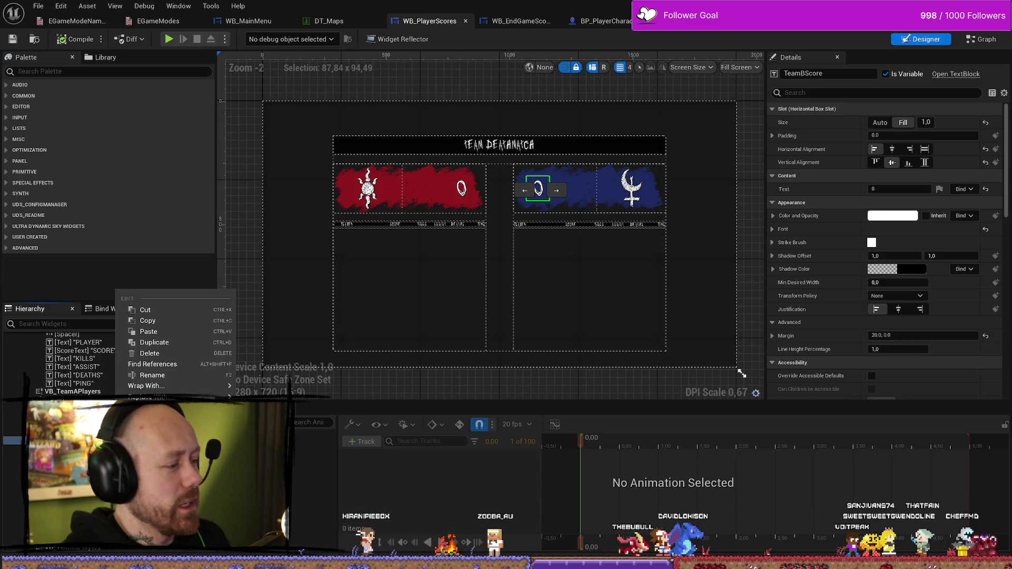
click(172, 363)
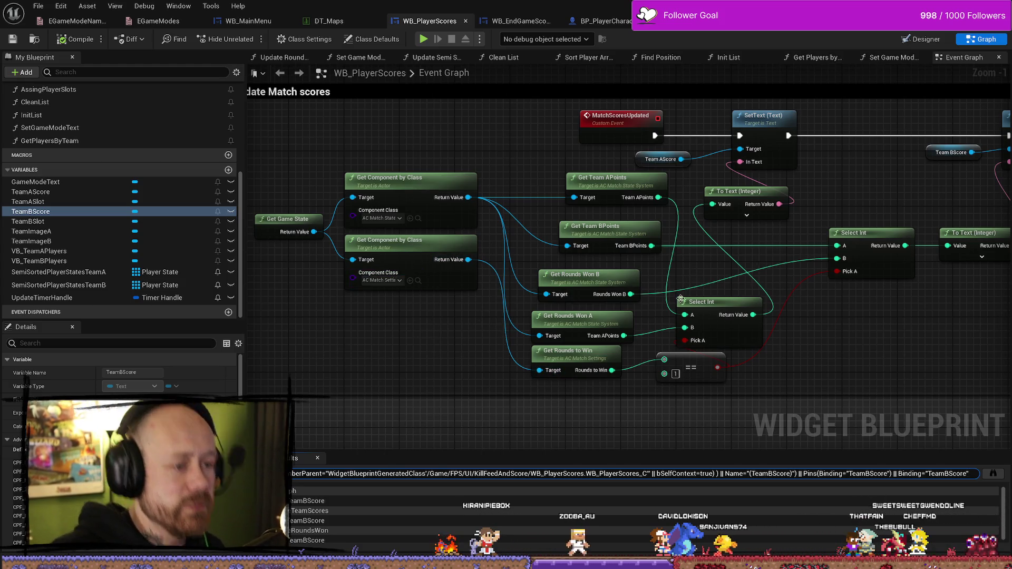
Zoom out of the WB_PlayerScores graph and bring up WB_MainMenu's Event Graph with its Credits and Stats handlers
scroll(726, 331, down, 1)
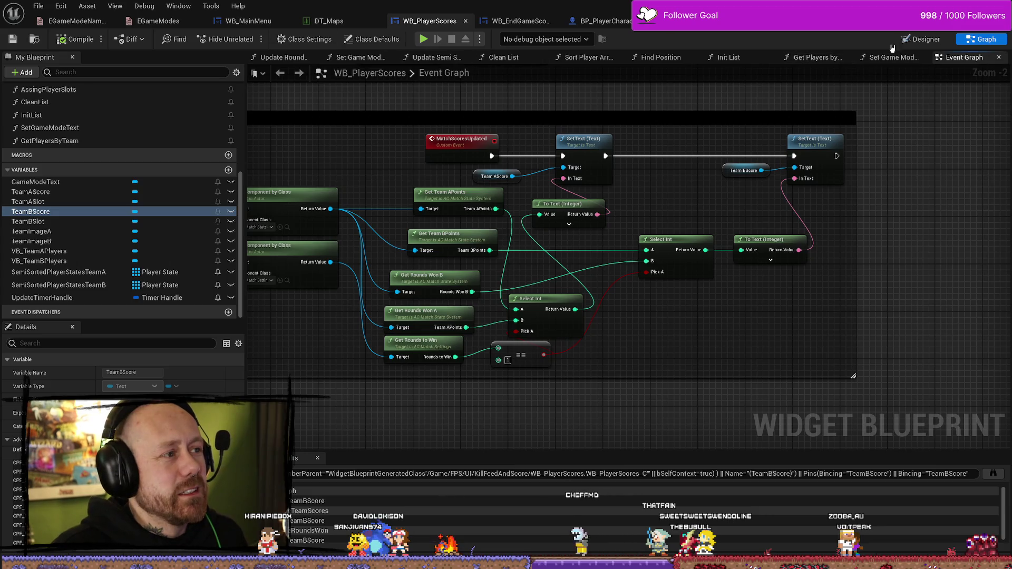
click(258, 23)
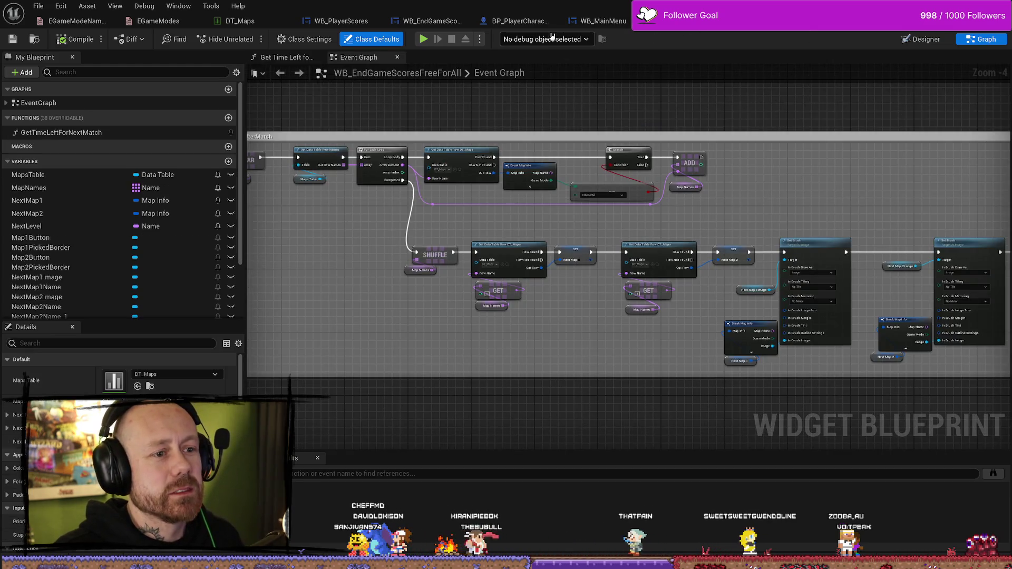
Look over BP_PlayerCharacter, WB_MainMenu and the WB_EndGameScoresFreeForAll event graph
click(521, 21)
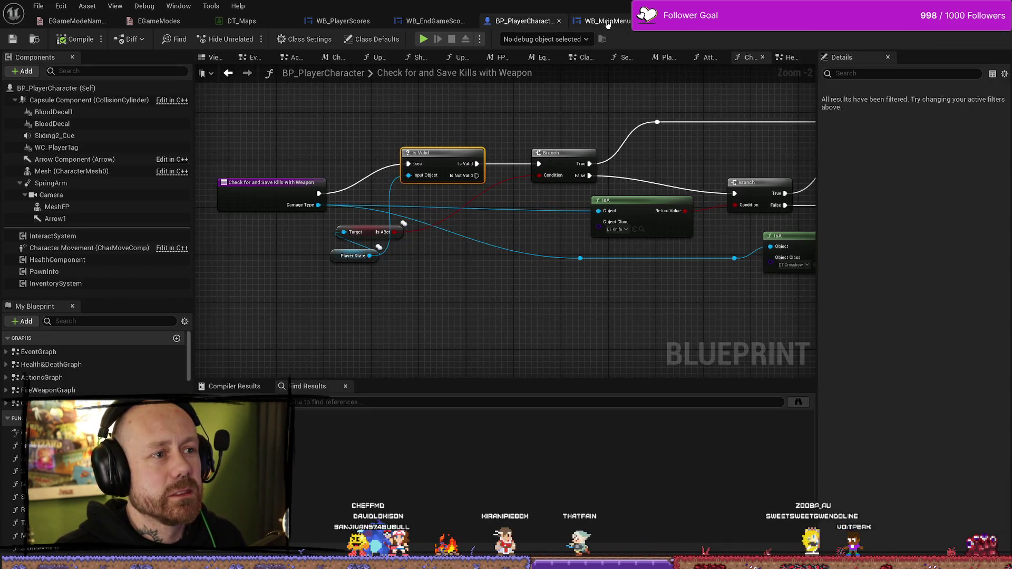
click(608, 24)
double_click(812, 154)
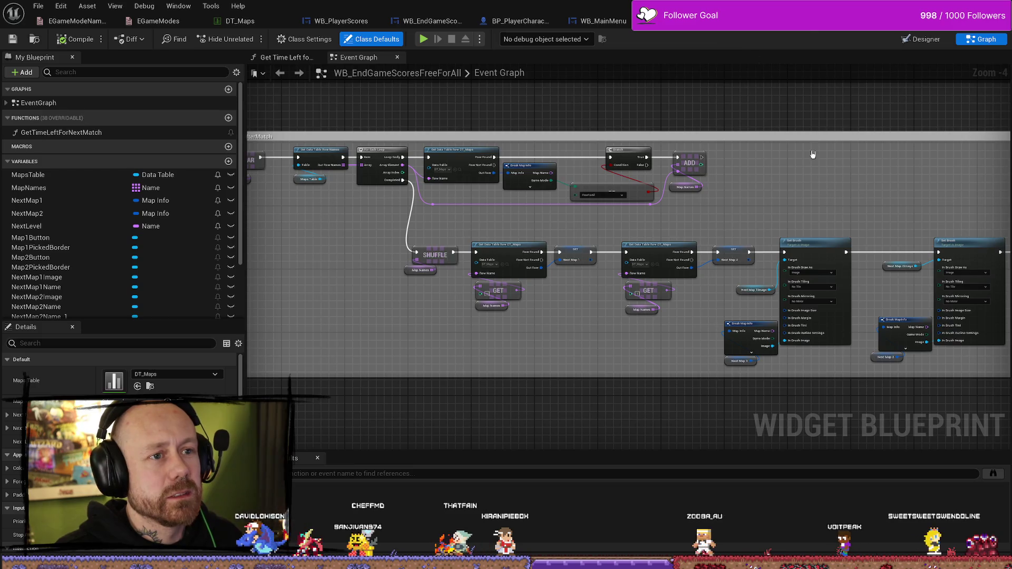
scroll(753, 147, down, 6)
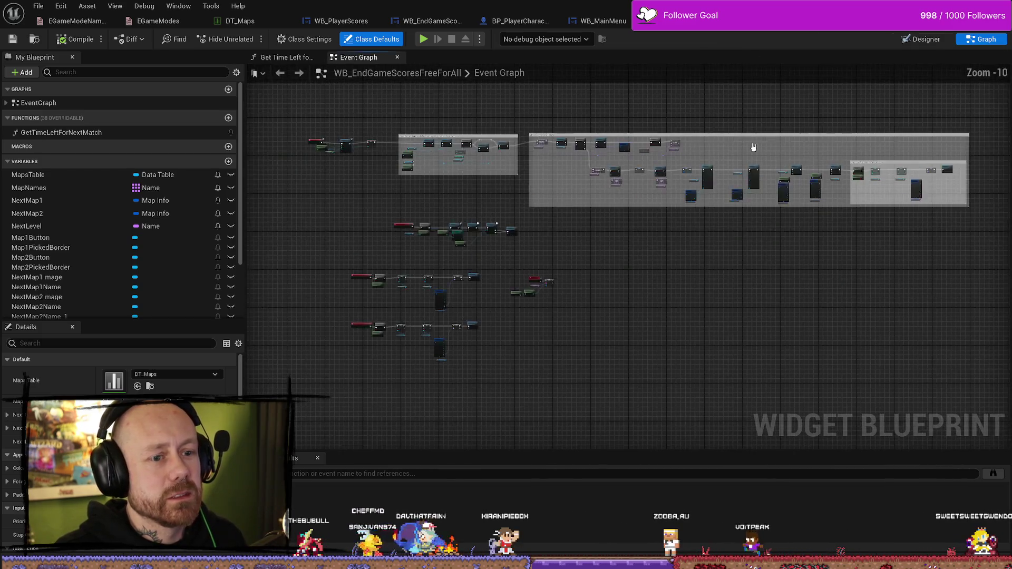
scroll(720, 130, up, 3)
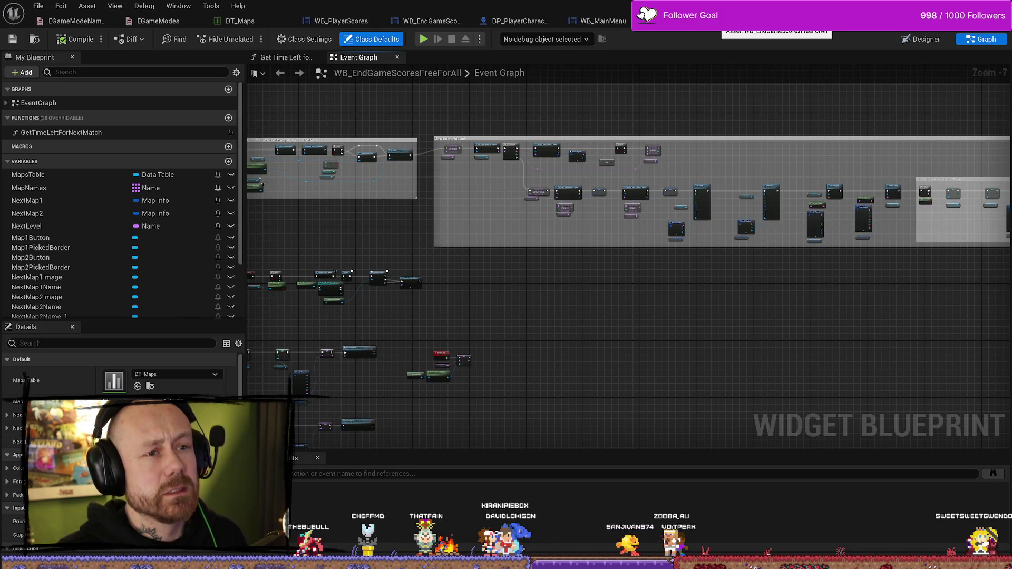
Check the WB_EndGameScores event graph, then return to the MainMenu level editor
click(441, 22)
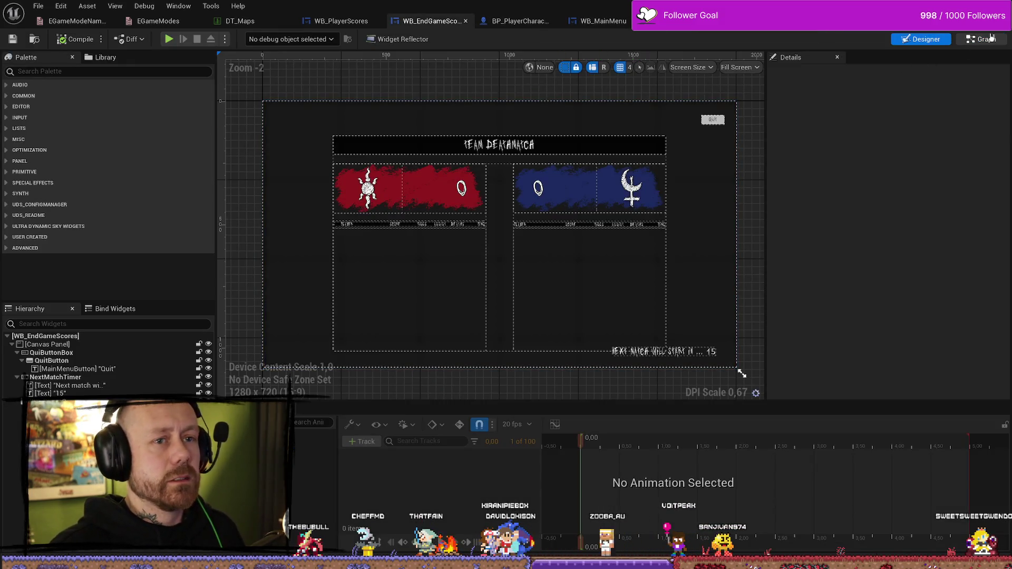
click(990, 37)
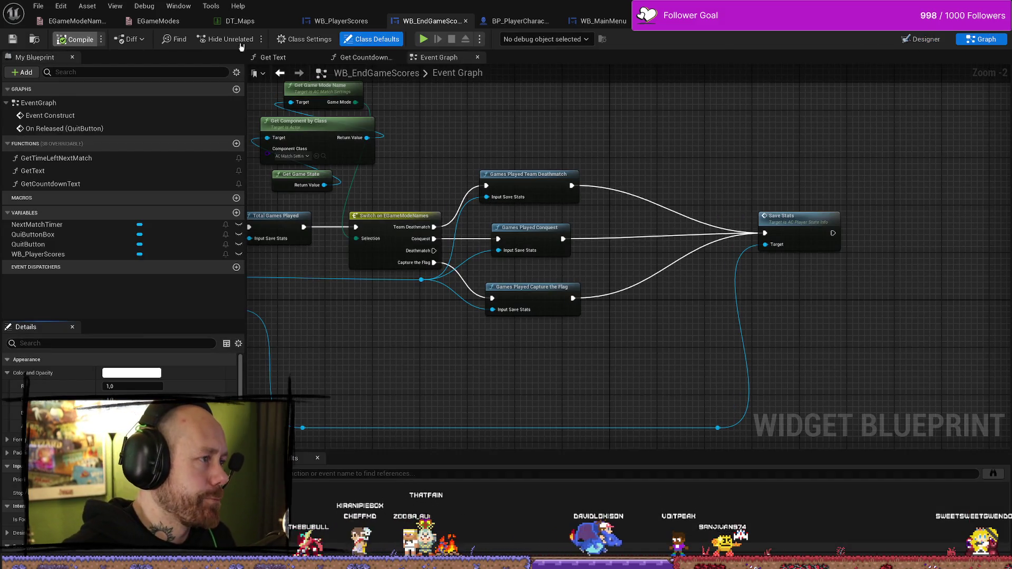
key(alt+Tab)
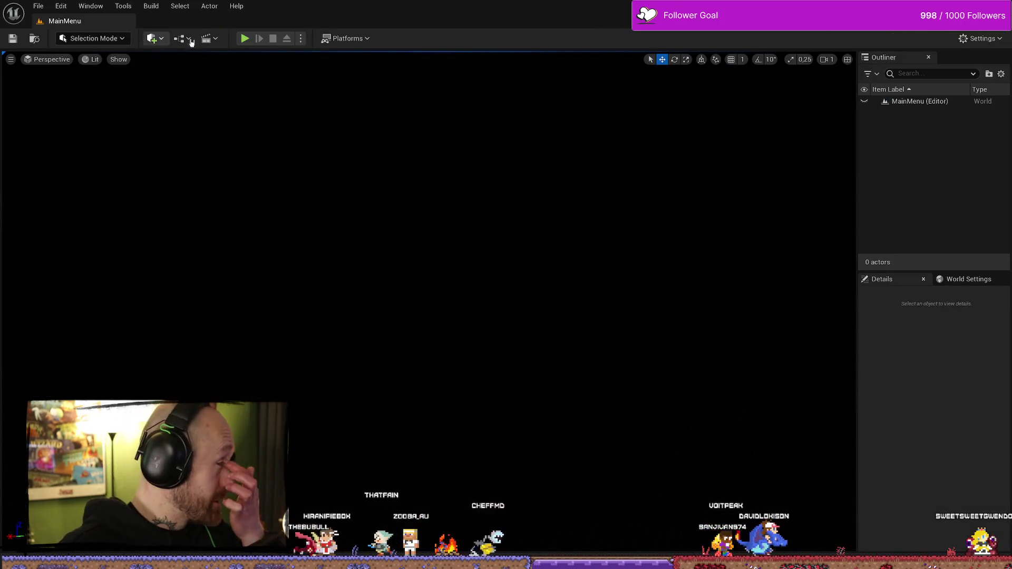
Play in editor, confirm Stats shows zero team deathmatches, then go to Singleplayer match setup
click(247, 39)
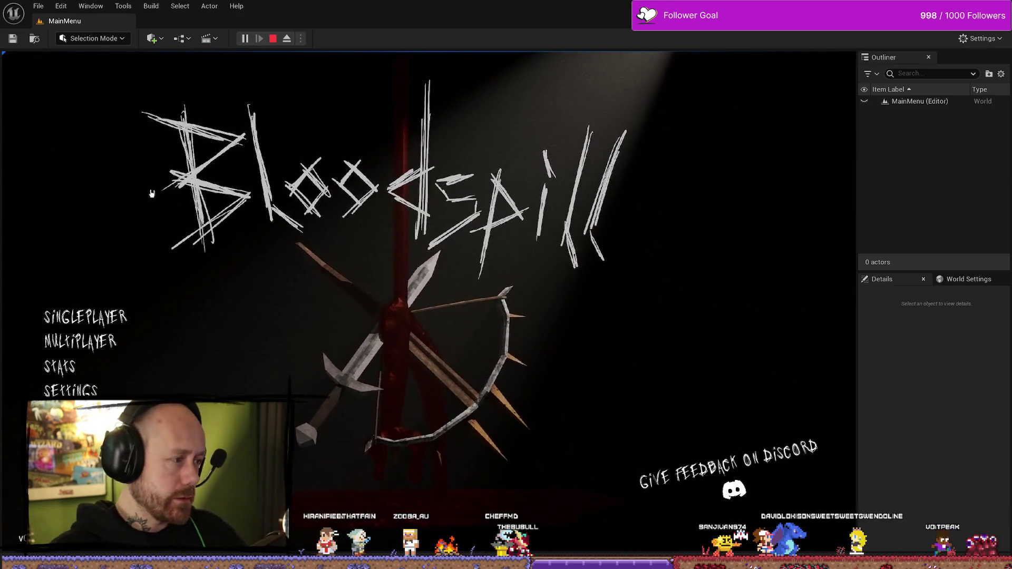
click(138, 316)
key(Escape)
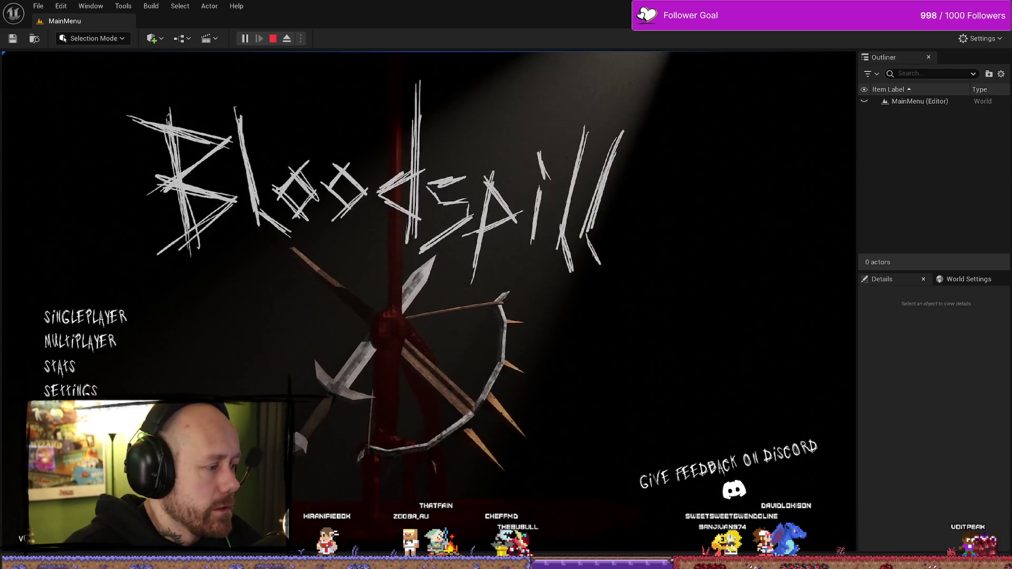
click(109, 369)
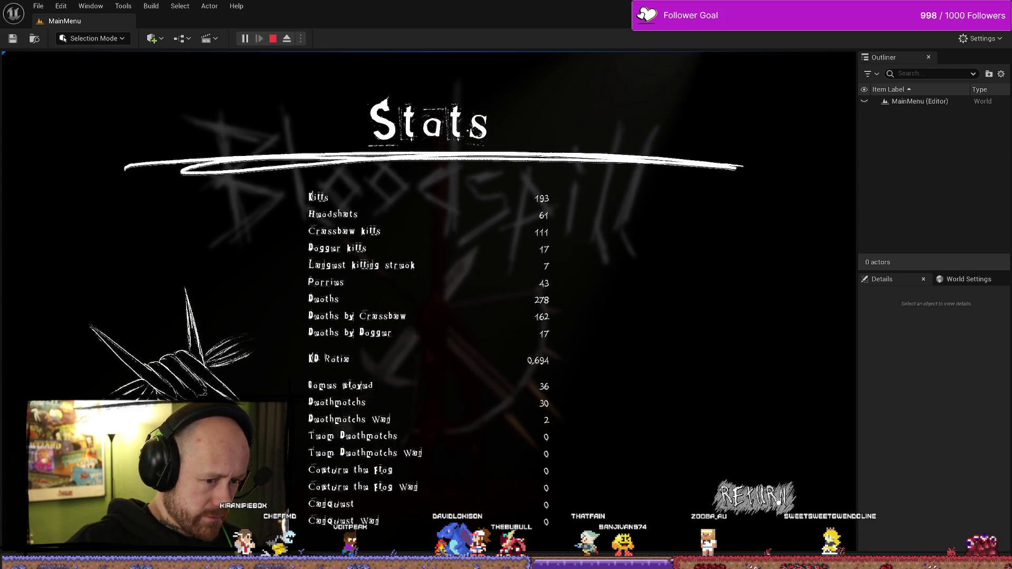
click(753, 496)
click(93, 320)
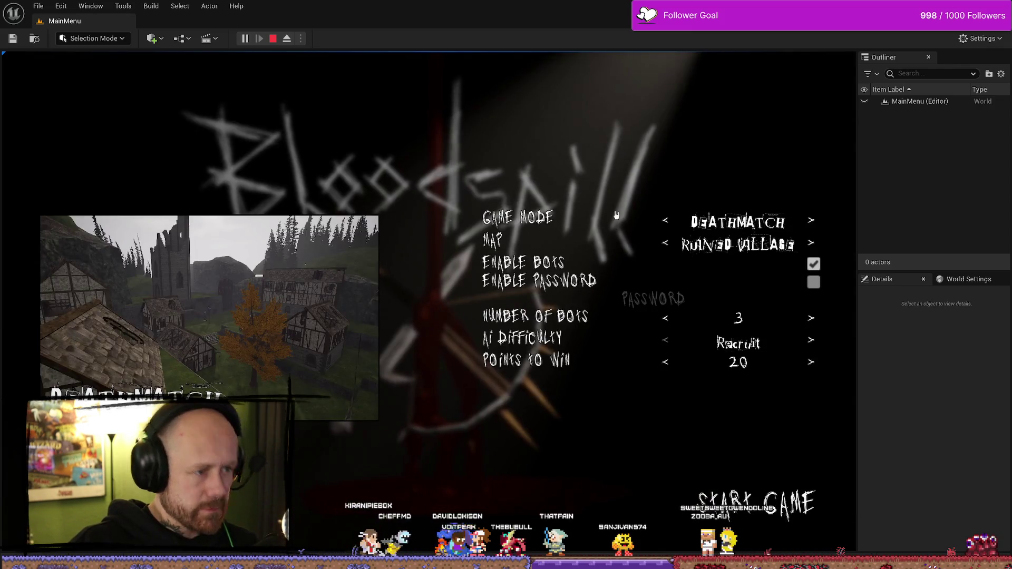
Start a Team Deathmatch on One V One with 1 Team B bot and 12 points to win
click(666, 222)
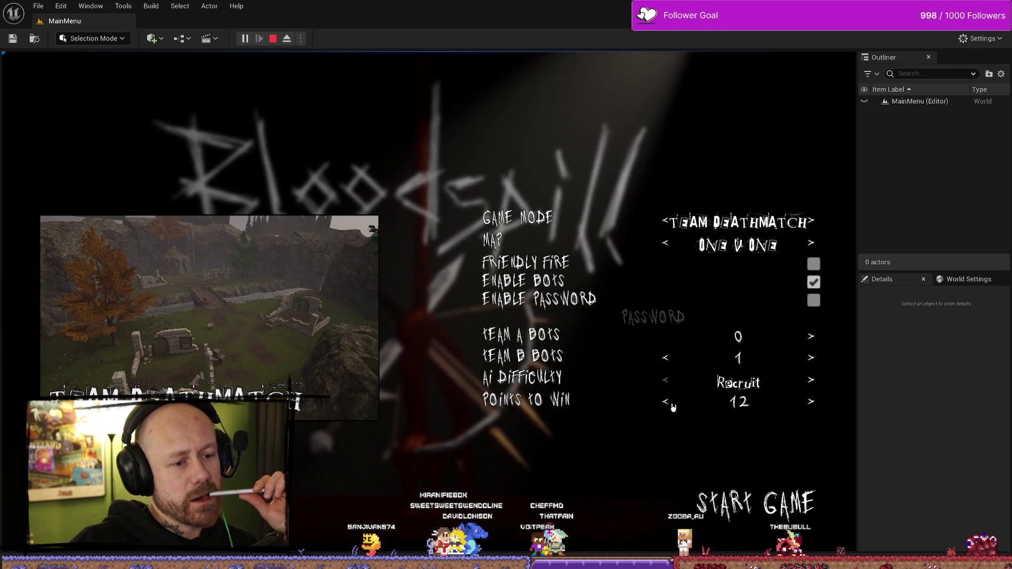
click(792, 493)
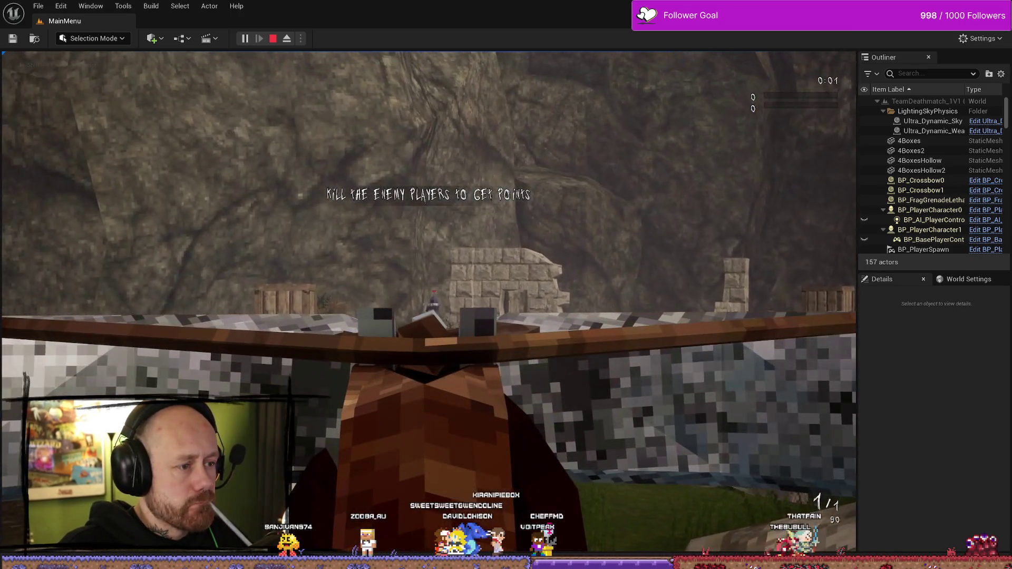
Shoot the enemy twice with the crossbow to win the Team Deathmatch 2–0
click(428, 302)
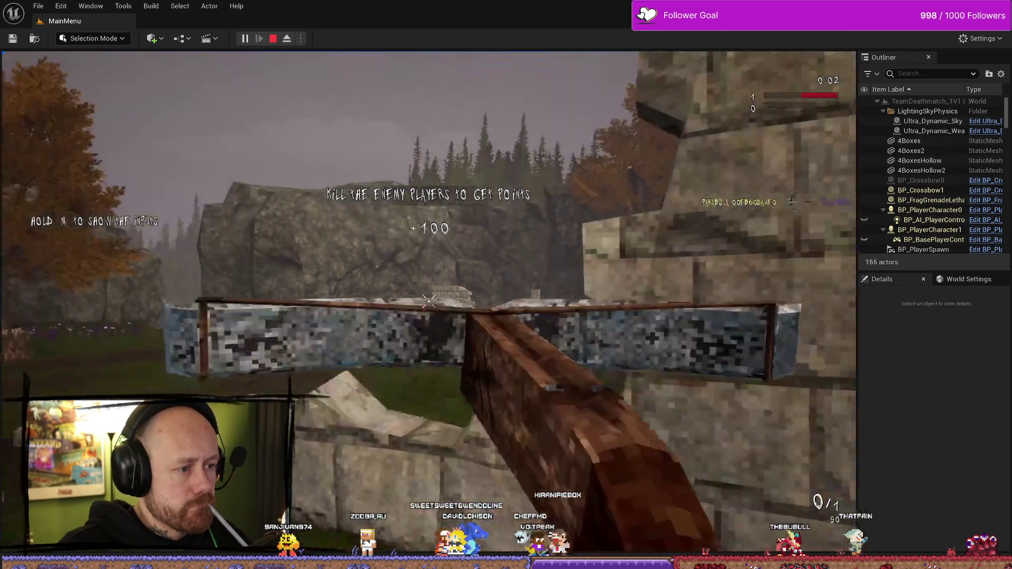
key(w)
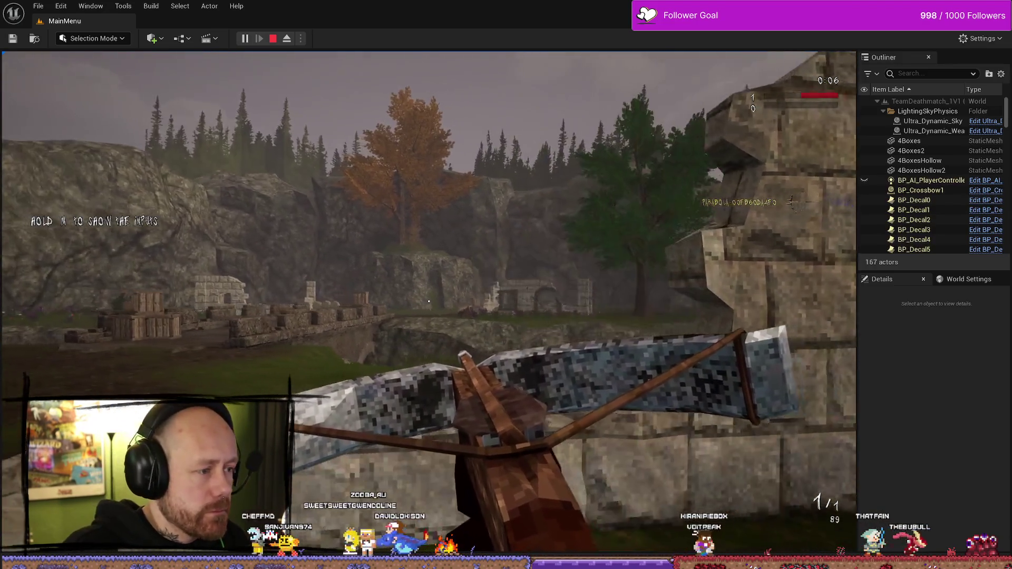
key(w)
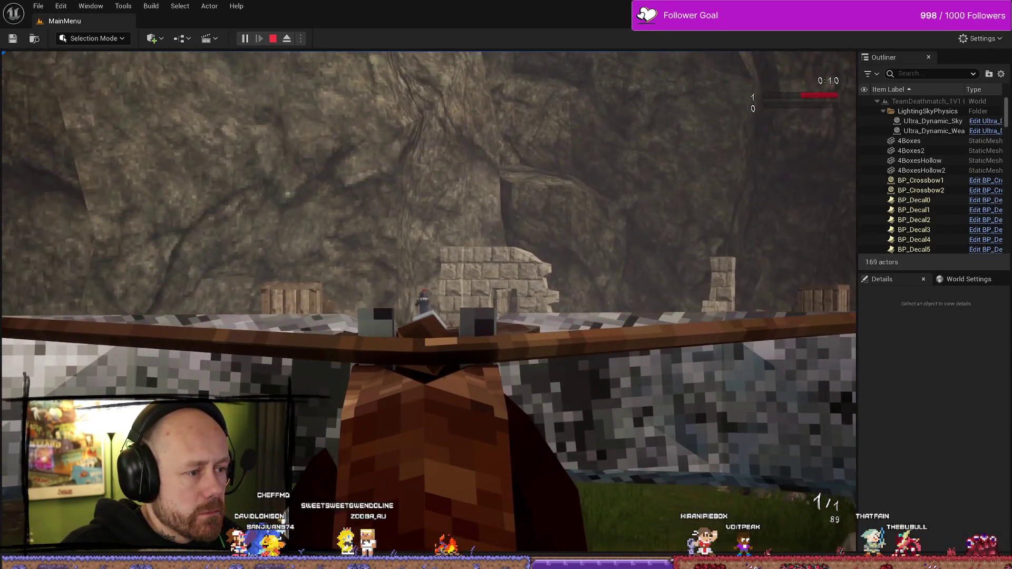
click(428, 301)
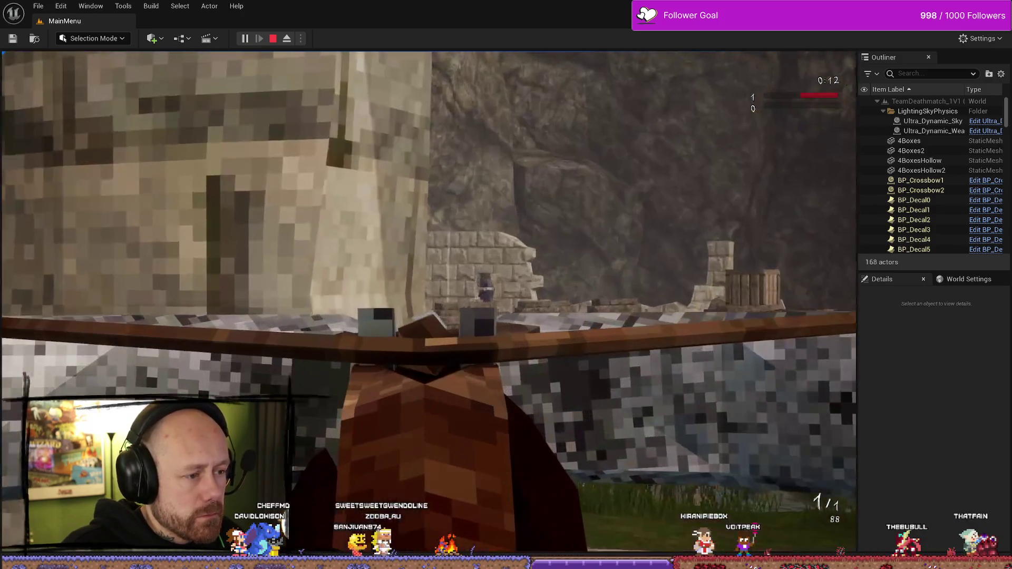
key(r)
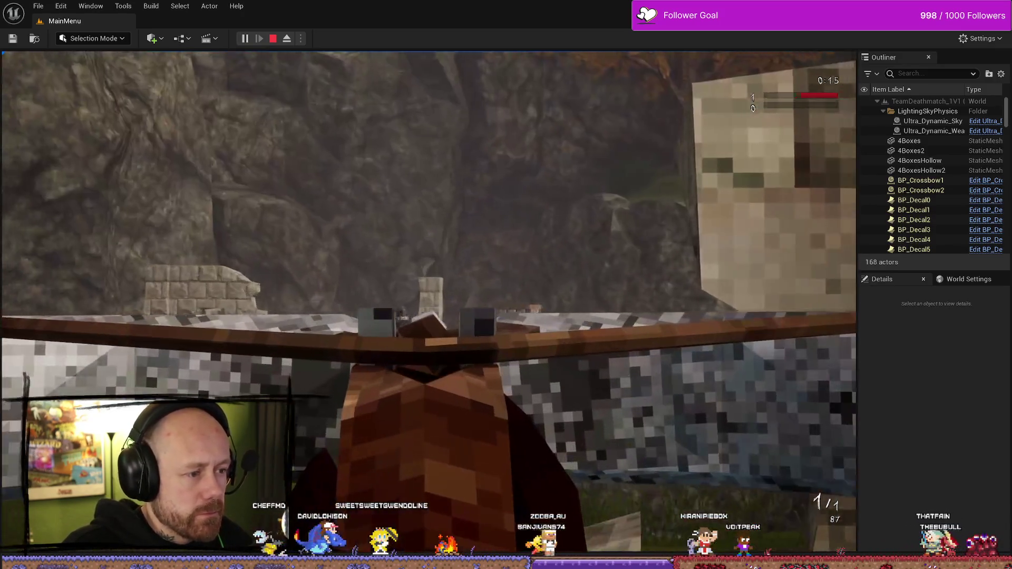
click(429, 304)
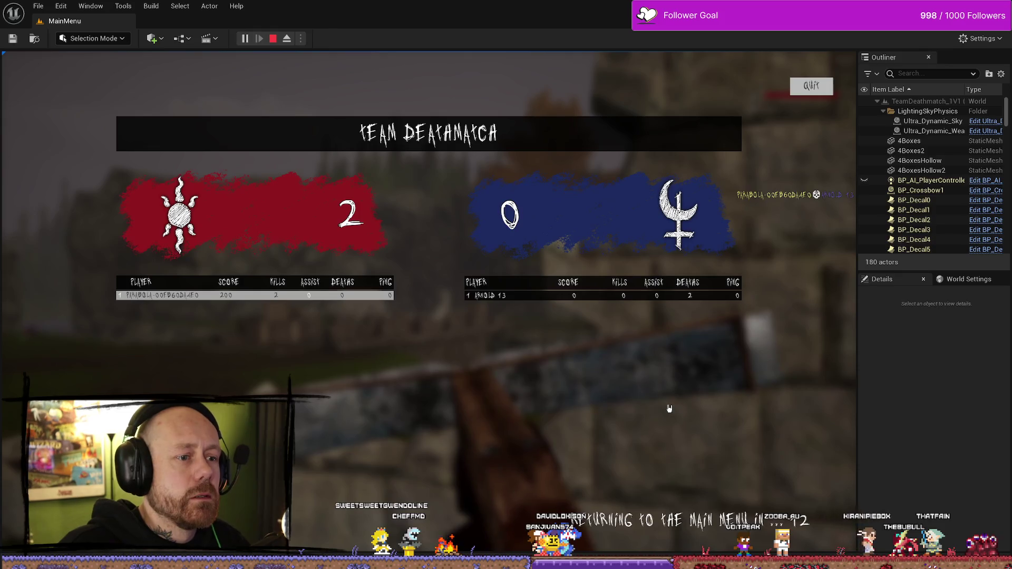
Restart the play session and check Stats: 1 Team Deathmatch played, 0 won
key(Escape)
key(alt+p)
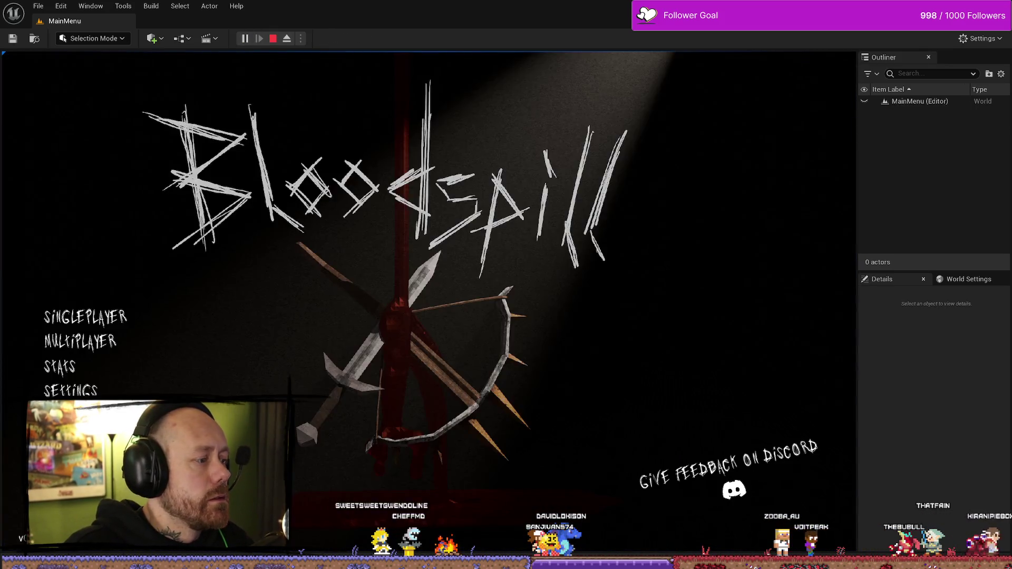
click(74, 350)
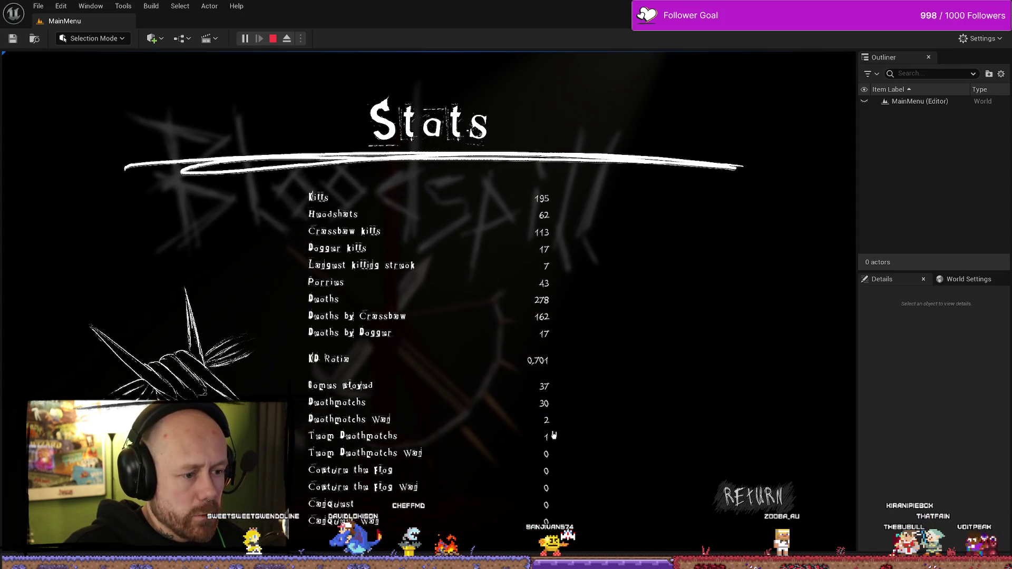
Start a Capture the Flag match on Ruined Village with 1 Team B bot and 1 point to win
click(754, 496)
click(74, 311)
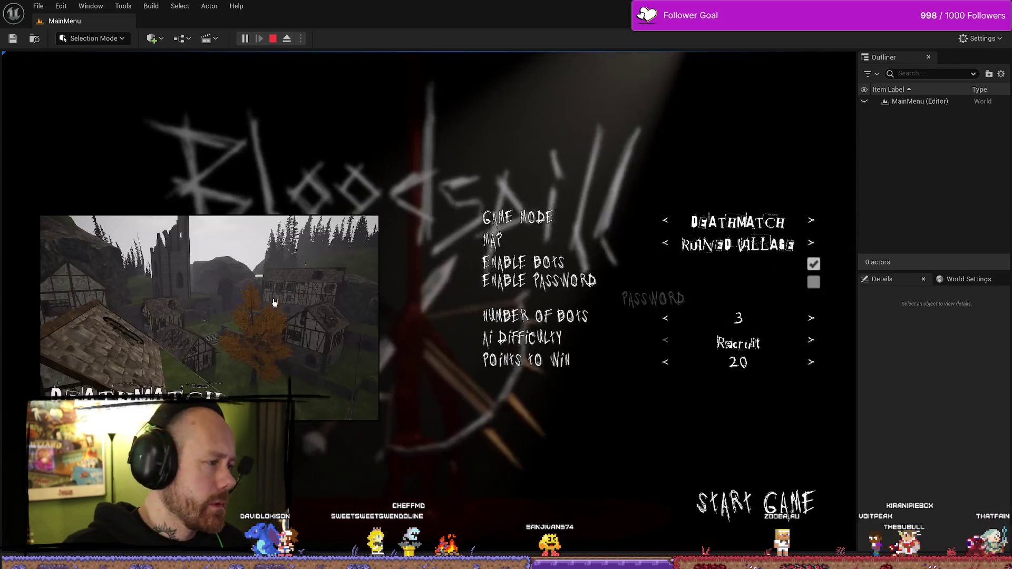
click(665, 220)
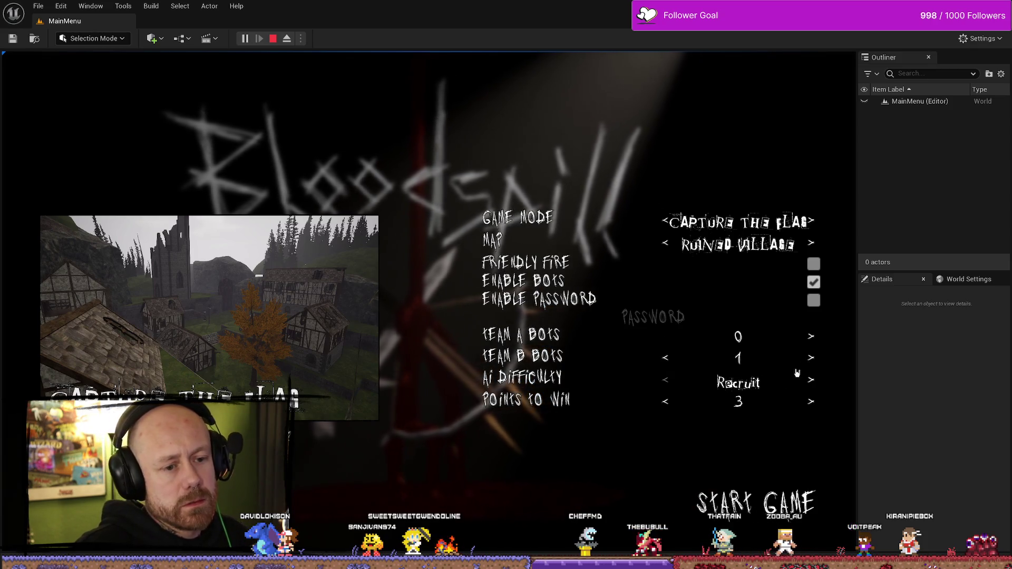
click(760, 494)
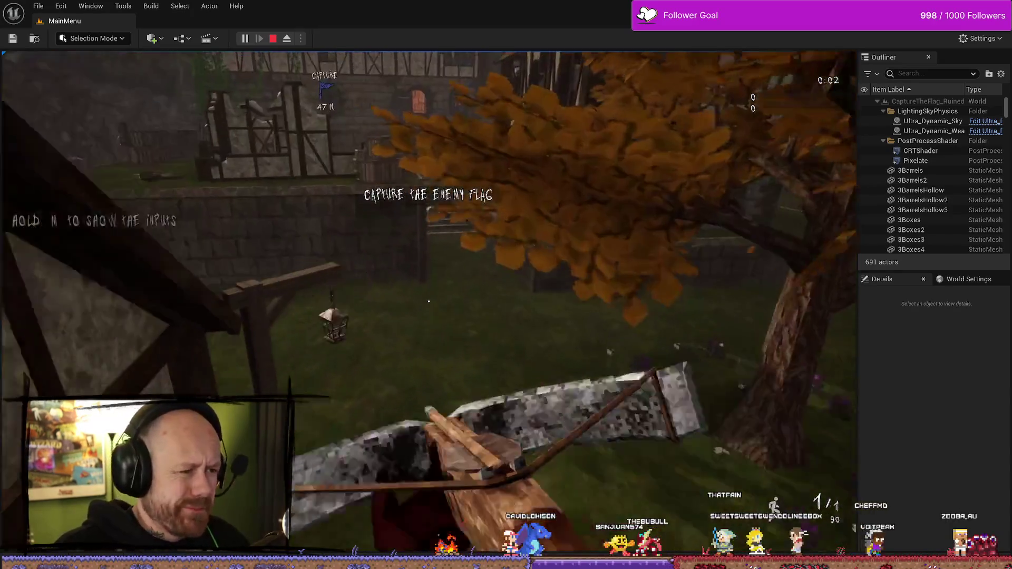
Run up the stairs to capture the enemy flag, winning 1–0, then stop the play session
key(2)
key(w)
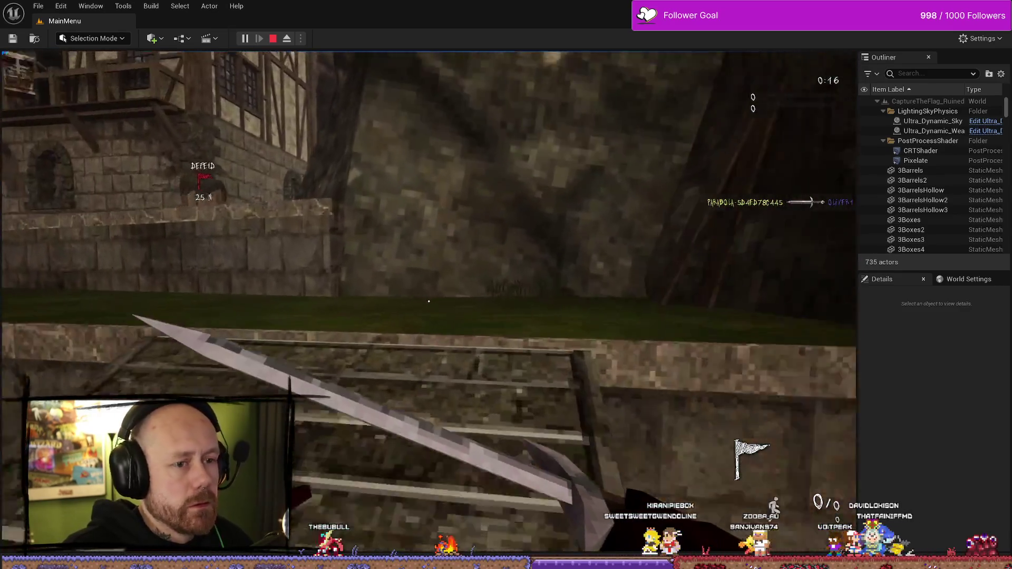
key(w)
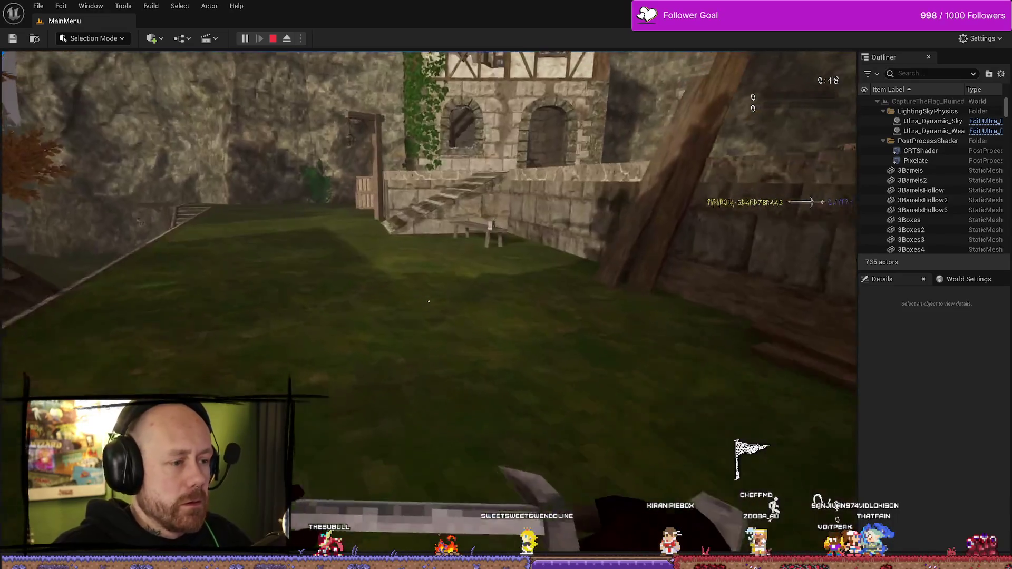
key(w)
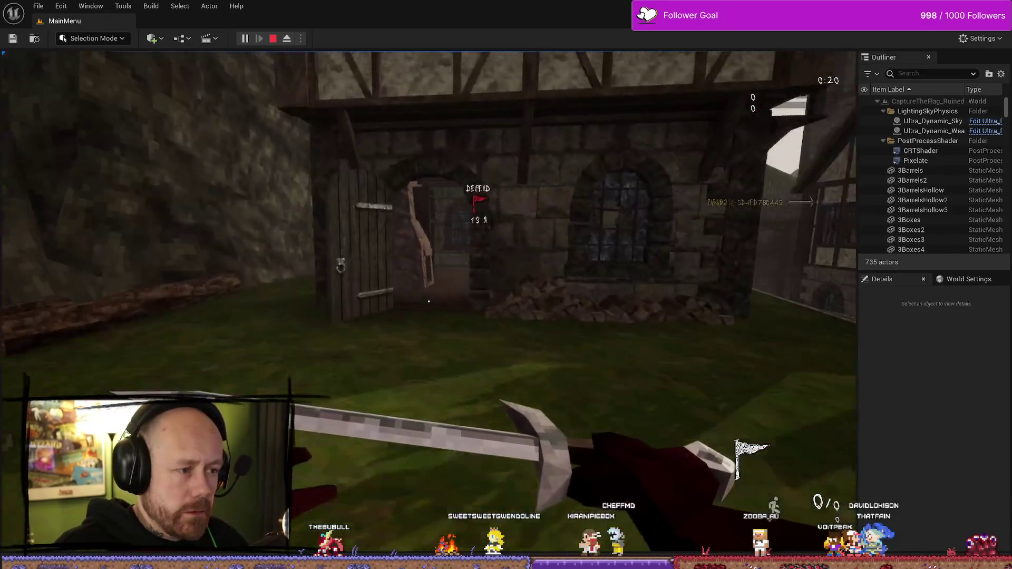
key(w)
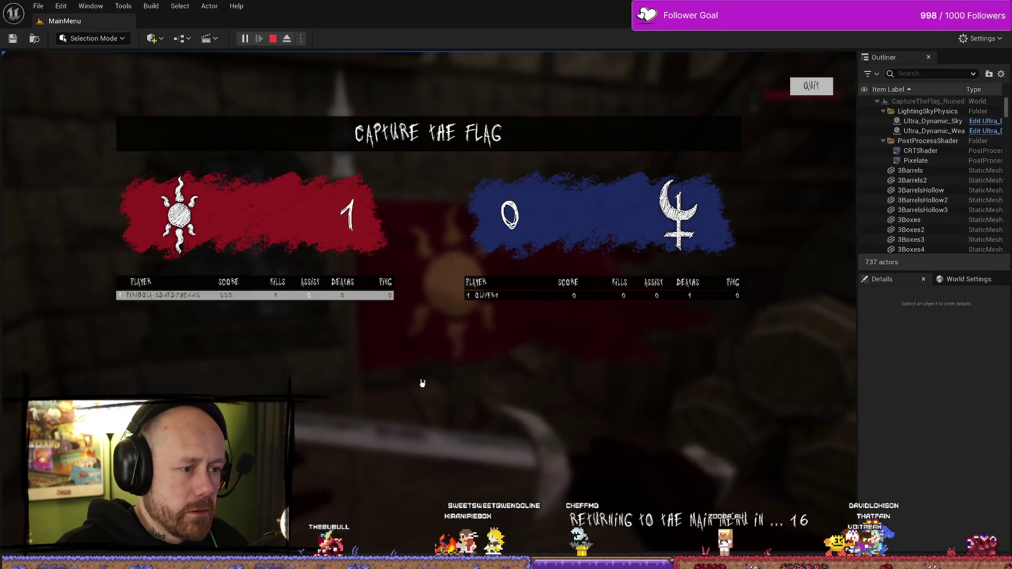
key(Escape)
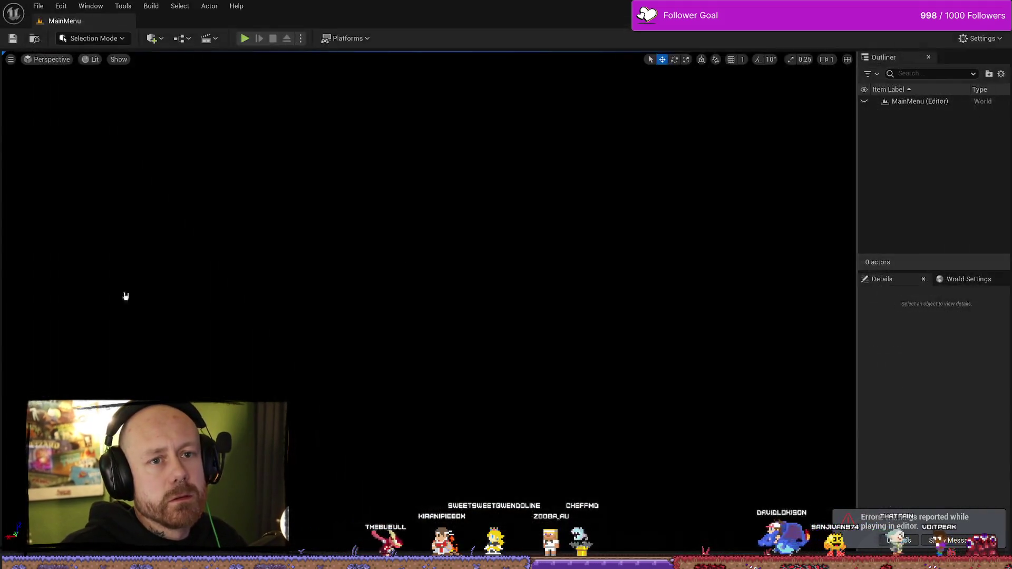
Play in editor and confirm Stats shows one Capture the Flag game played
click(244, 42)
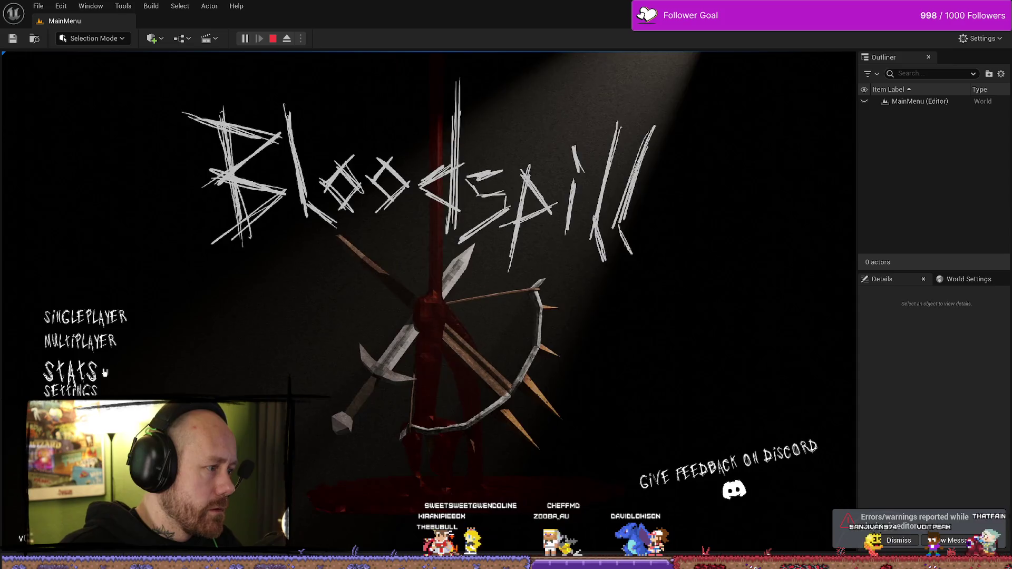
click(79, 372)
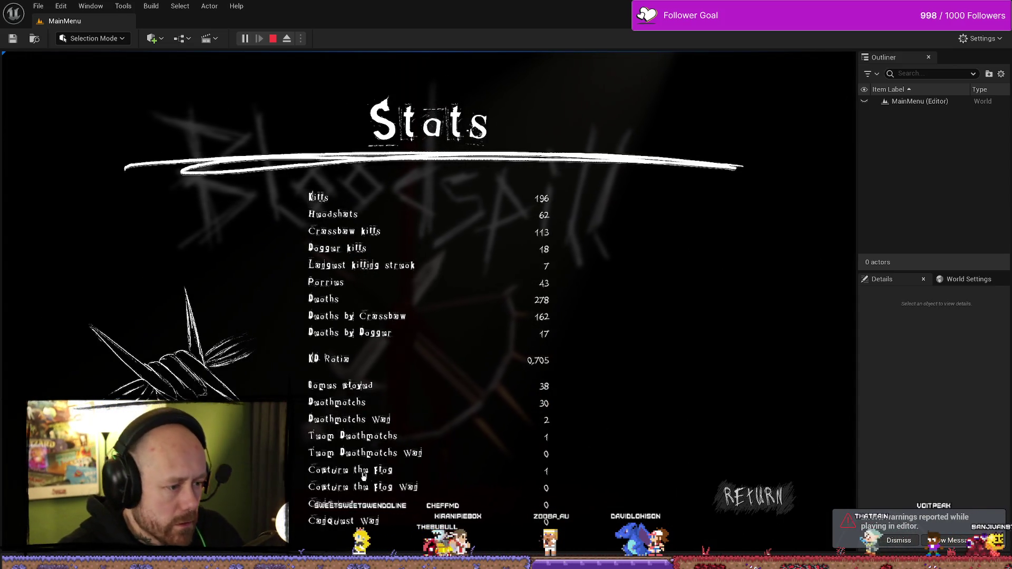
click(754, 497)
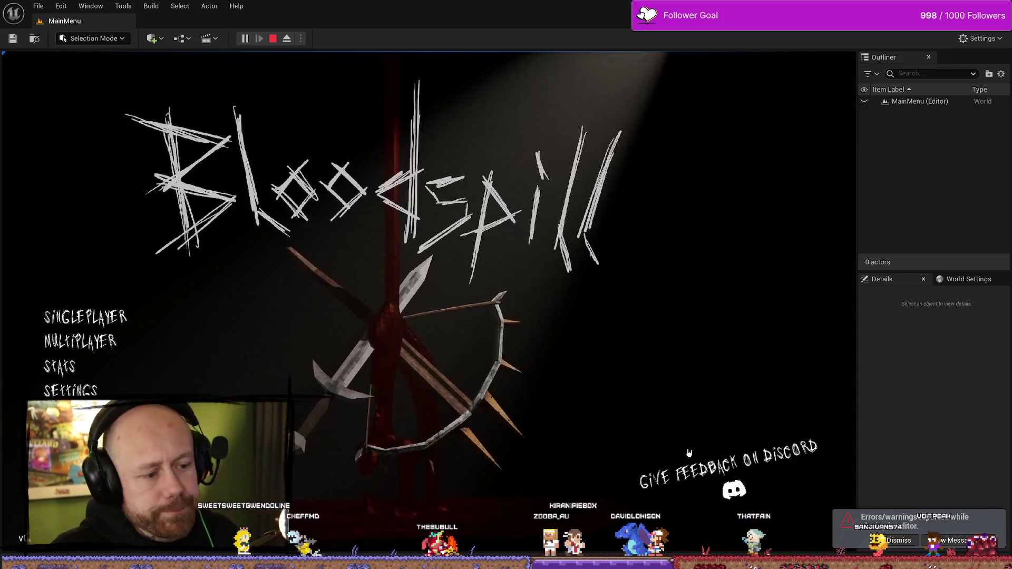
Start a Conquest match on Ruined Village with 0 bots per team and 50 points to win
click(84, 316)
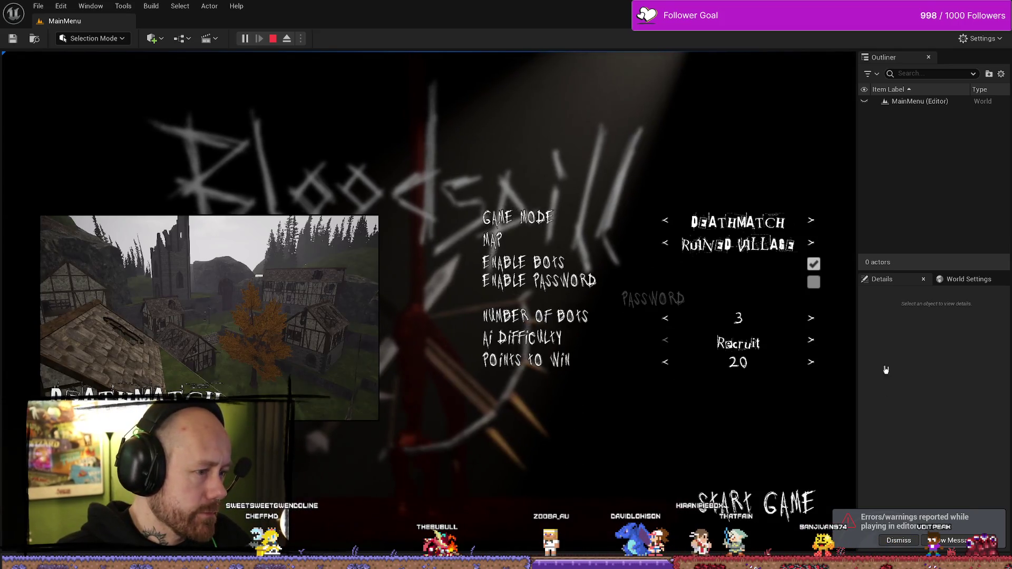
click(666, 242)
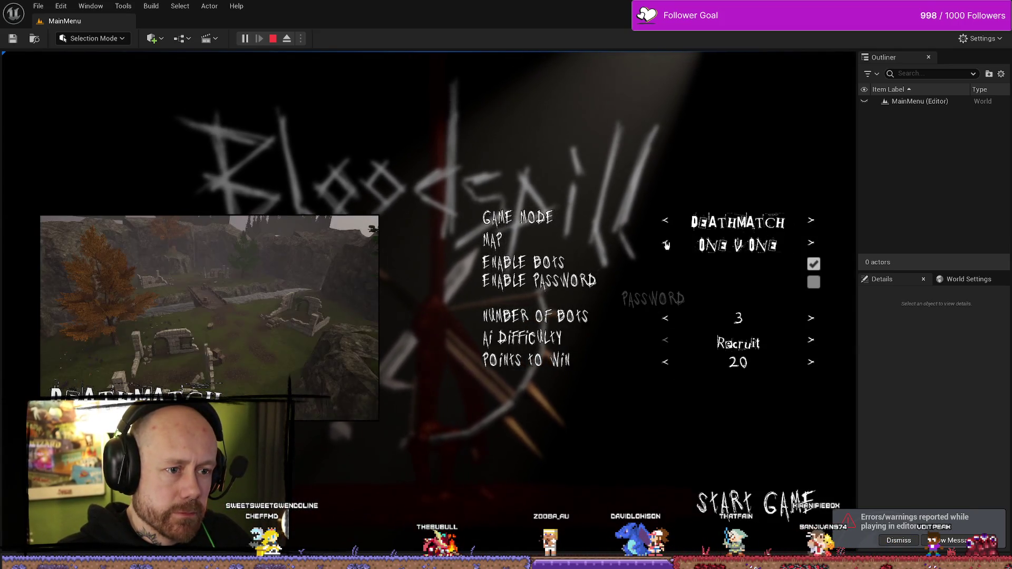
click(663, 224)
click(663, 223)
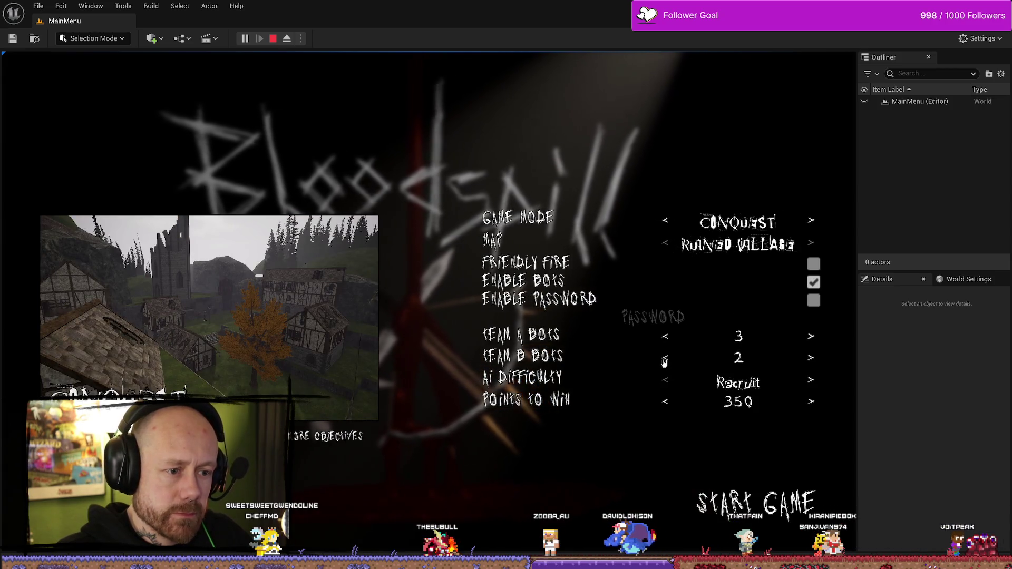
click(665, 336)
click(665, 336)
click(665, 336)
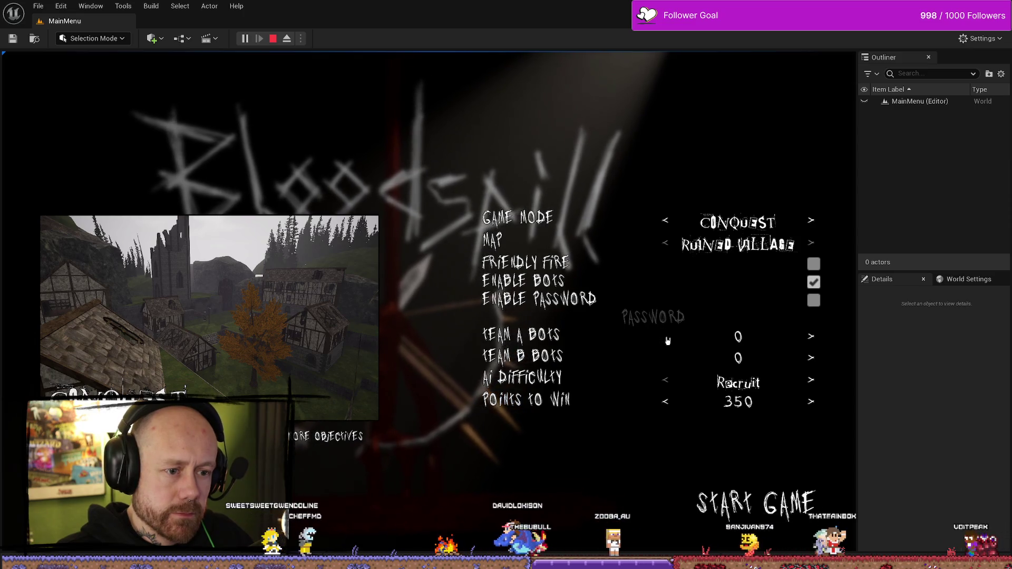
click(665, 402)
click(665, 402)
click(665, 402)
click(665, 402)
click(665, 402)
click(666, 402)
click(756, 505)
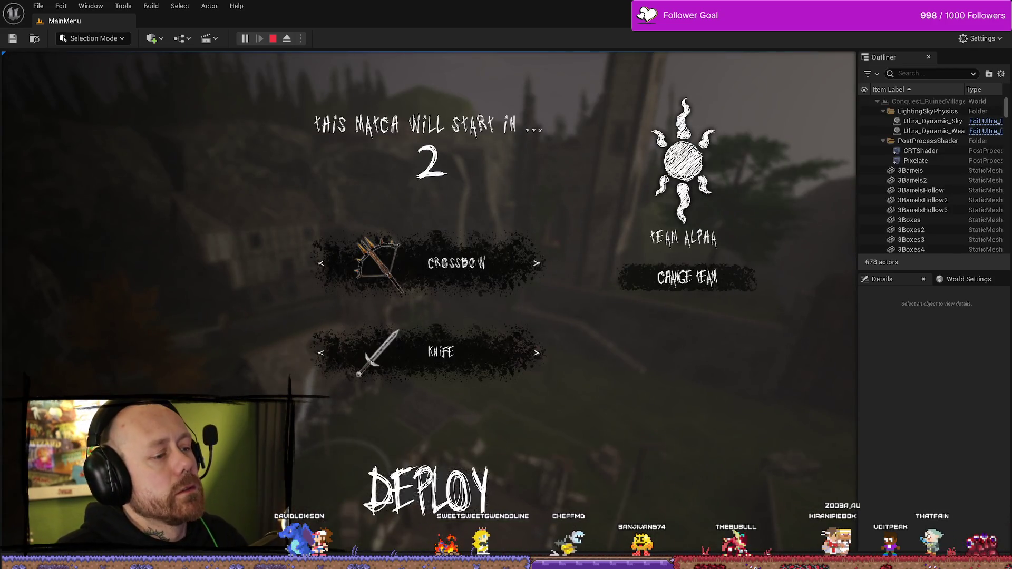
click(429, 485)
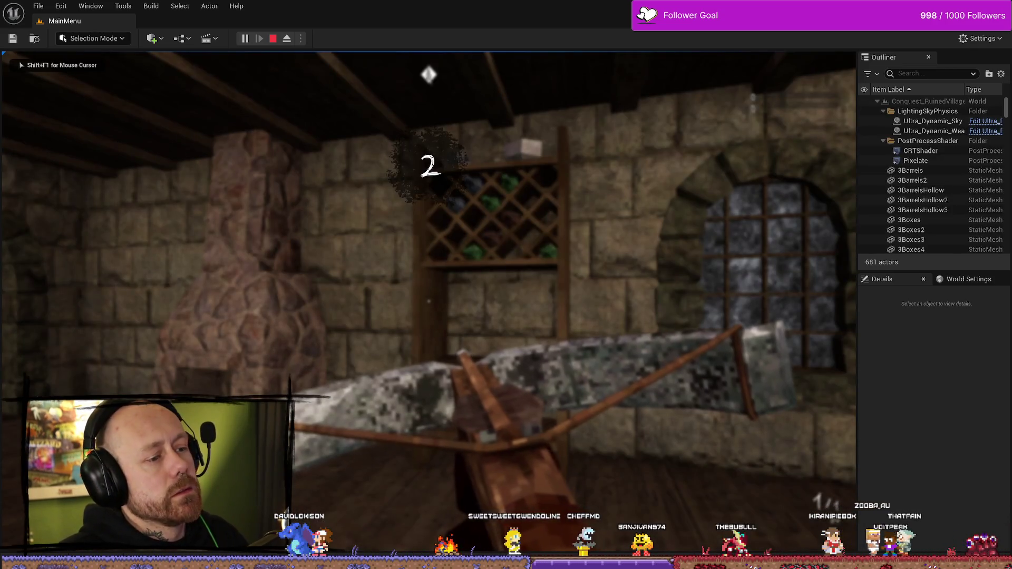
Walk into the village square to capture point A, then switch to the WB_EndGameScores graph
key(w)
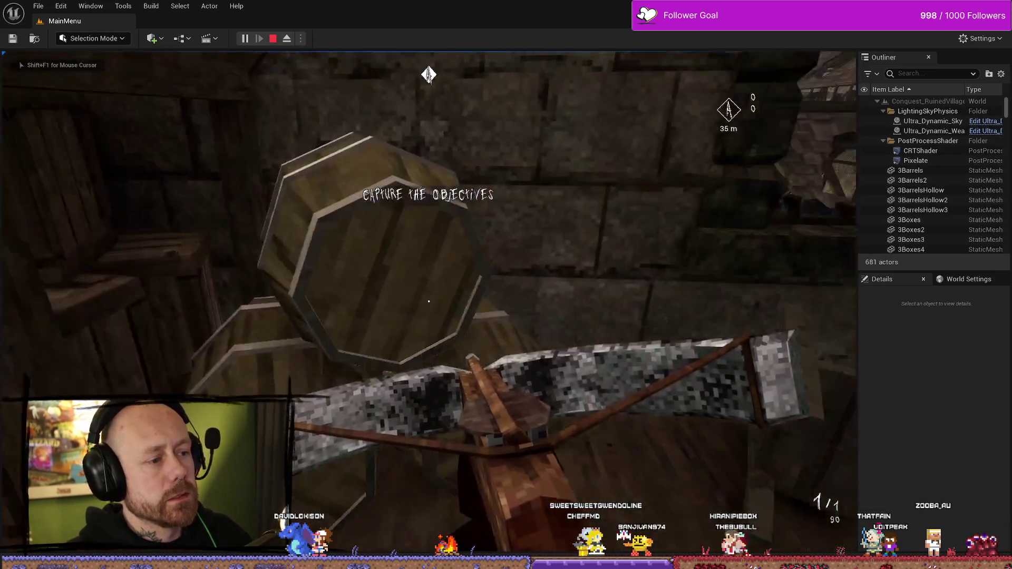
key(w)
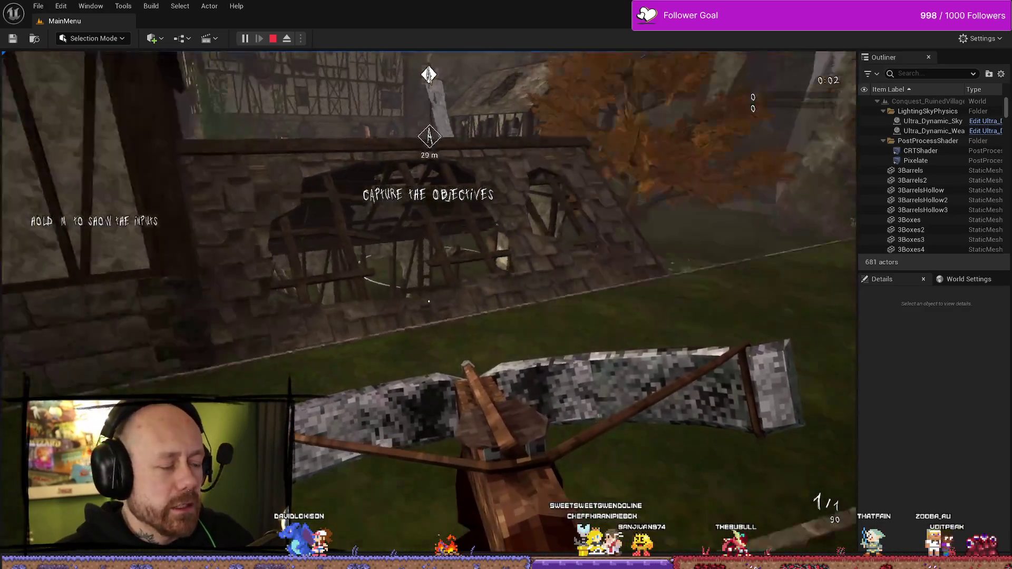
key(w)
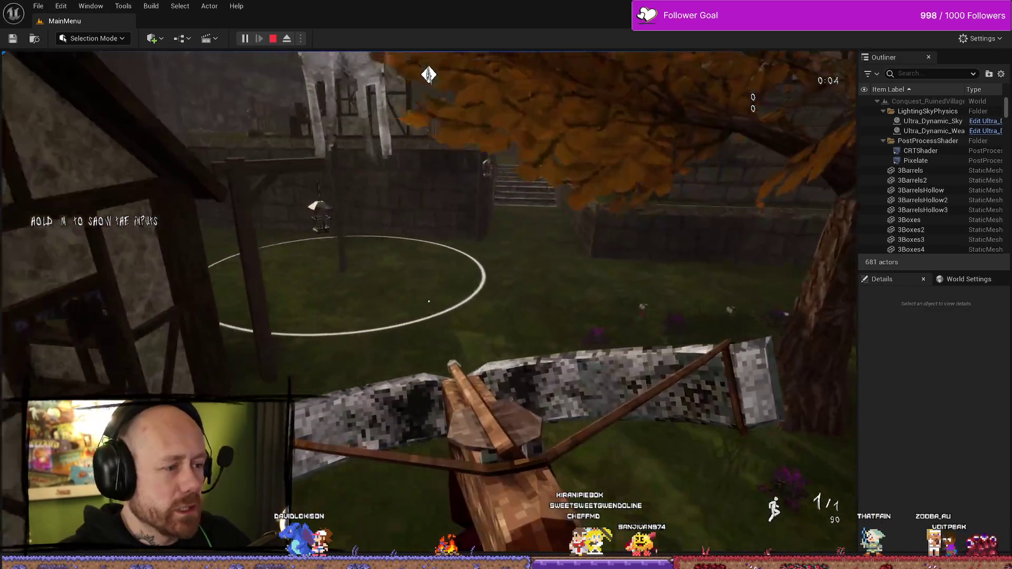
key(w)
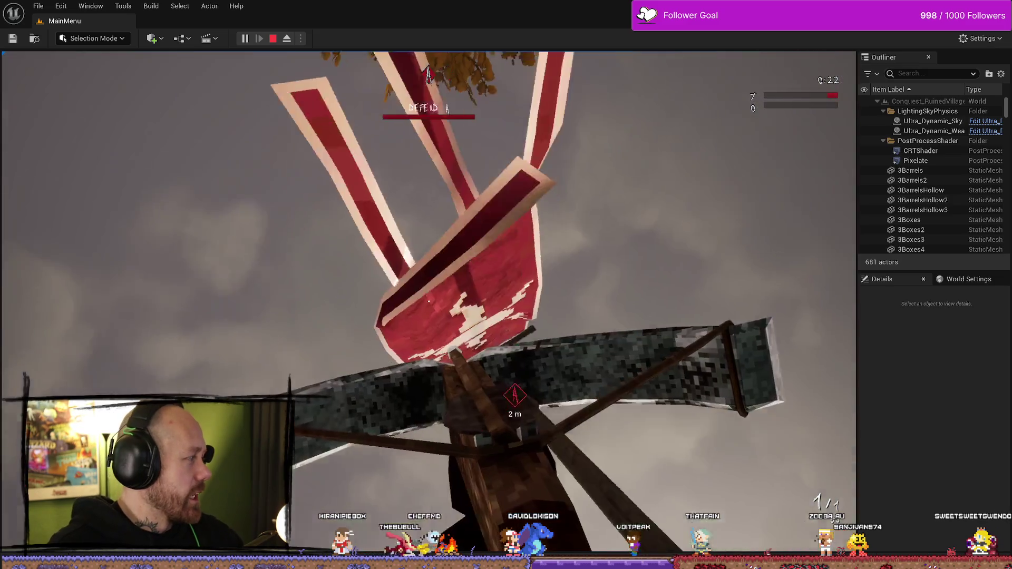
key(alt+Tab)
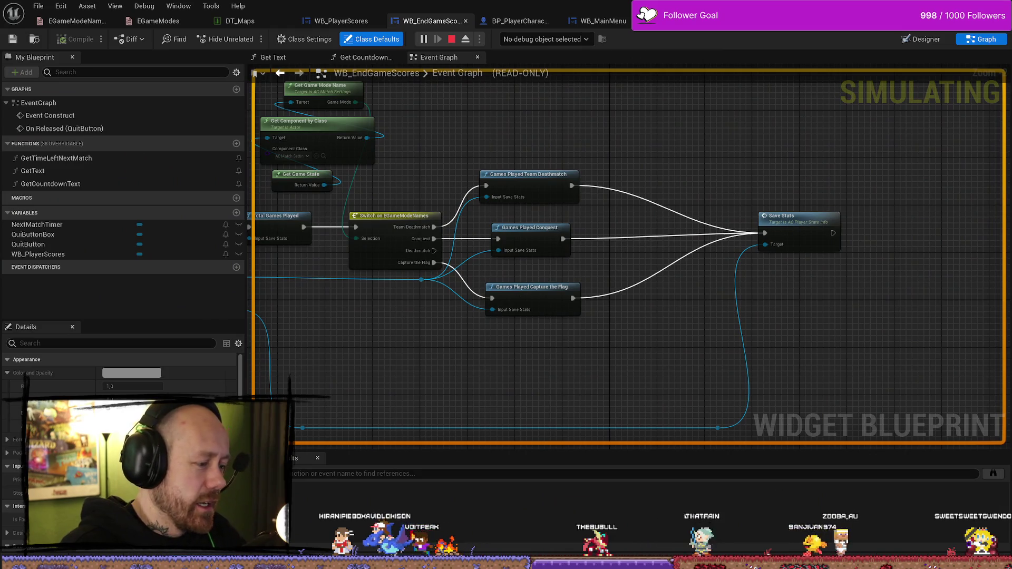
Return to the running game and let the Conquest match end back at the Bloodspill main menu
key(alt+Tab)
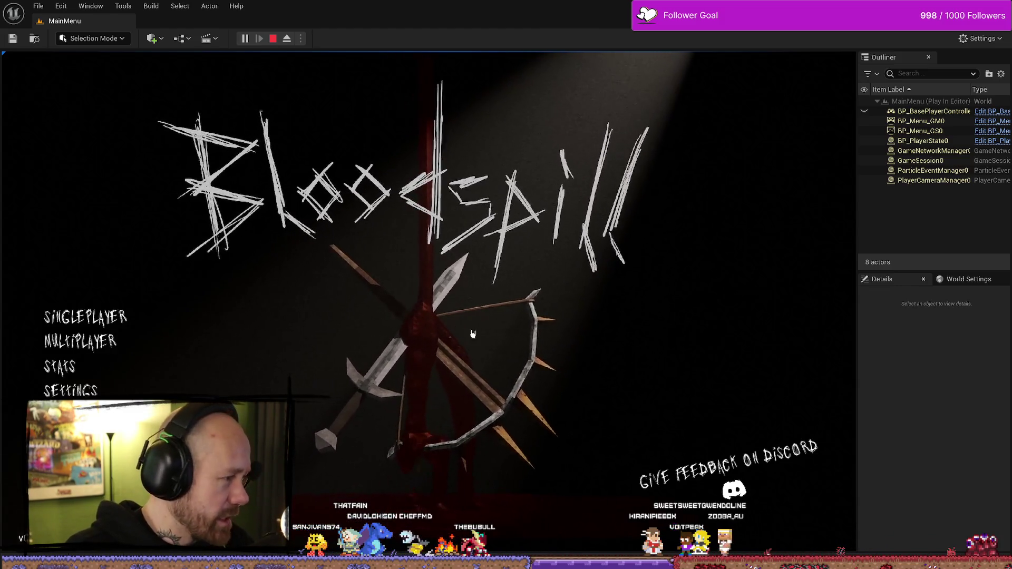
Check the Stats screen for one Conquest game of 39 total, then stop the play session
key(Down)
key(Return)
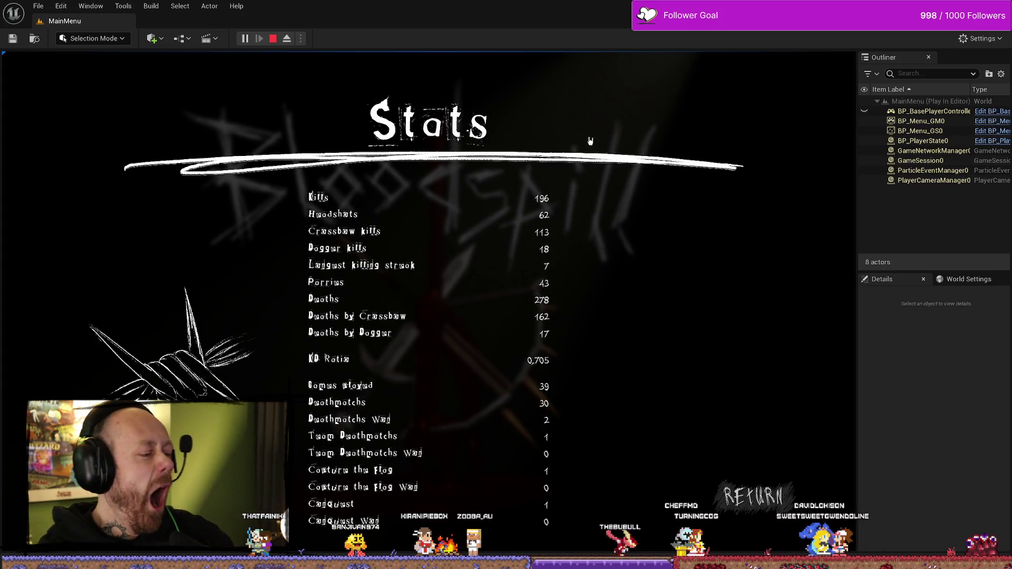
click(273, 38)
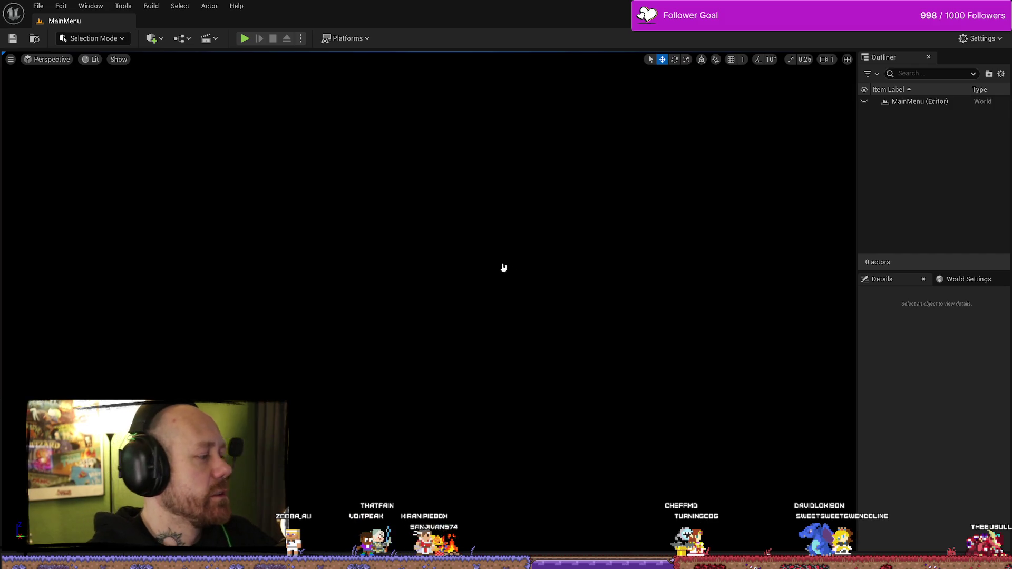
key(ctrl+space)
double_click(380, 364)
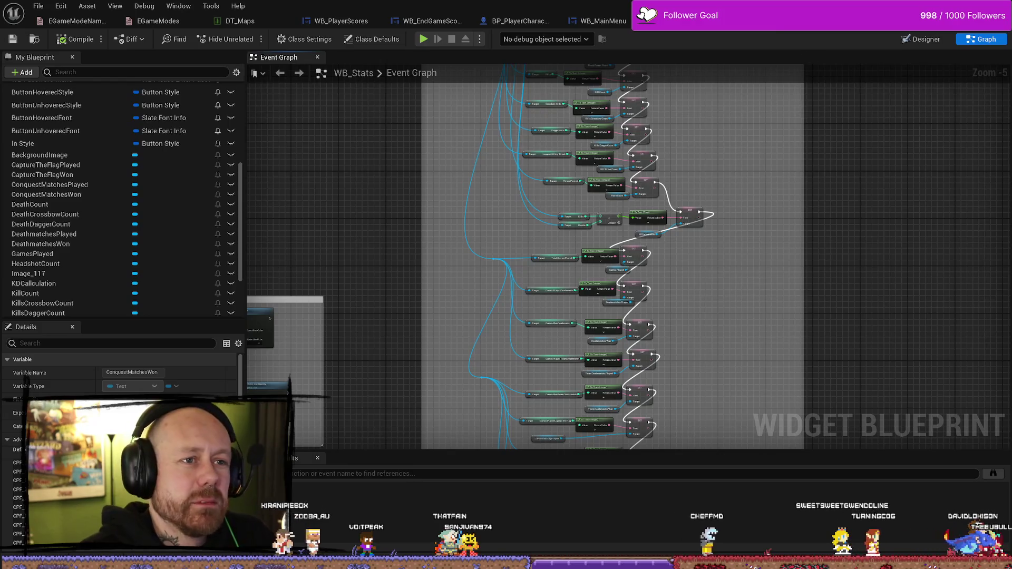
click(433, 21)
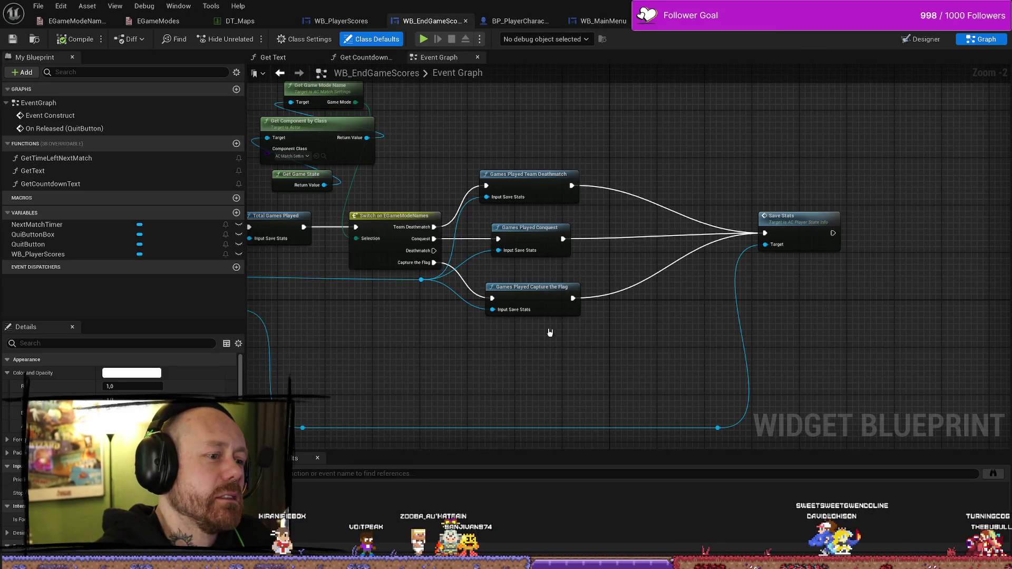
scroll(556, 332, down, 2)
scroll(673, 264, up, 3)
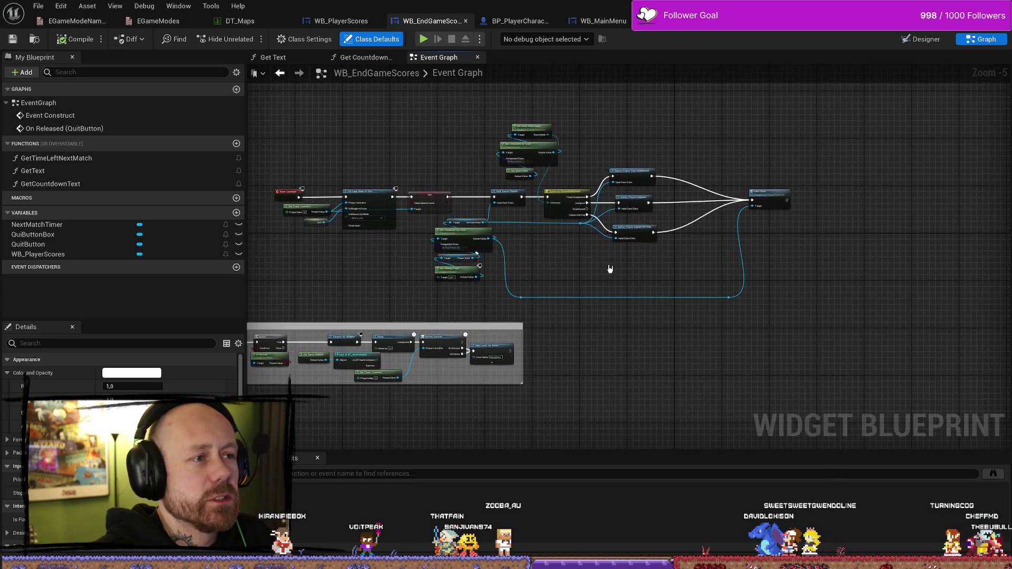
click(352, 20)
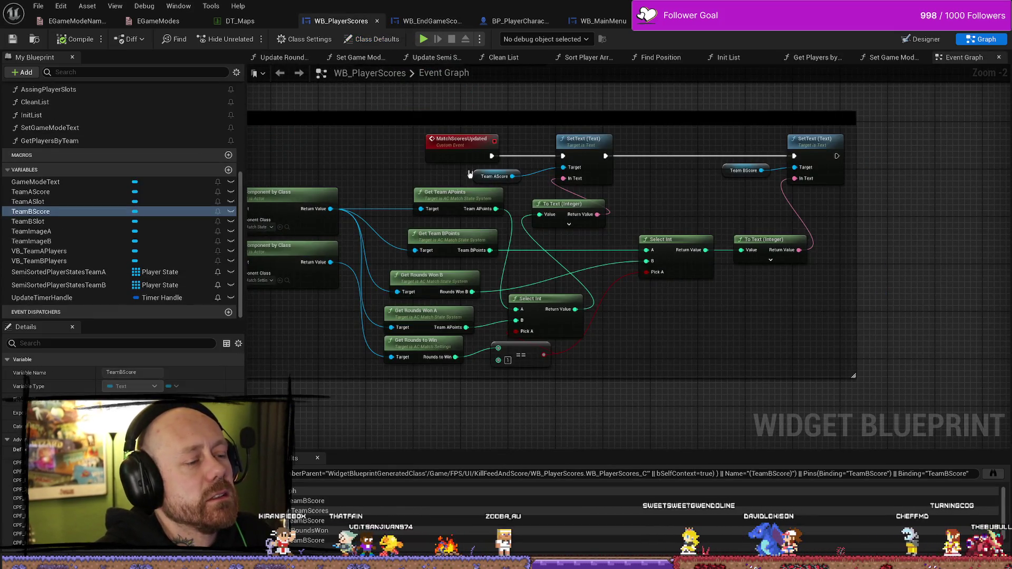
drag(674, 349, 658, 310)
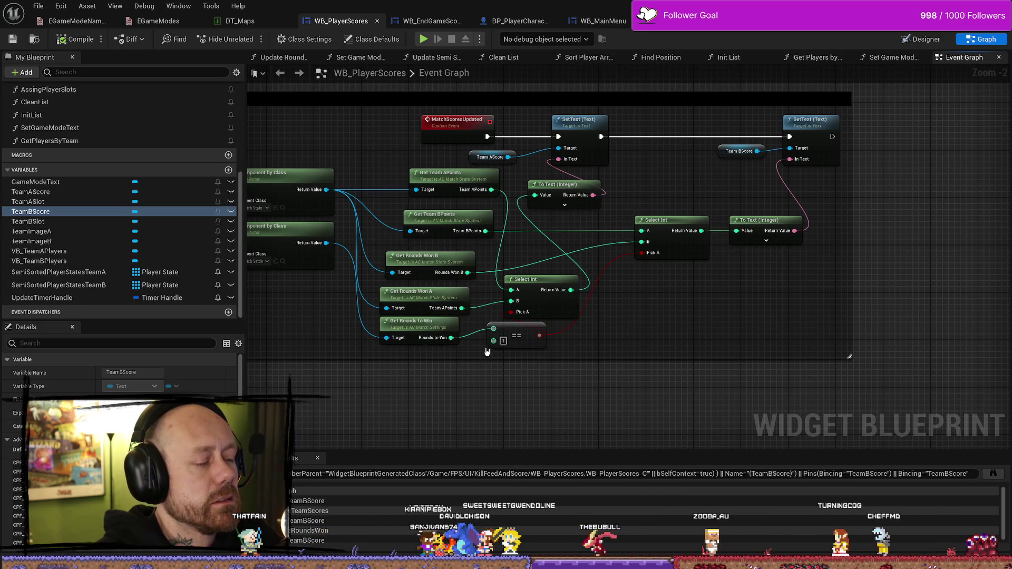
drag(539, 354, 569, 355)
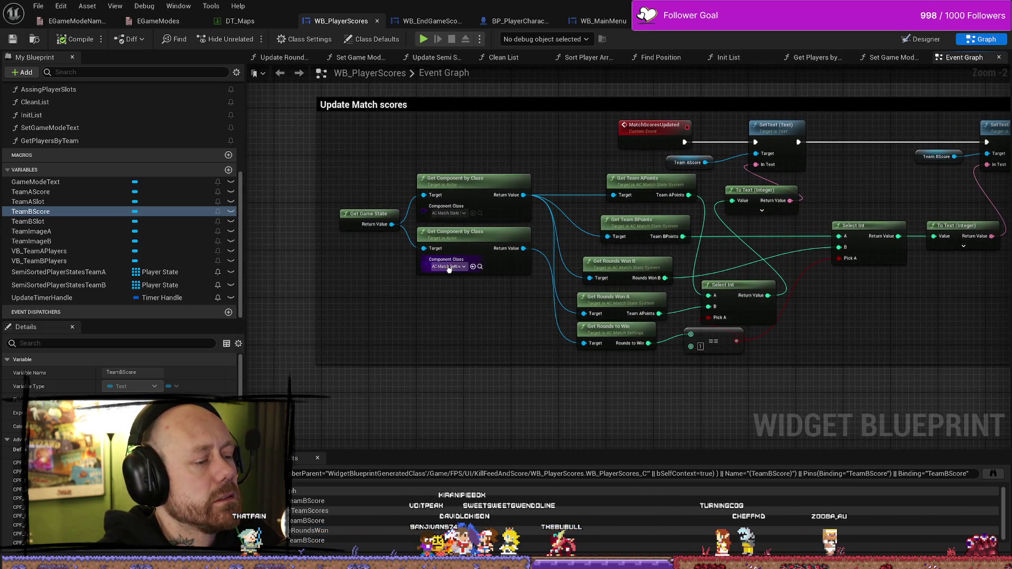
drag(478, 325, 371, 297)
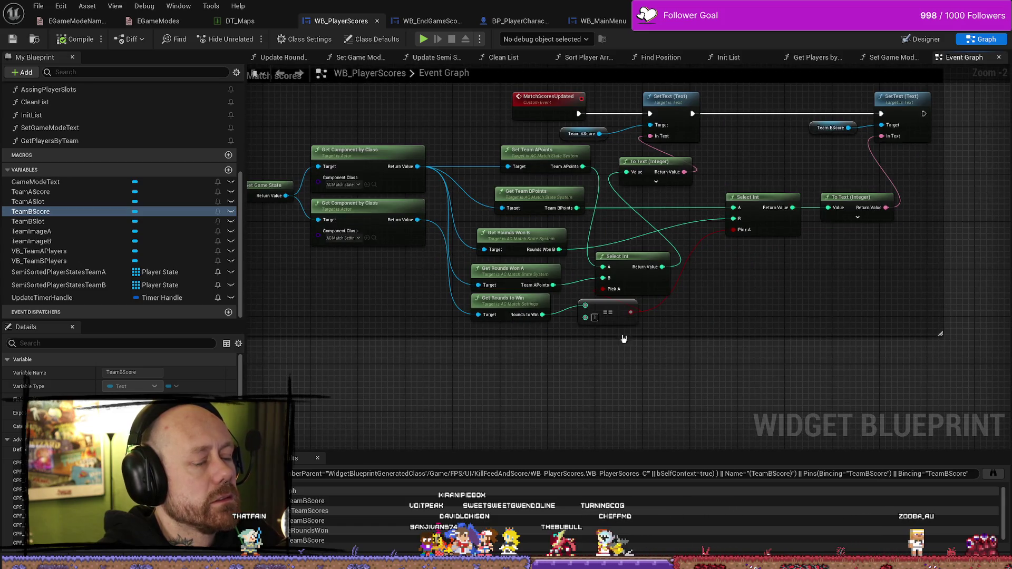
mouse_move(852, 327)
mouse_down()
mouse_move(817, 298)
mouse_move(706, 314)
mouse_up()
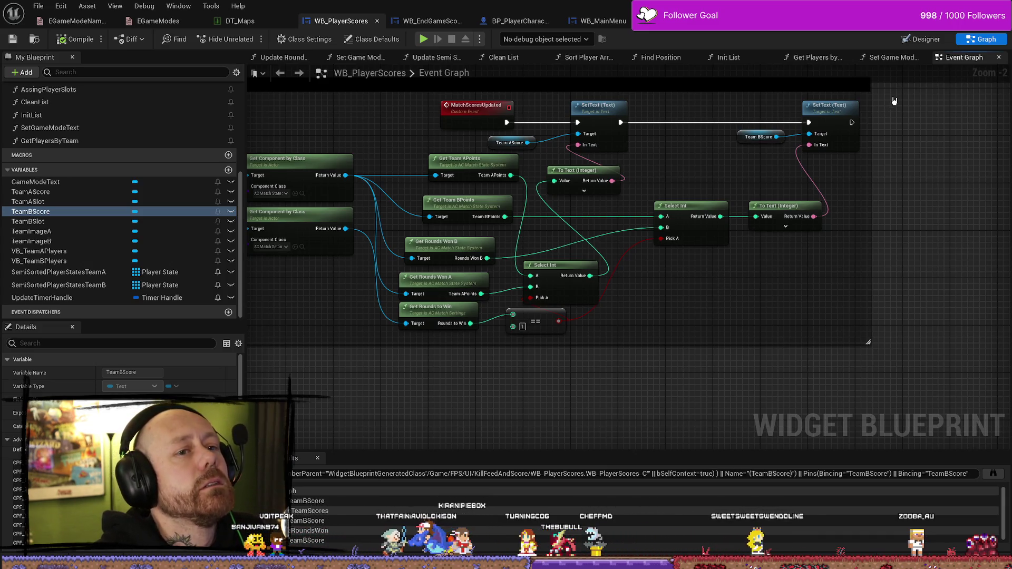
mouse_move(643, 263)
mouse_down()
mouse_move(664, 301)
mouse_move(752, 305)
mouse_move(693, 309)
mouse_up()
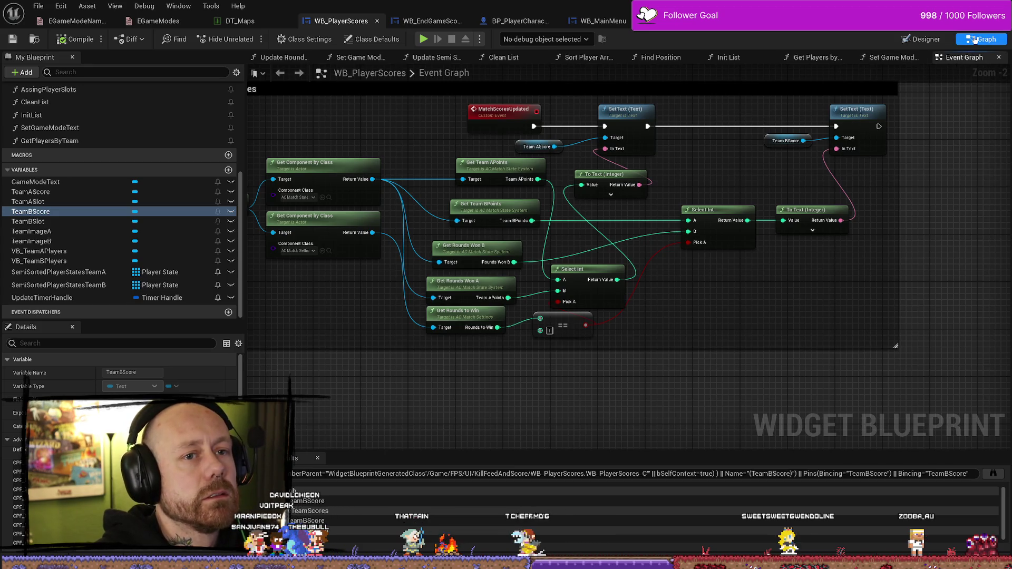
double_click(445, 72)
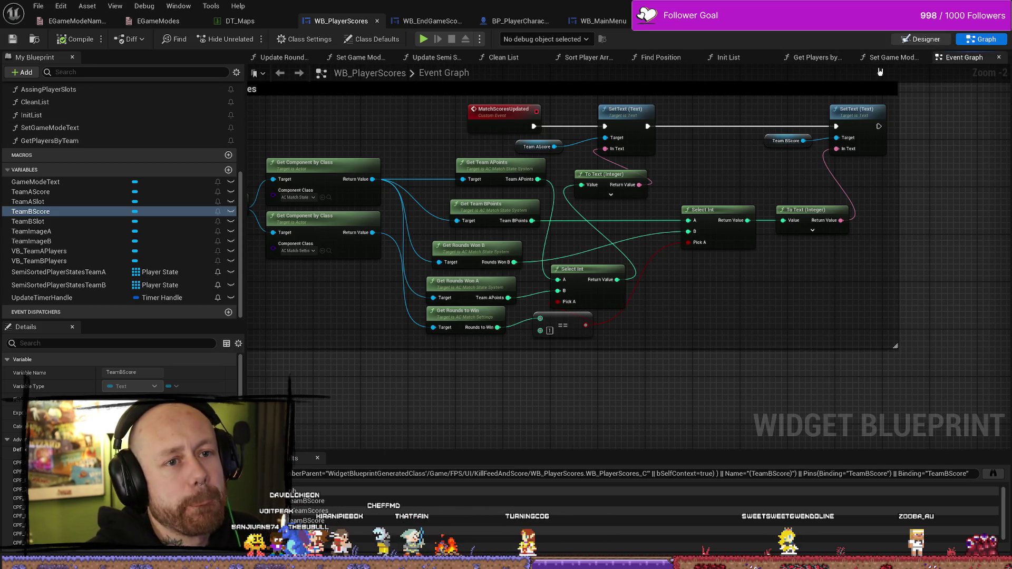
click(921, 39)
click(465, 193)
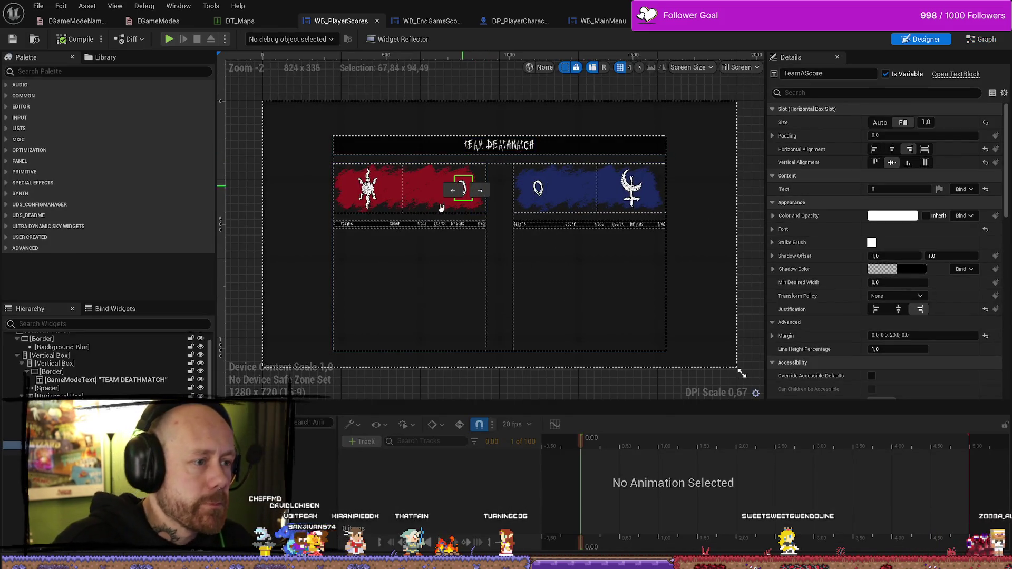
right_click(113, 303)
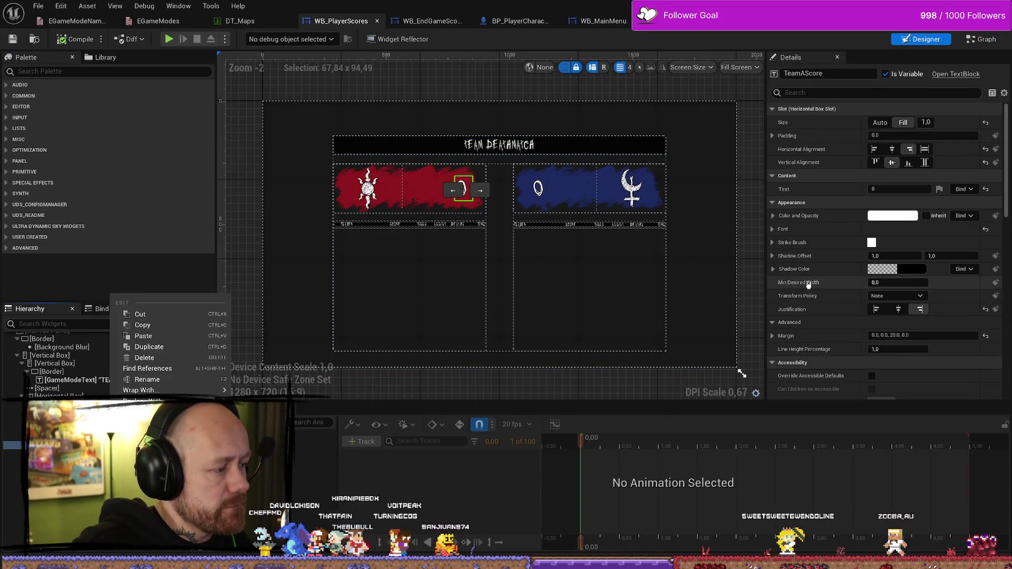
click(987, 39)
click(987, 39)
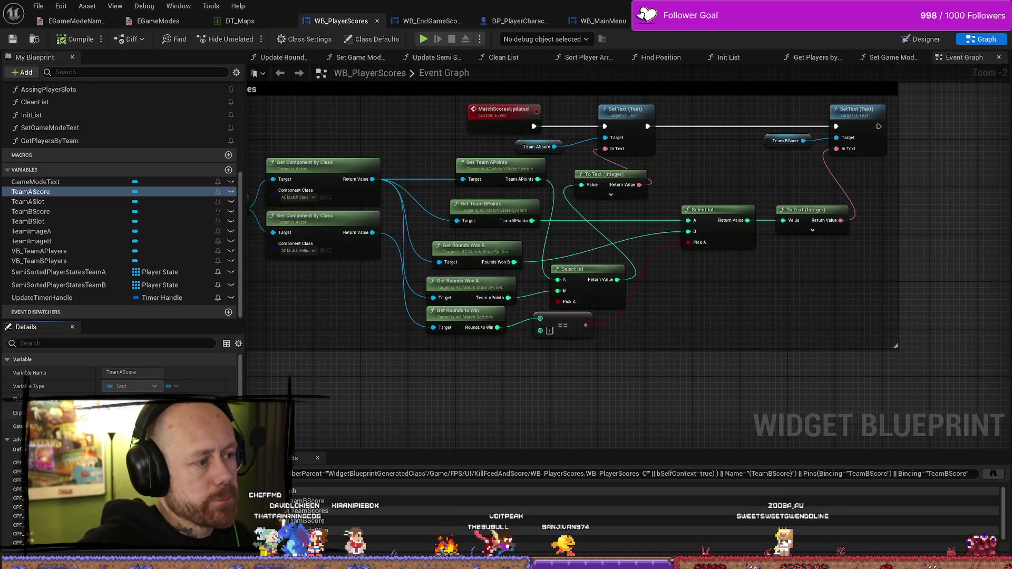
Find all references to TeamAScore and jump to its first usage in Update Match scores
right_click(56, 193)
click(90, 207)
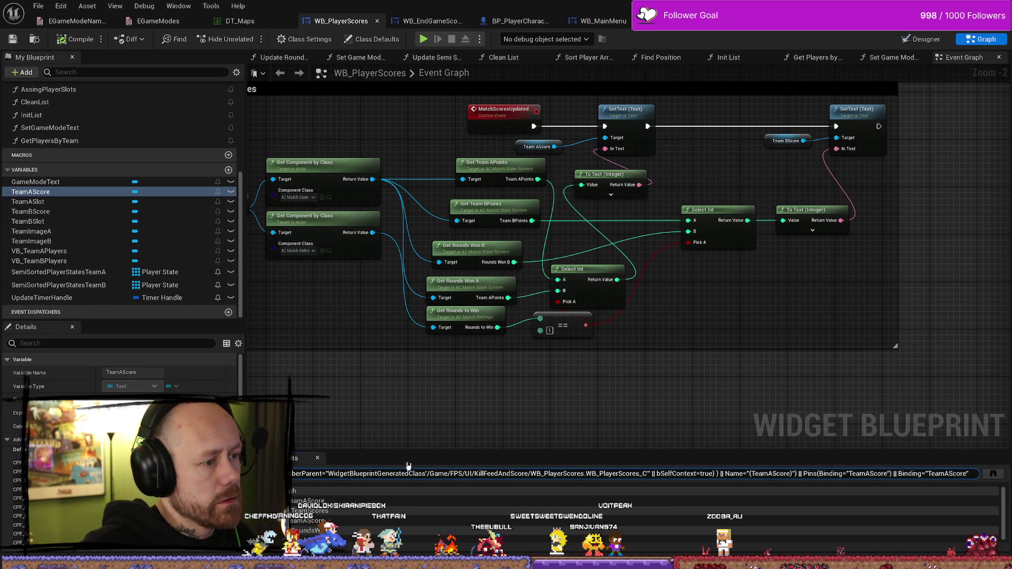
double_click(316, 500)
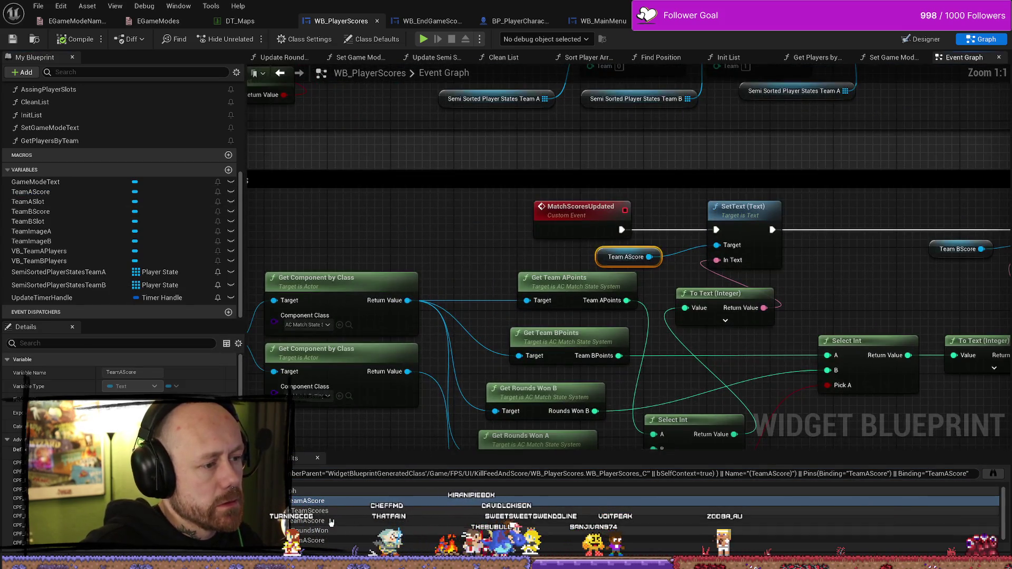
scroll(502, 232, down, 5)
scroll(502, 232, up, 4)
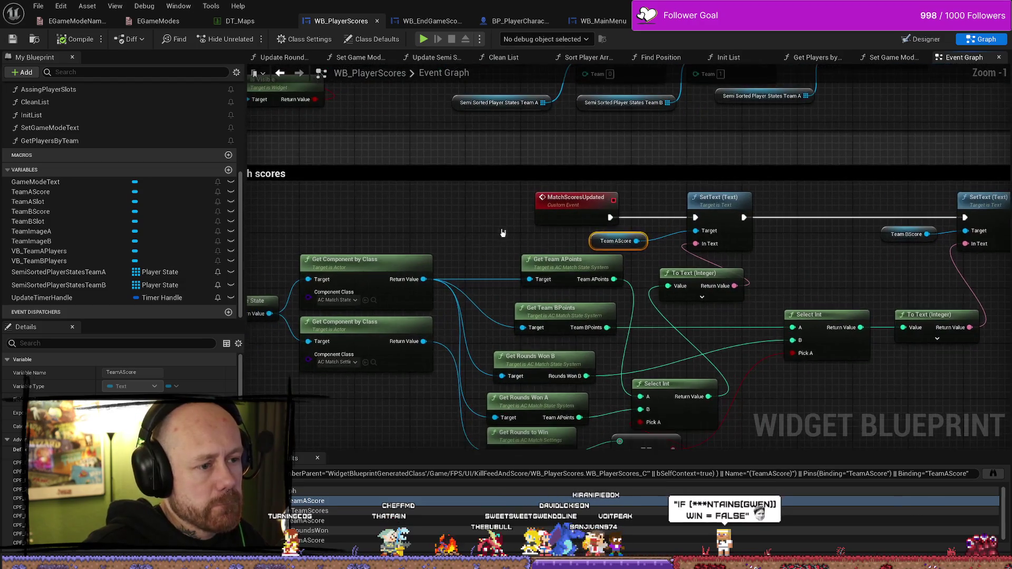
scroll(525, 230, down, 1)
drag(472, 231, 528, 210)
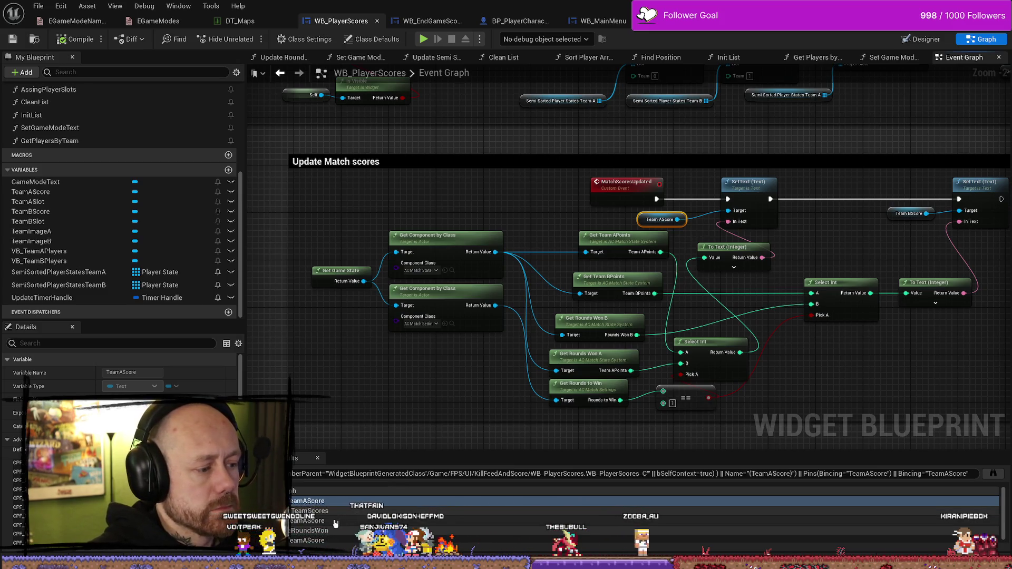
Jump to the TeamAScore usages in Update Team Scores, Update Rounds Won and the Event Graph
click(332, 521)
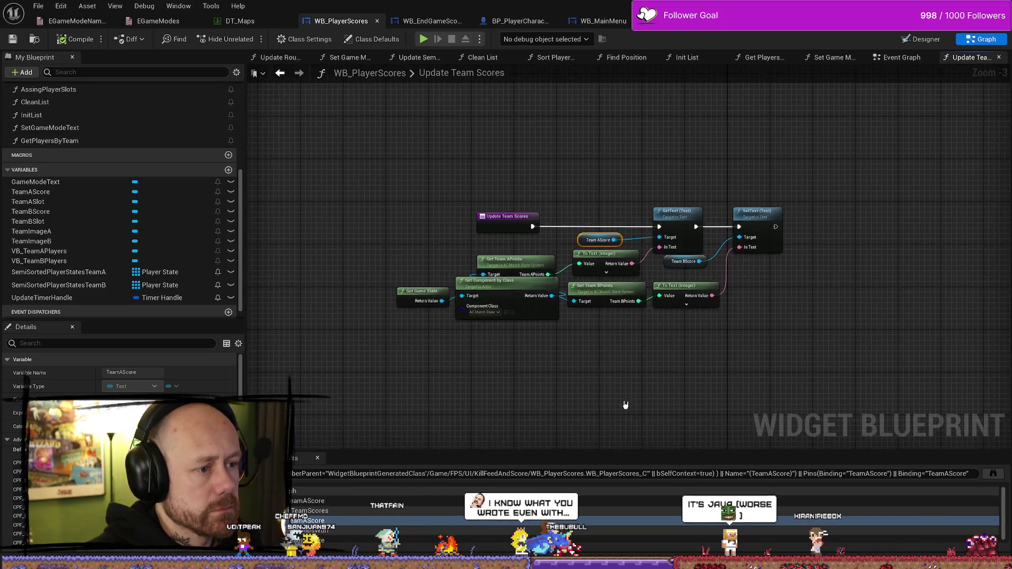
scroll(623, 402, up, 2)
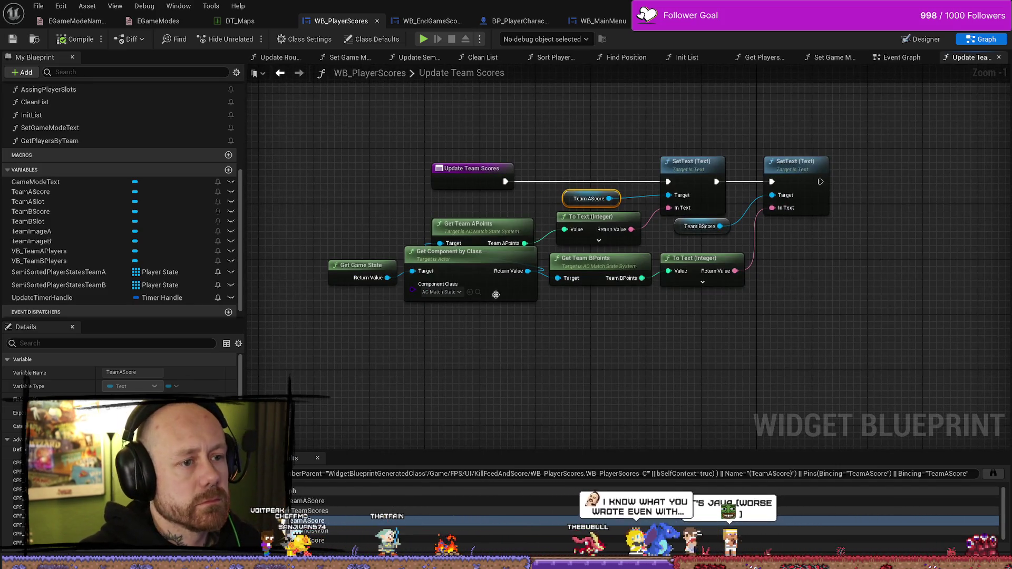
click(316, 537)
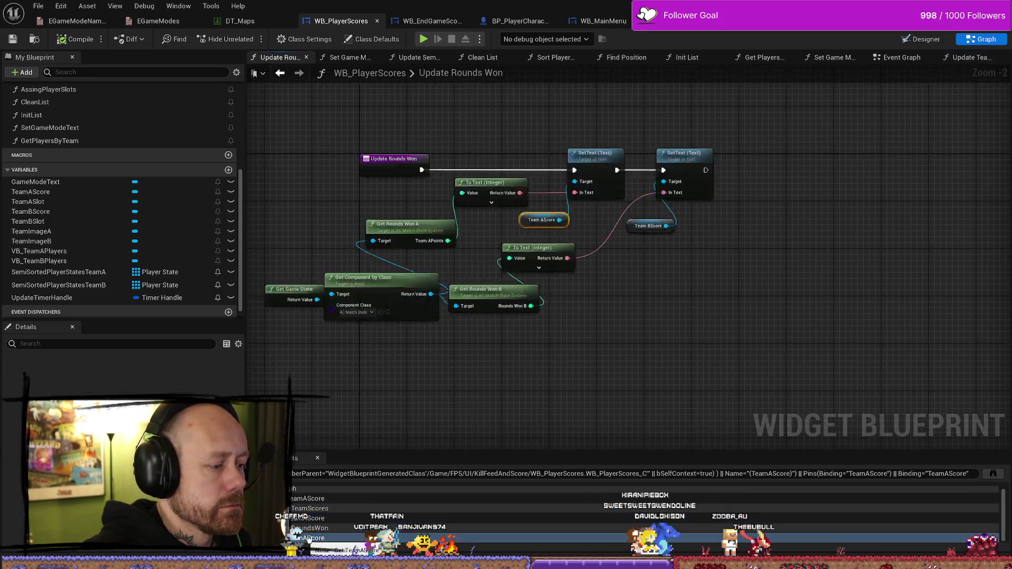
click(300, 498)
scroll(363, 224, down, 1)
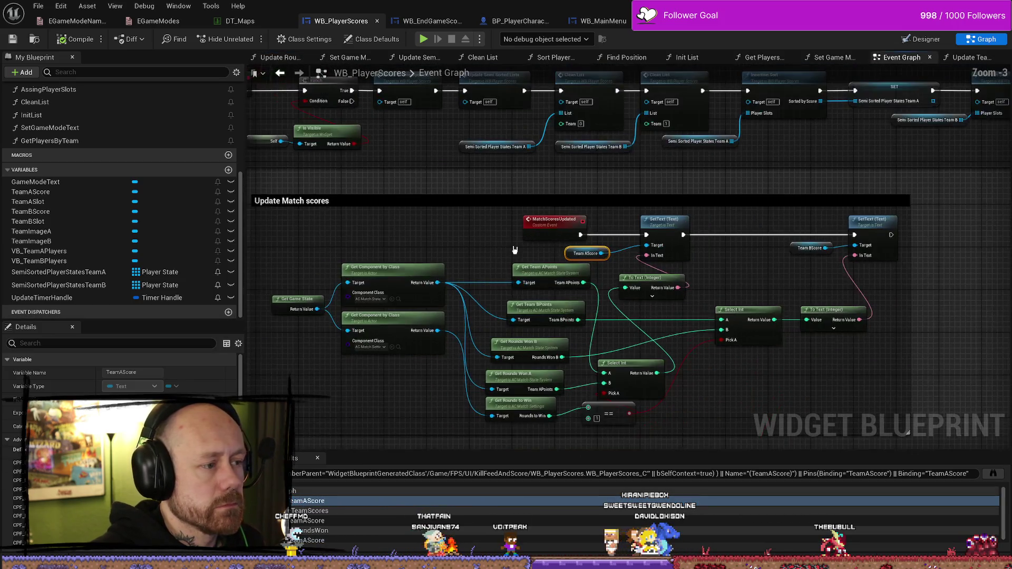
Inspect the MatchScoresUpdated nodes, select Team B's Select Int and To Text nodes, then open WB_EndGameScoresFreeForAll
click(363, 224)
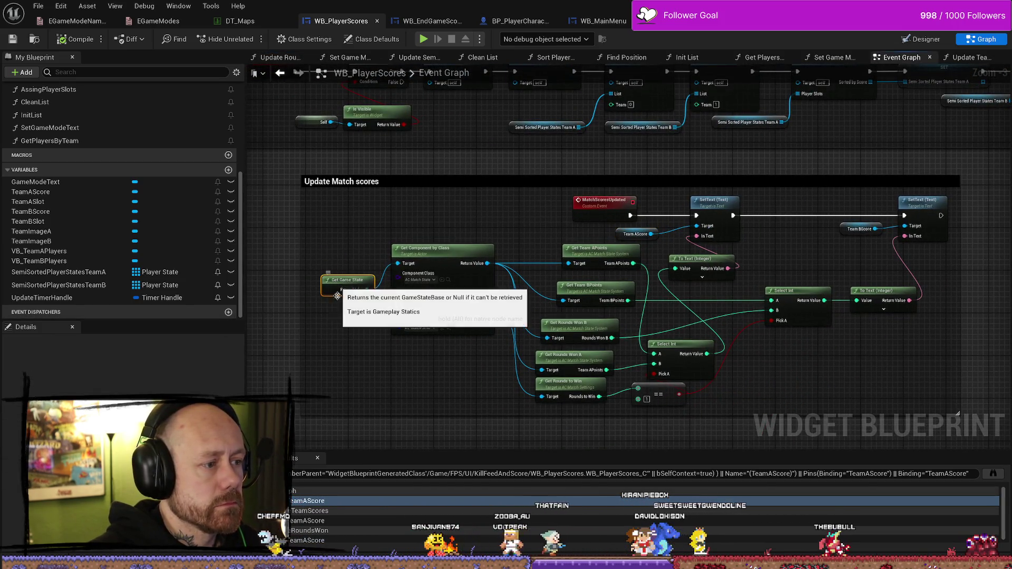
click(346, 277)
click(519, 180)
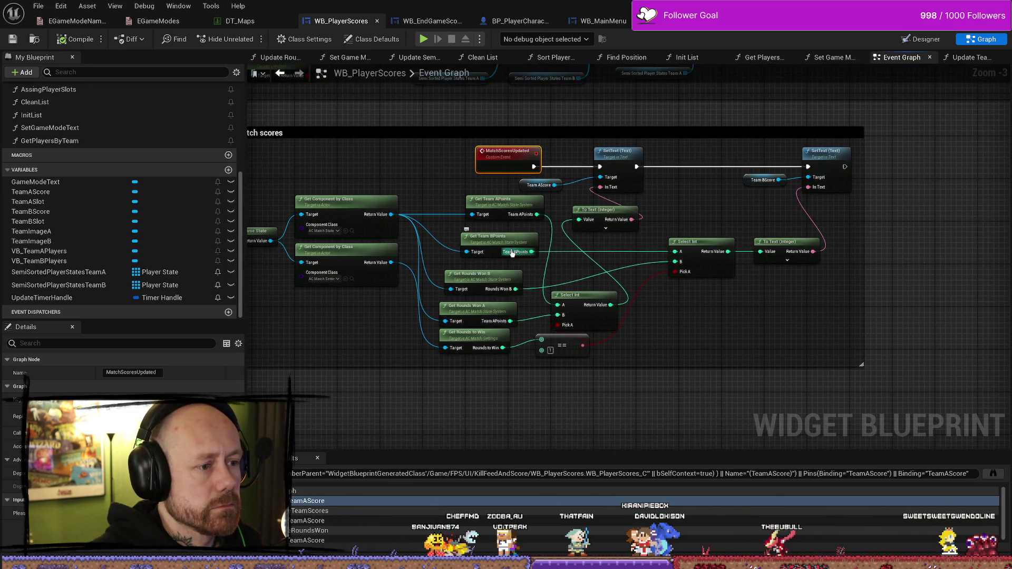
drag(751, 343, 667, 343)
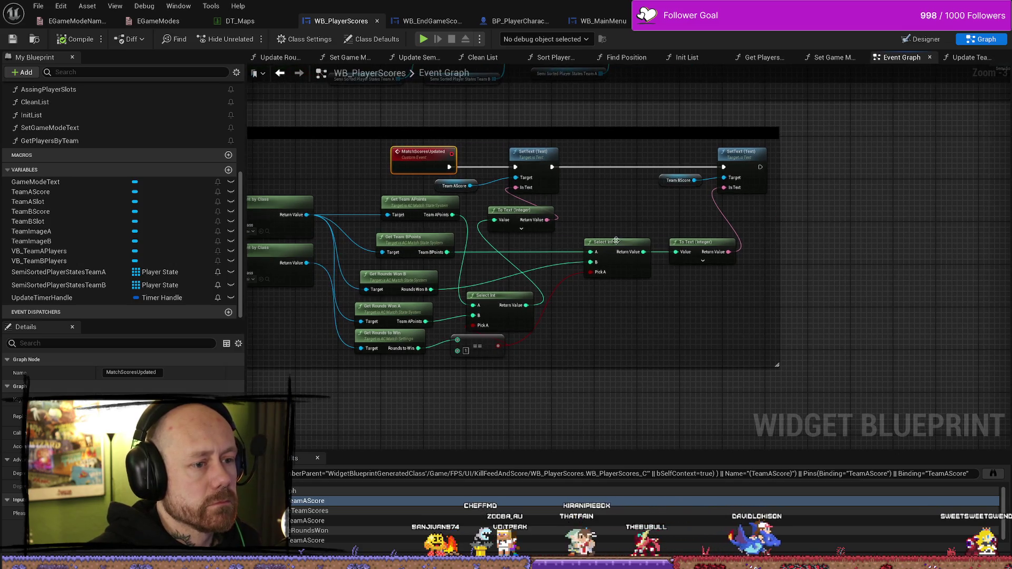
drag(695, 291, 579, 311)
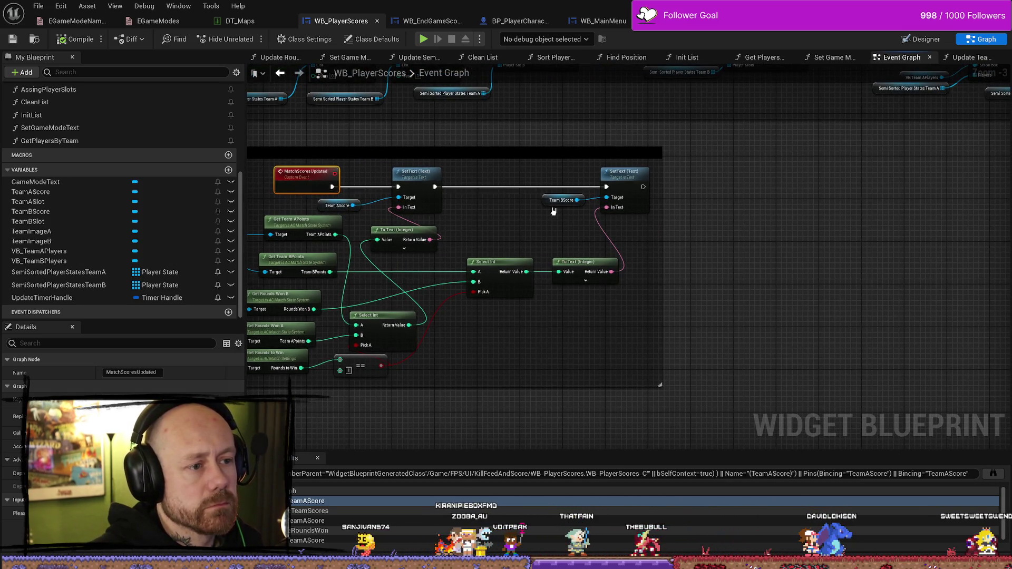
mouse_move(553, 211)
mouse_down()
mouse_move(585, 238)
mouse_move(578, 222)
mouse_up()
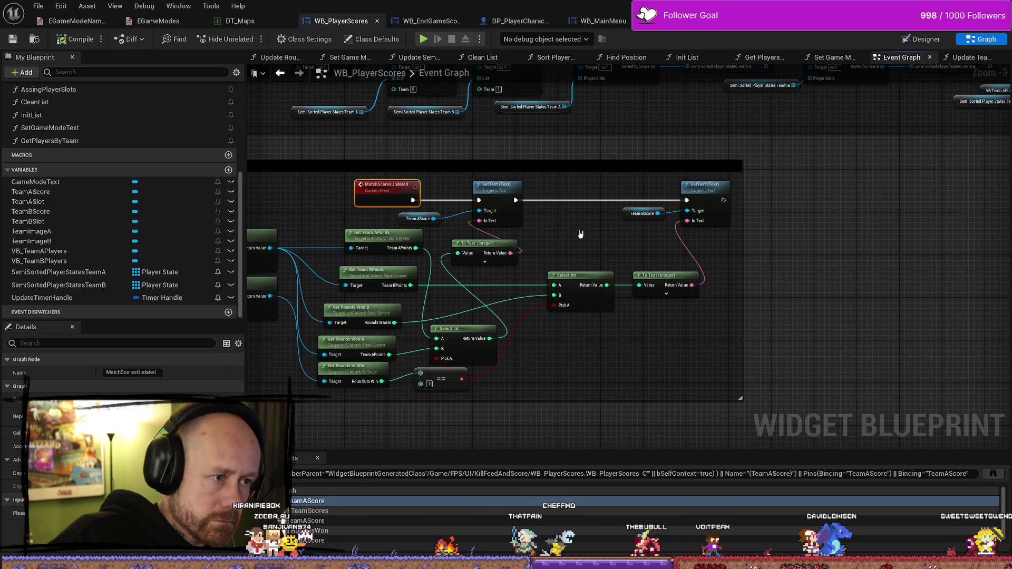
drag(582, 232, 631, 229)
mouse_move(593, 260)
mouse_down()
mouse_move(679, 342)
mouse_move(686, 316)
mouse_move(740, 362)
mouse_move(743, 280)
mouse_up()
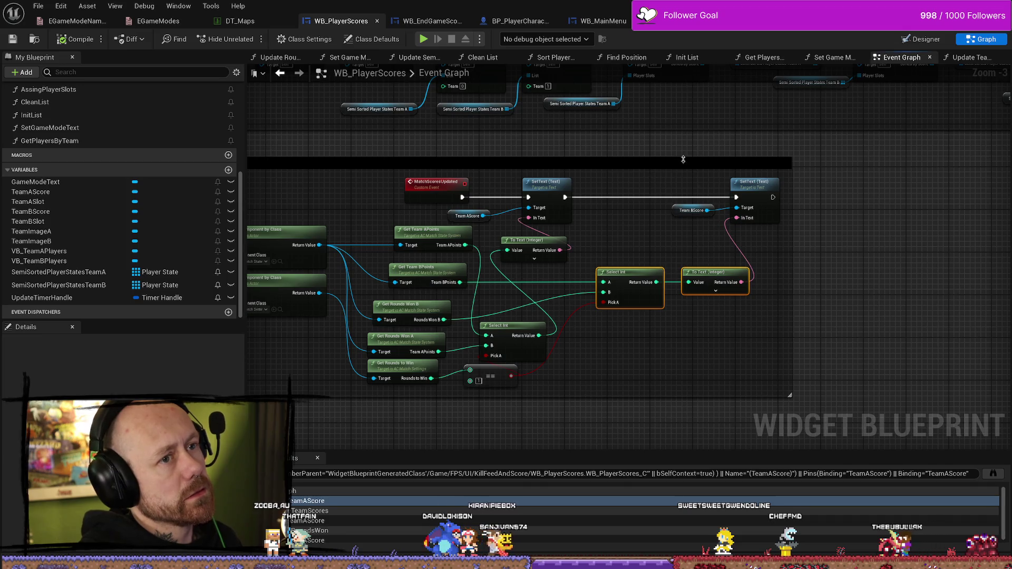
click(696, 20)
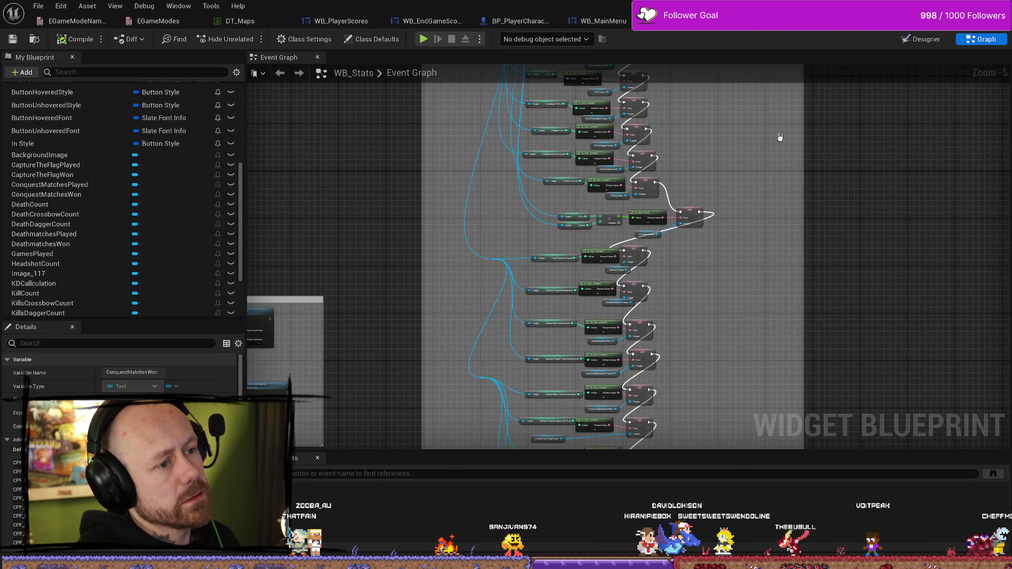
Find the save-game-after-match nodes in WB_EndGameScoresFreeForAll and select the WB Free for All Player Scores 63 node
drag(778, 140, 717, 226)
click(427, 21)
mouse_move(675, 174)
mouse_down()
mouse_move(701, 207)
mouse_move(588, 275)
mouse_move(768, 259)
mouse_up()
scroll(583, 219, up, 5)
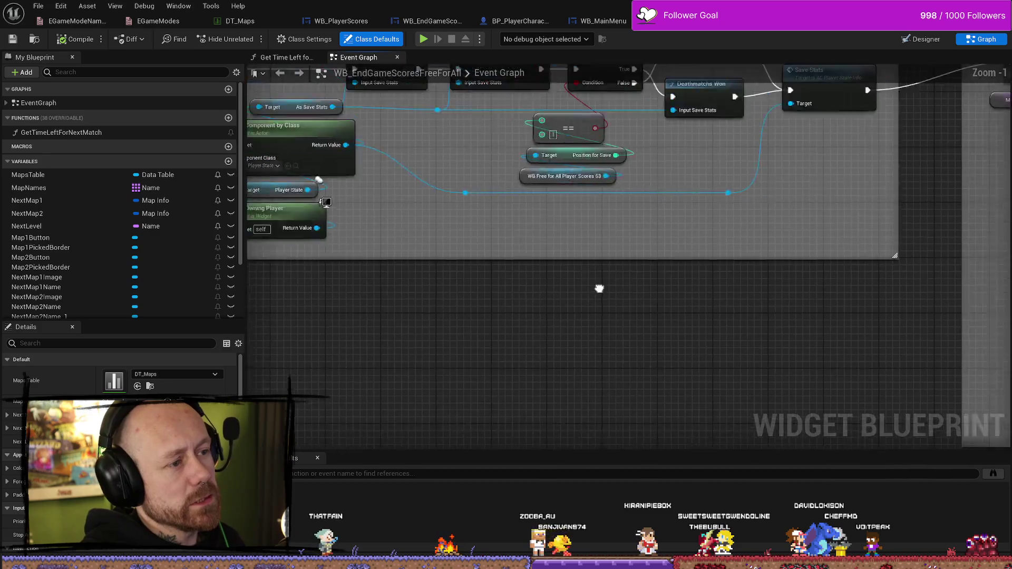
mouse_move(685, 321)
mouse_down()
mouse_move(640, 251)
mouse_move(671, 237)
mouse_move(676, 253)
mouse_up()
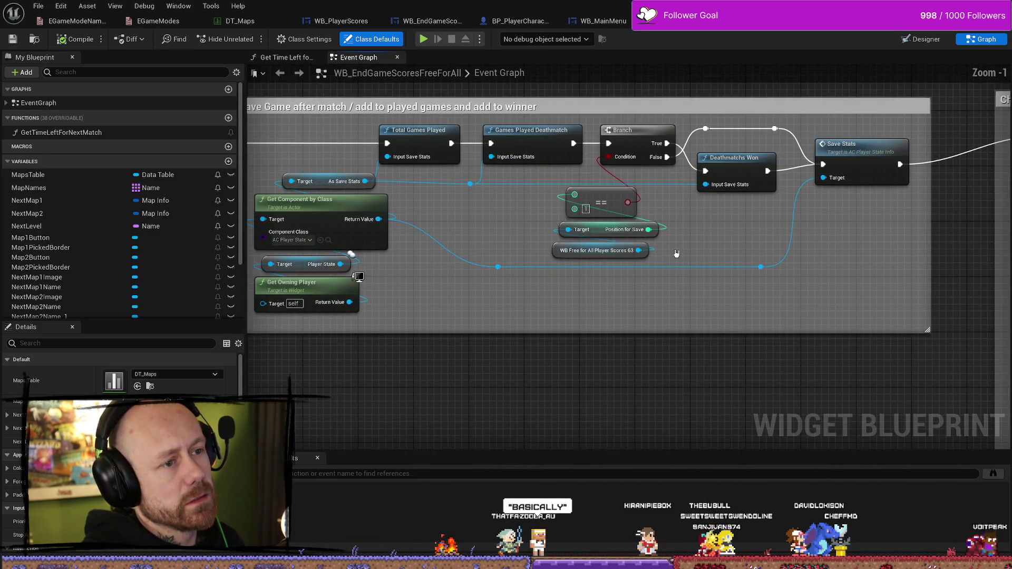
click(601, 251)
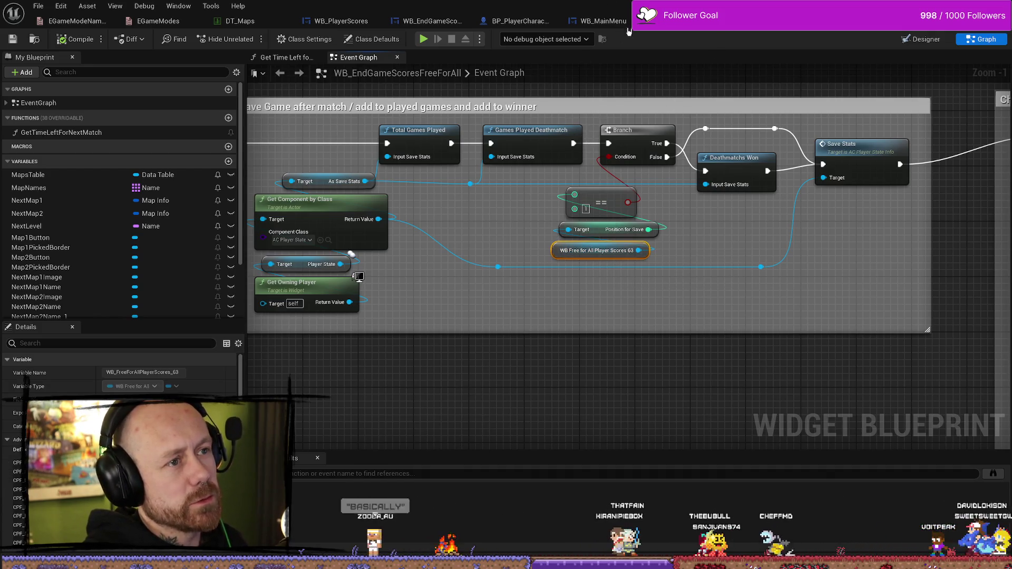
Back in WB_PlayerScores, select Team B's Select Int node, then switch to WB_EndGameScores
click(341, 21)
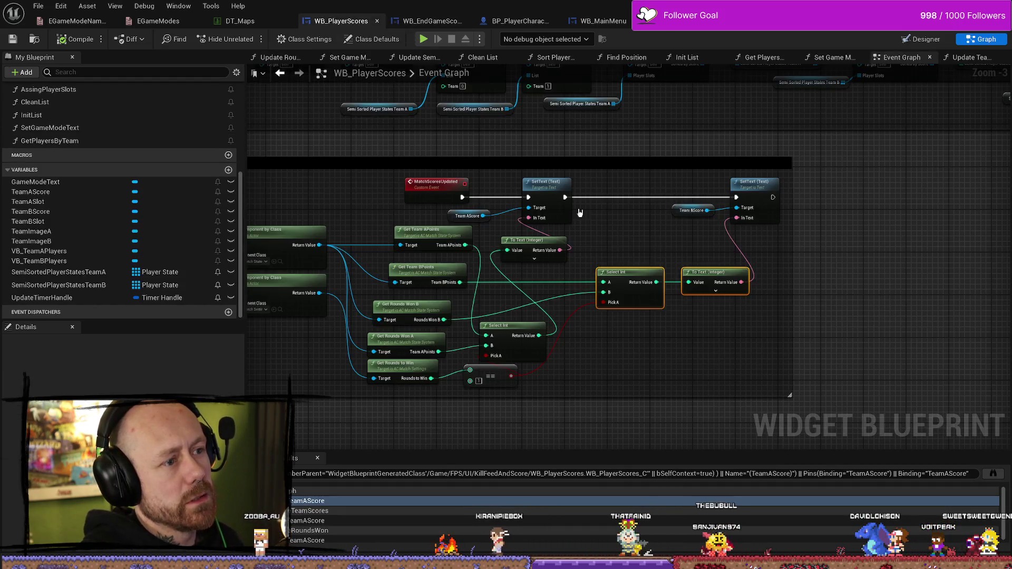
drag(615, 231, 708, 319)
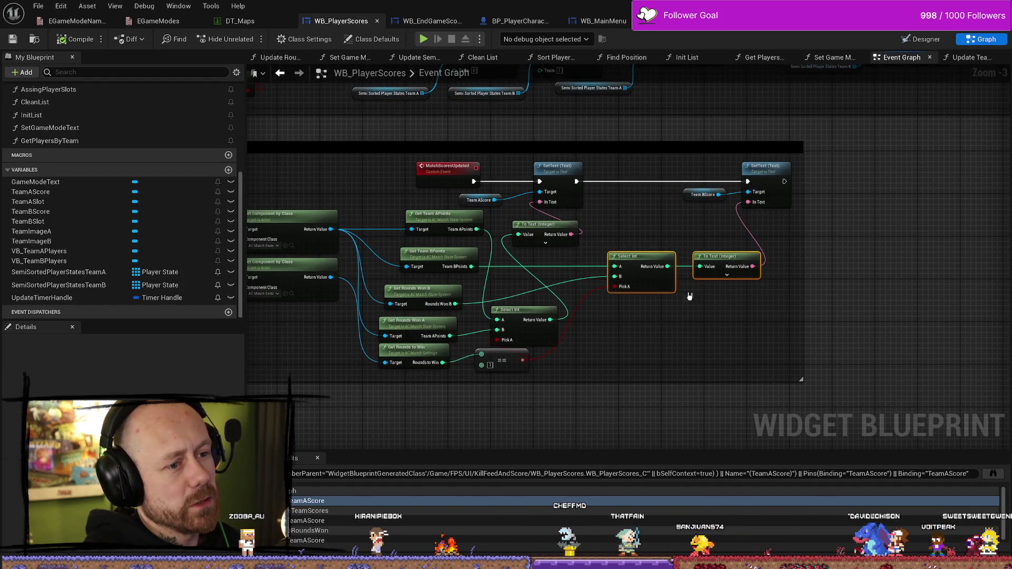
click(416, 21)
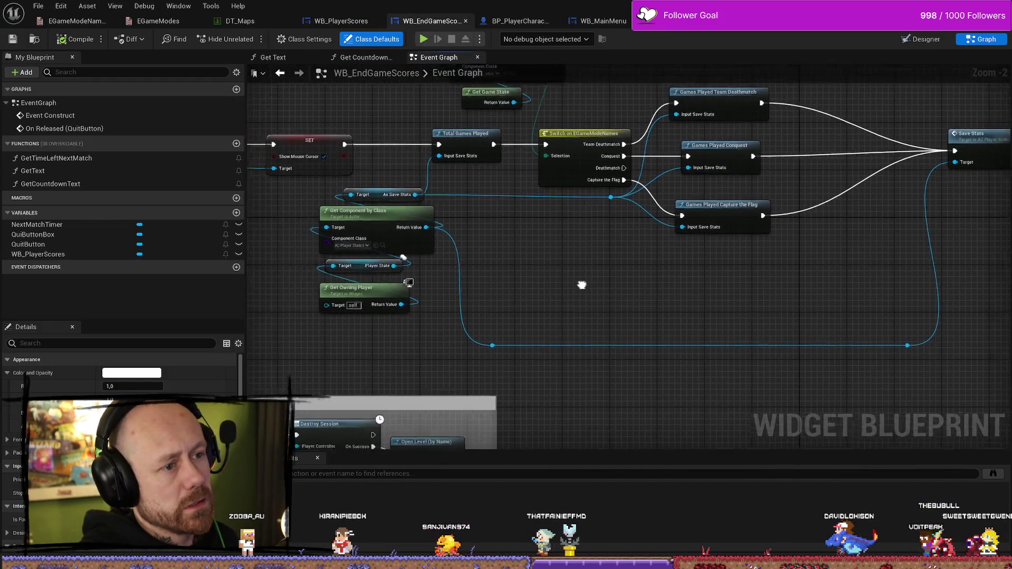
drag(599, 287, 656, 286)
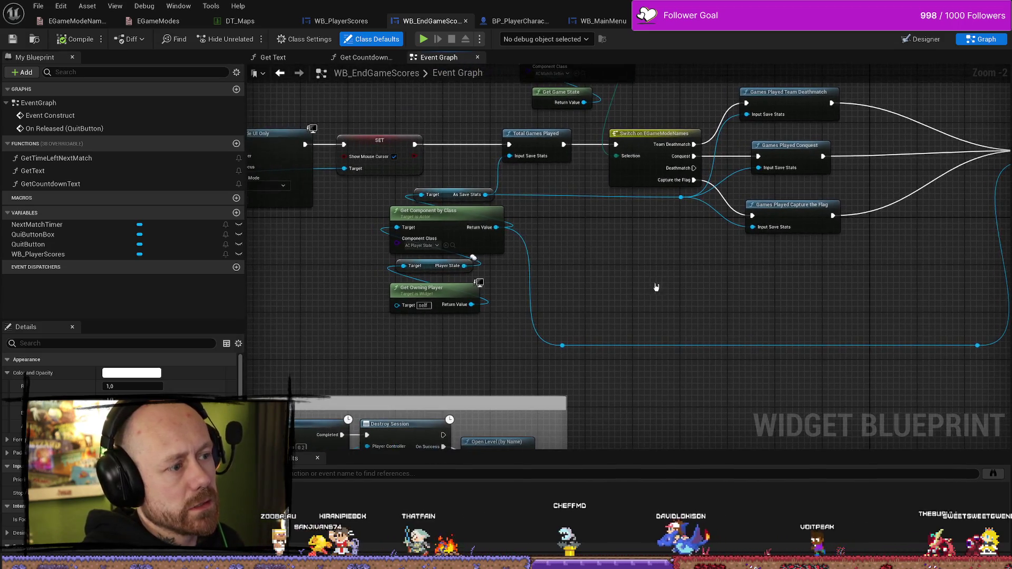
scroll(476, 255, down, 2)
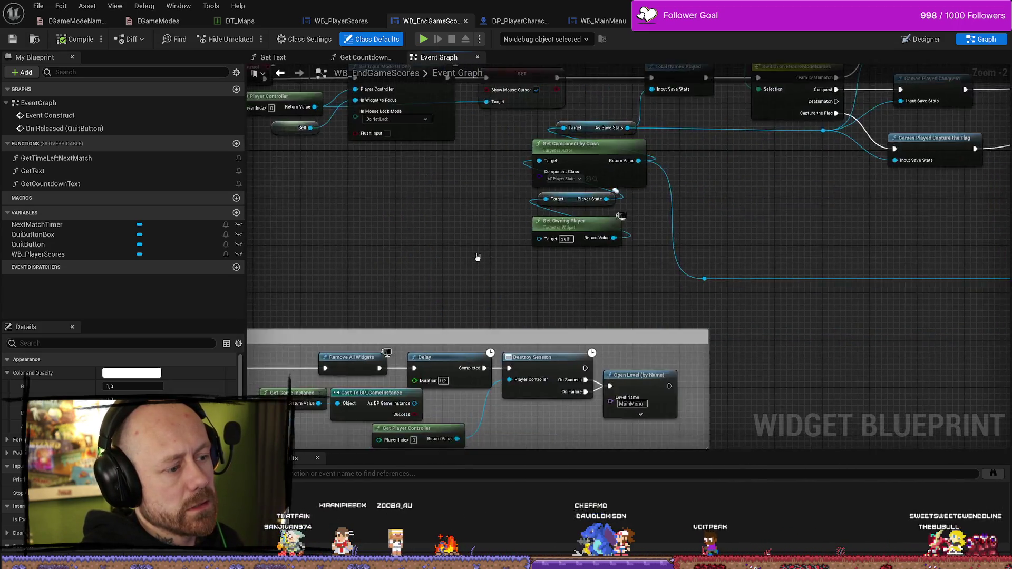
scroll(522, 242, up, 2)
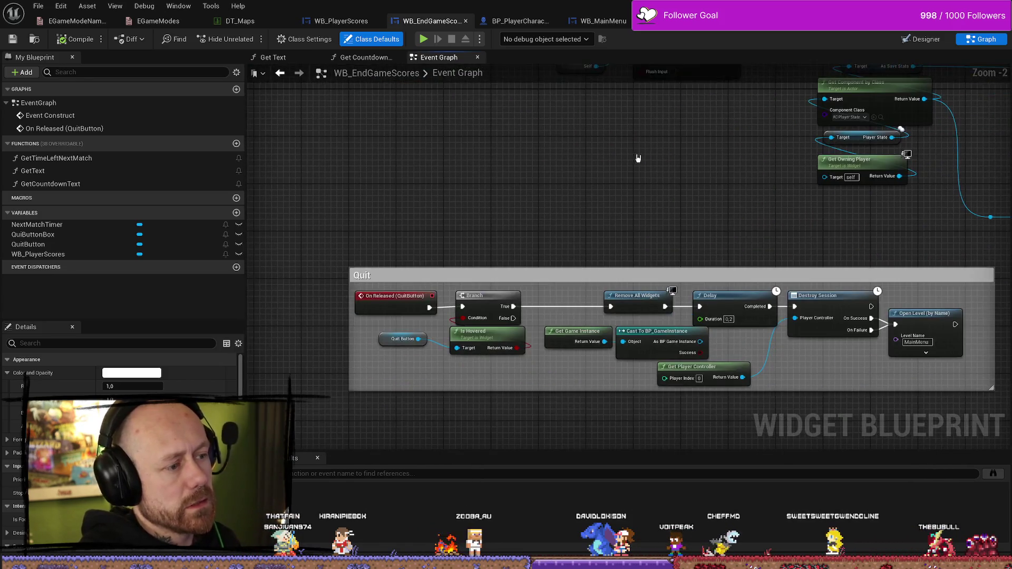
mouse_move(637, 158)
mouse_down()
mouse_move(418, 276)
mouse_move(423, 337)
mouse_up()
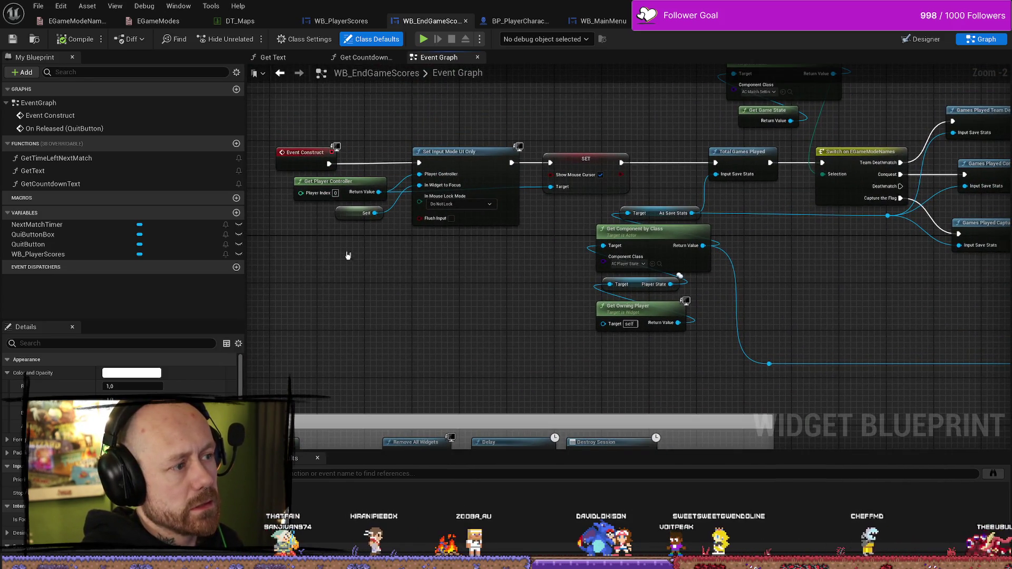
mouse_move(537, 286)
mouse_down()
mouse_move(359, 285)
mouse_move(326, 327)
mouse_up()
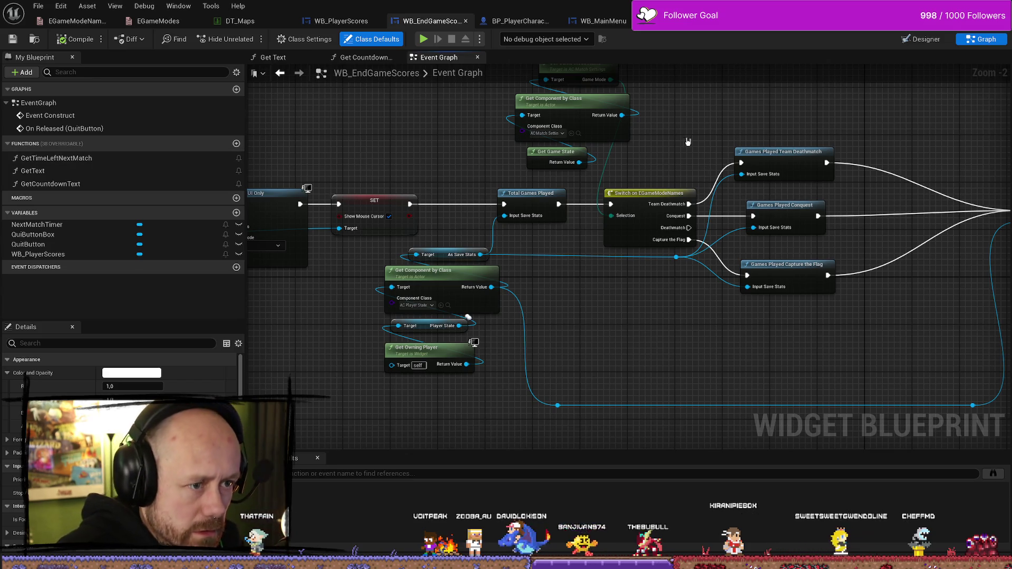
scroll(688, 141, down, 3)
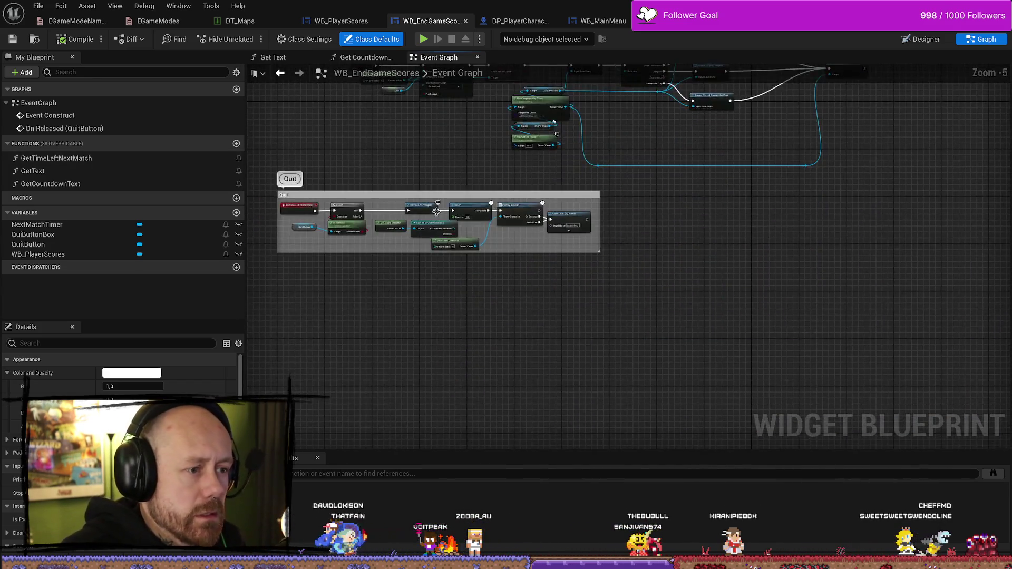
scroll(437, 211, up, 4)
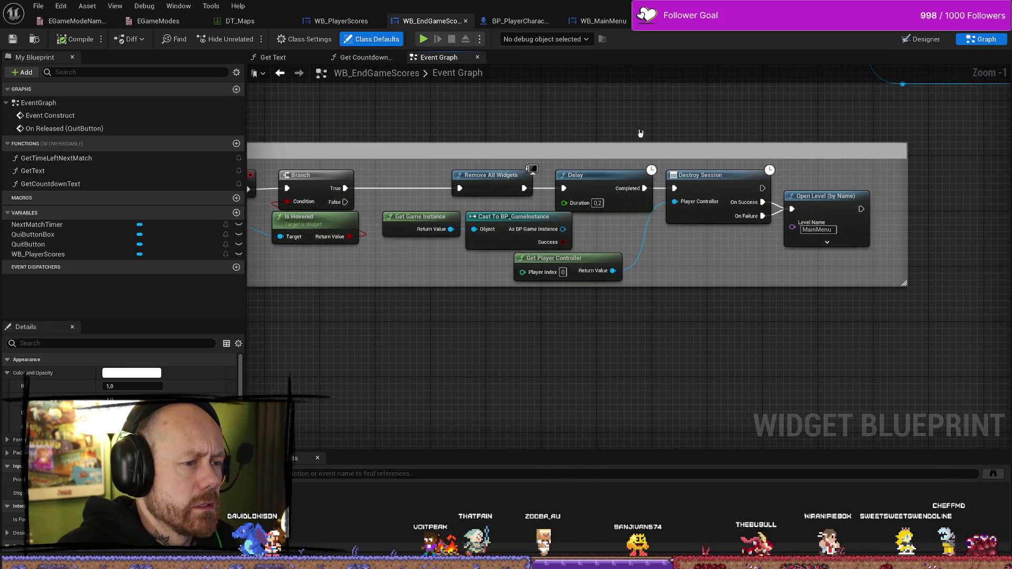
scroll(542, 190, down, 4)
scroll(507, 232, up, 4)
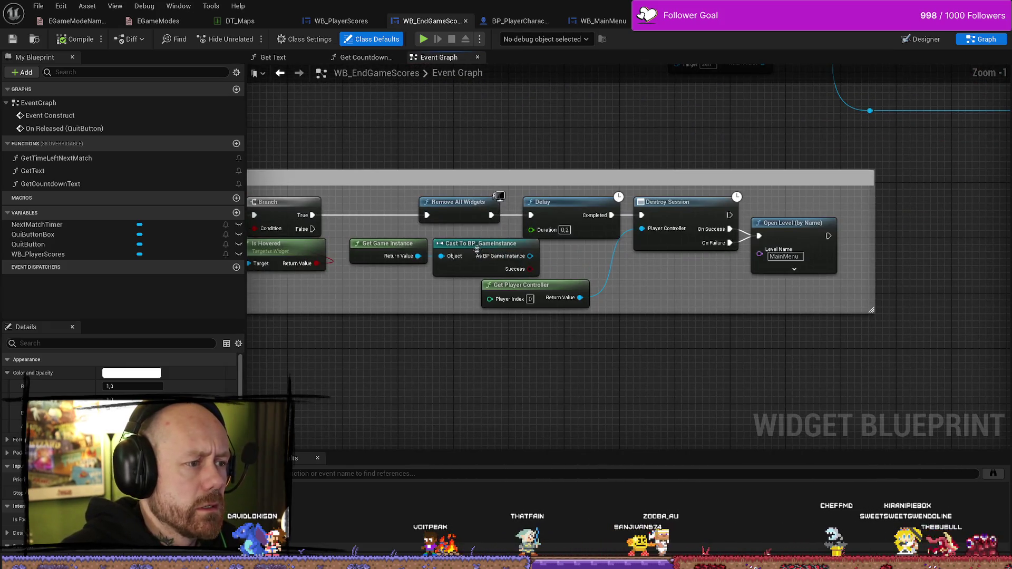
scroll(598, 152, down, 8)
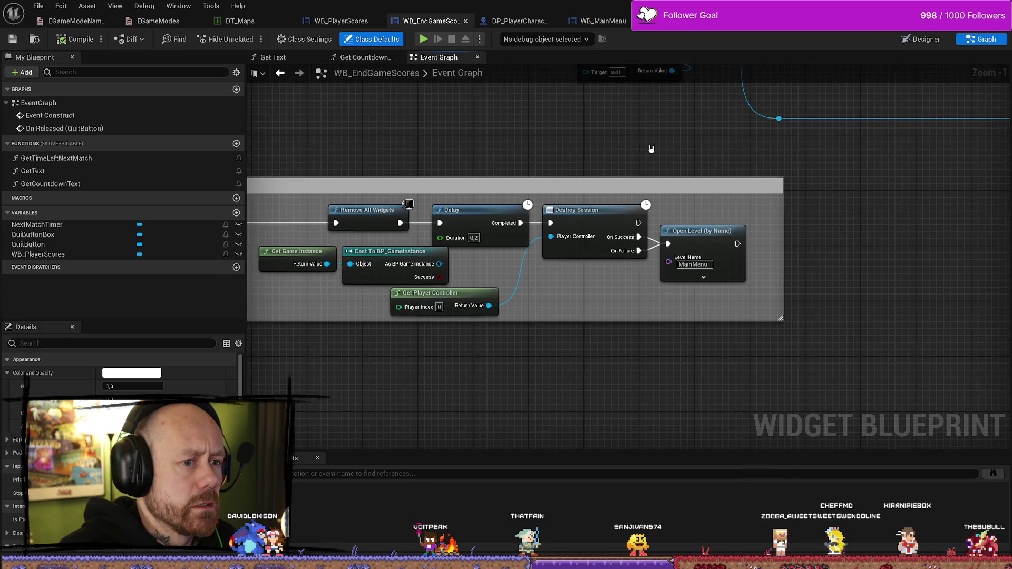
scroll(575, 240, up, 5)
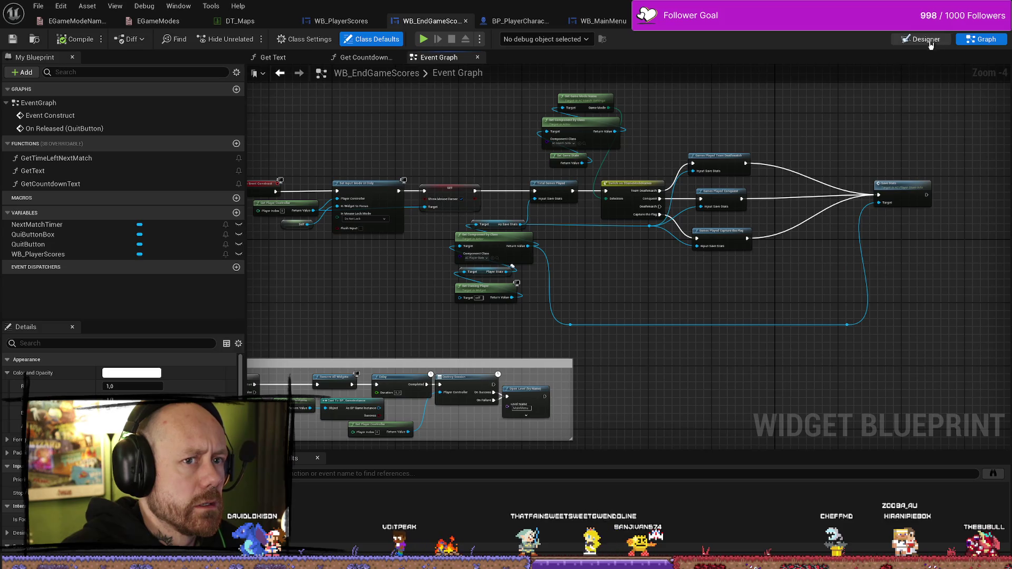
Select the WB_PlayerScores widget in the Designer and return to the Event Graph
click(930, 42)
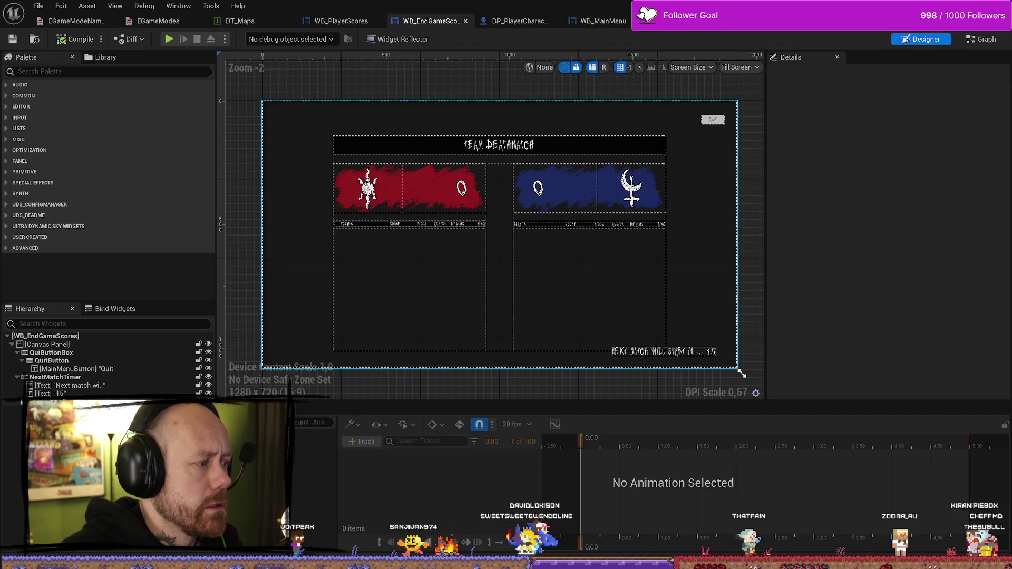
click(101, 398)
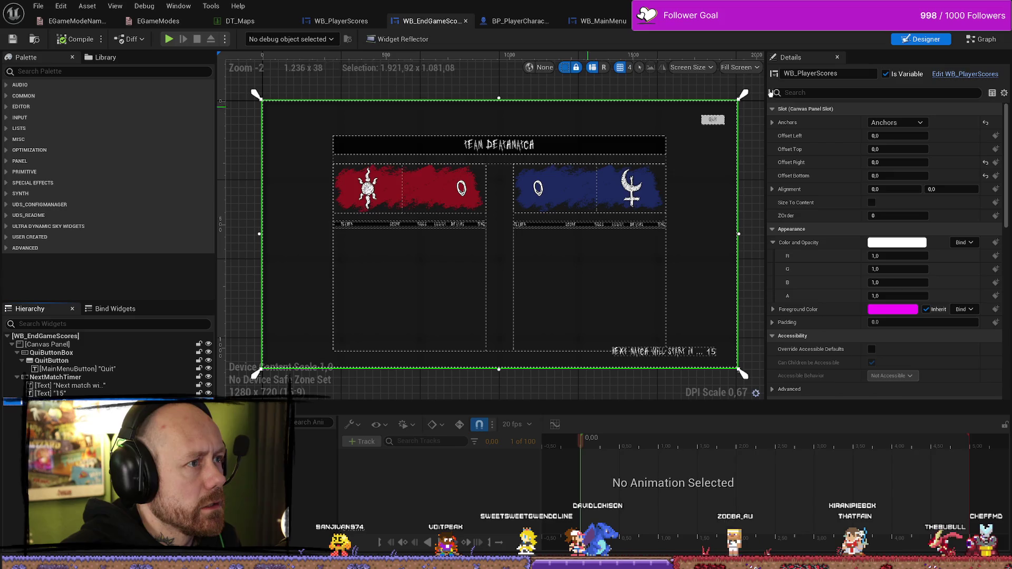
double_click(398, 345)
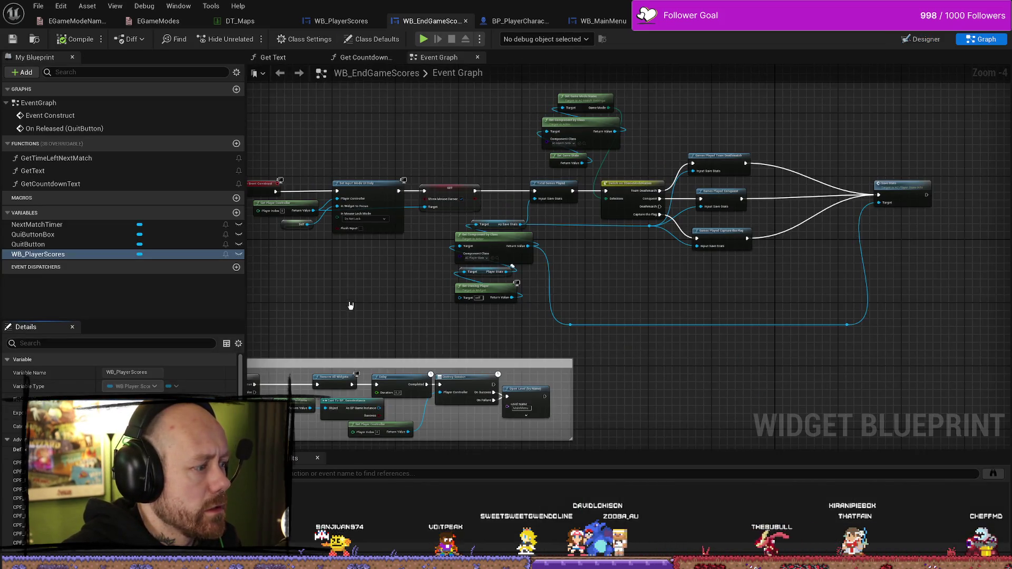
Add a WB Player Scores getter node and place it beside the Save Stats node, moved right
drag(64, 255, 368, 303)
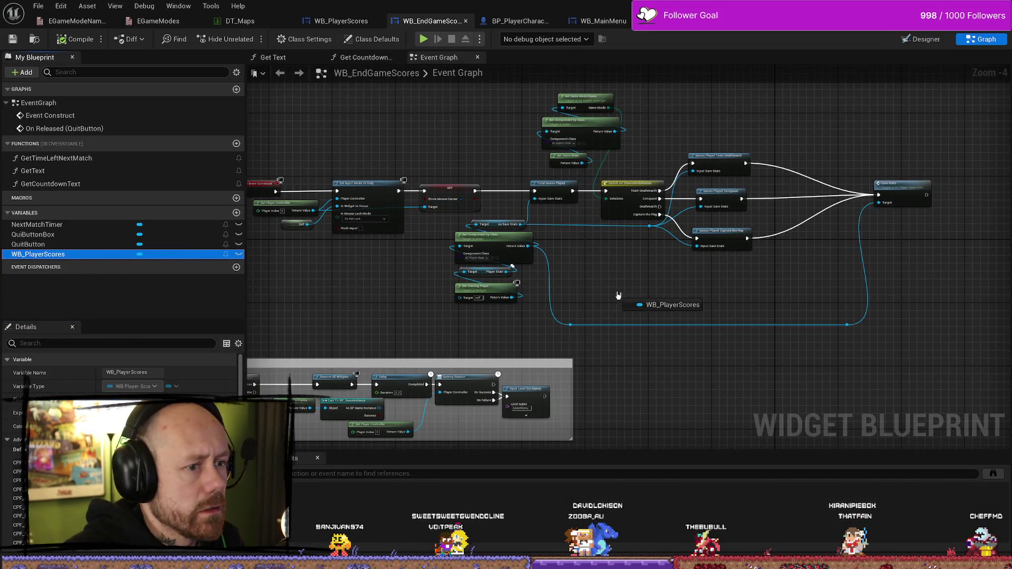
drag(618, 295, 622, 297)
click(679, 344)
scroll(655, 312, up, 5)
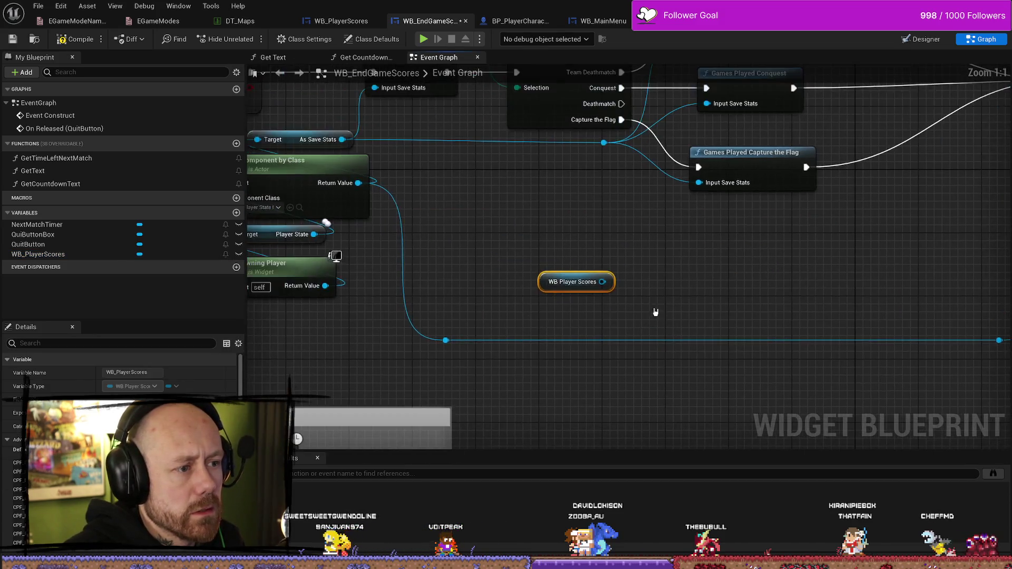
scroll(655, 312, down, 3)
drag(779, 168, 928, 169)
drag(280, 303, 522, 305)
click(342, 21)
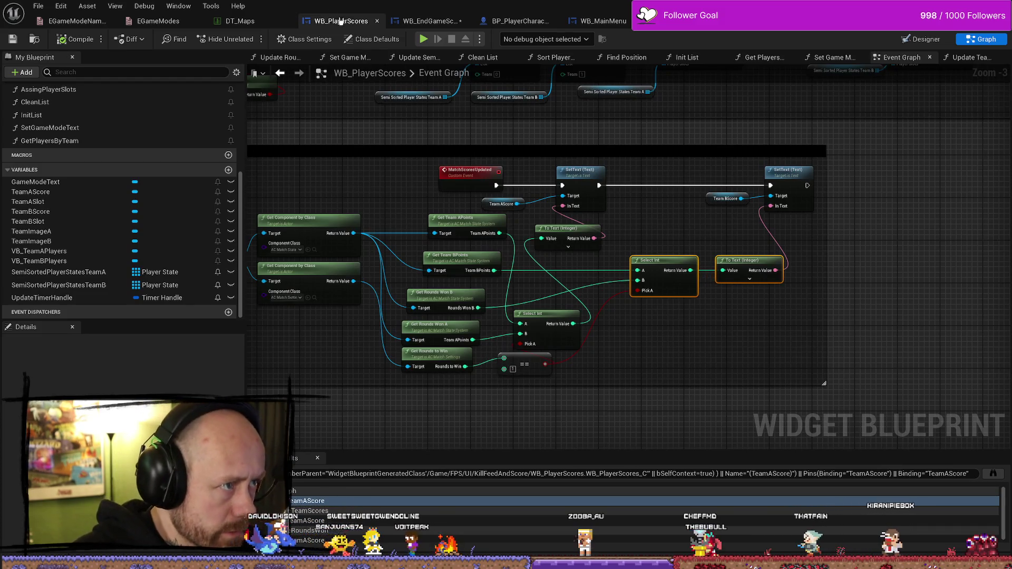
Check the TeamAScore variable's type in WB_PlayerScores, then return to WB_EndGameScores
drag(644, 327, 586, 299)
drag(685, 302, 553, 214)
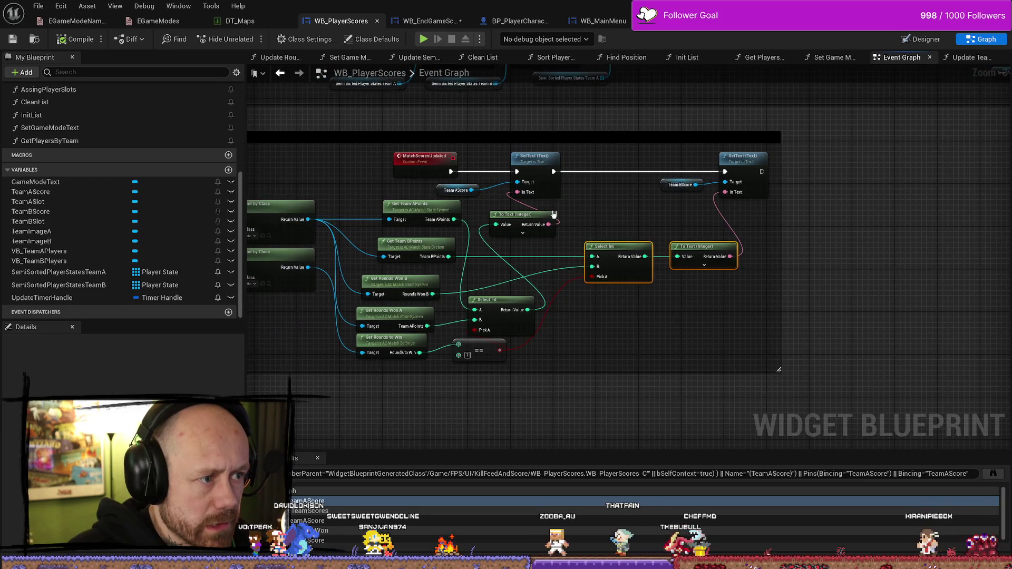
click(454, 190)
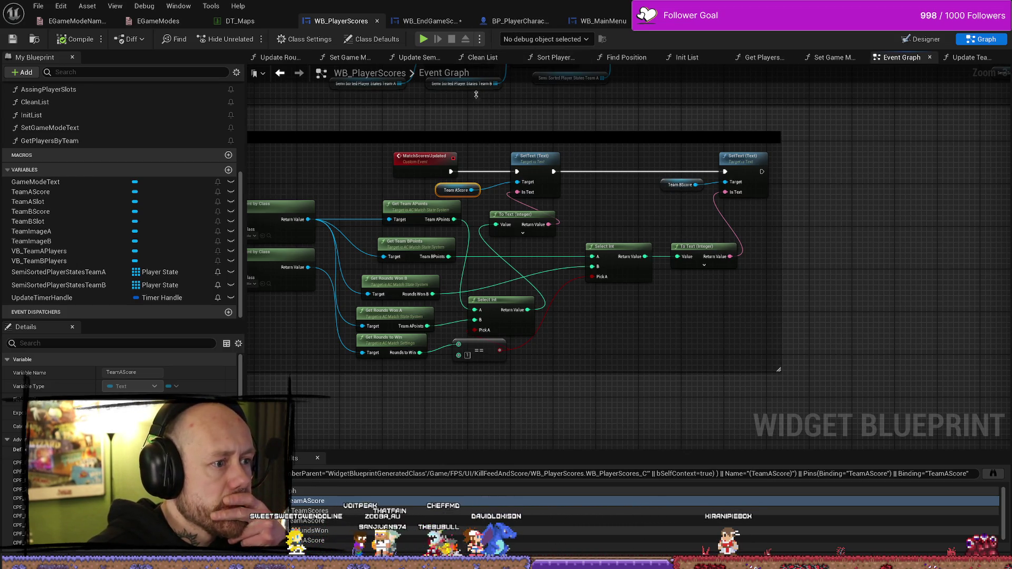
click(422, 21)
Add Get TeamAScore and Get TeamImageB nodes off the WB Player Scores reference
mouse_move(543, 303)
mouse_down()
mouse_move(564, 306)
mouse_move(530, 270)
mouse_up()
text(get team)
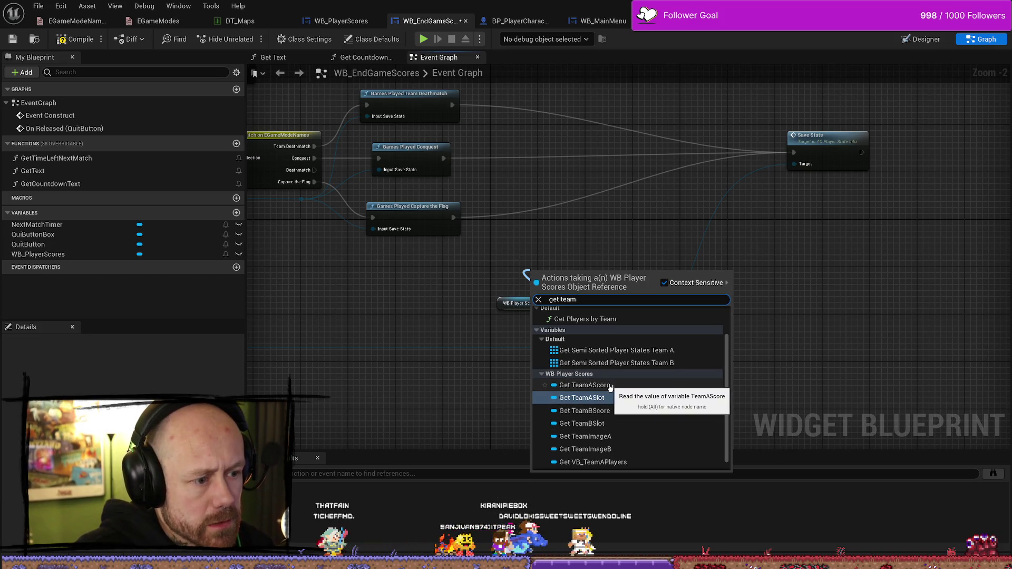
click(599, 384)
mouse_move(528, 294)
mouse_down()
mouse_move(460, 264)
mouse_move(448, 289)
mouse_up()
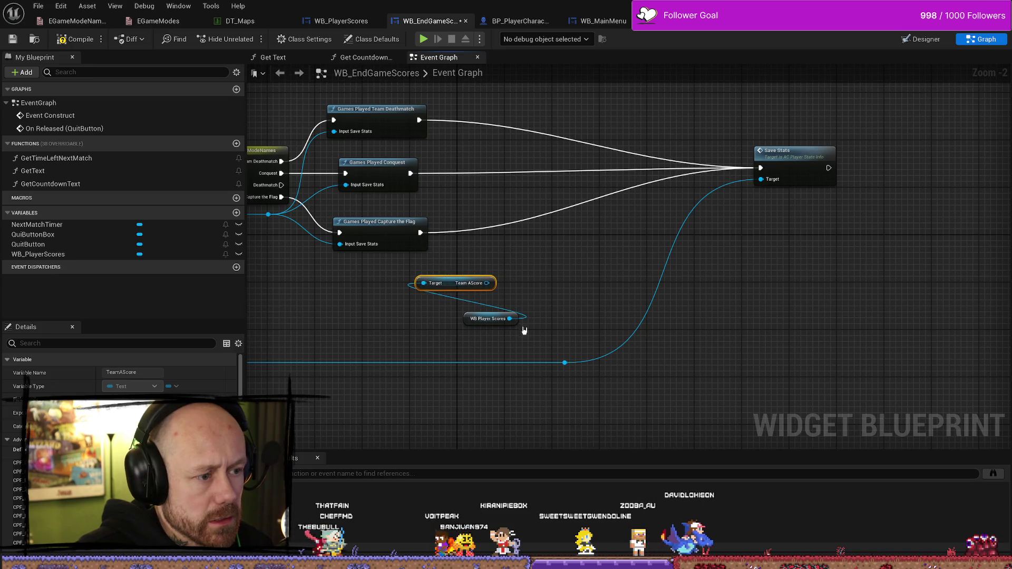
drag(509, 318, 560, 297)
text(get teamsc)
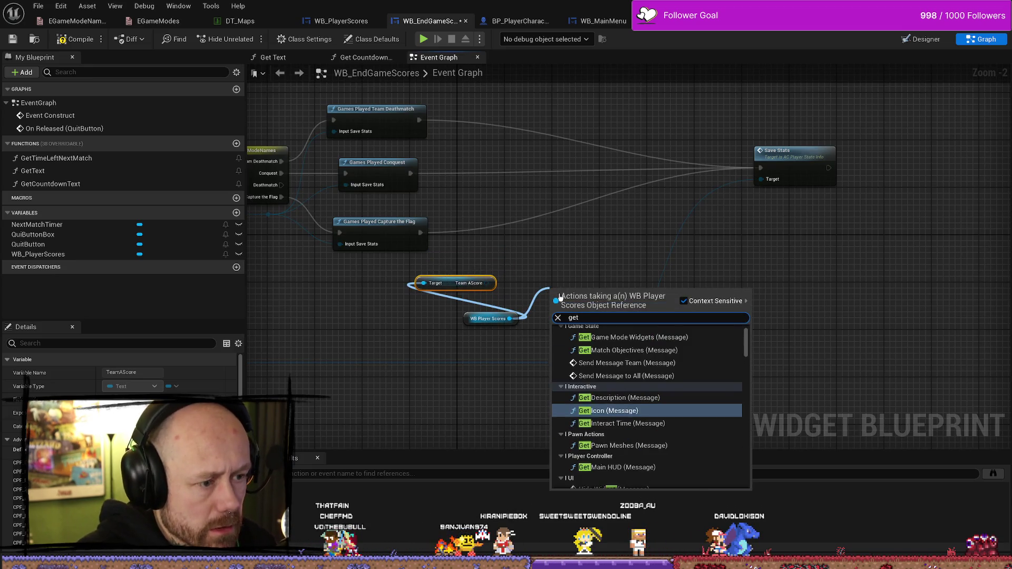
key(BackSpace)
key(BackSpace)
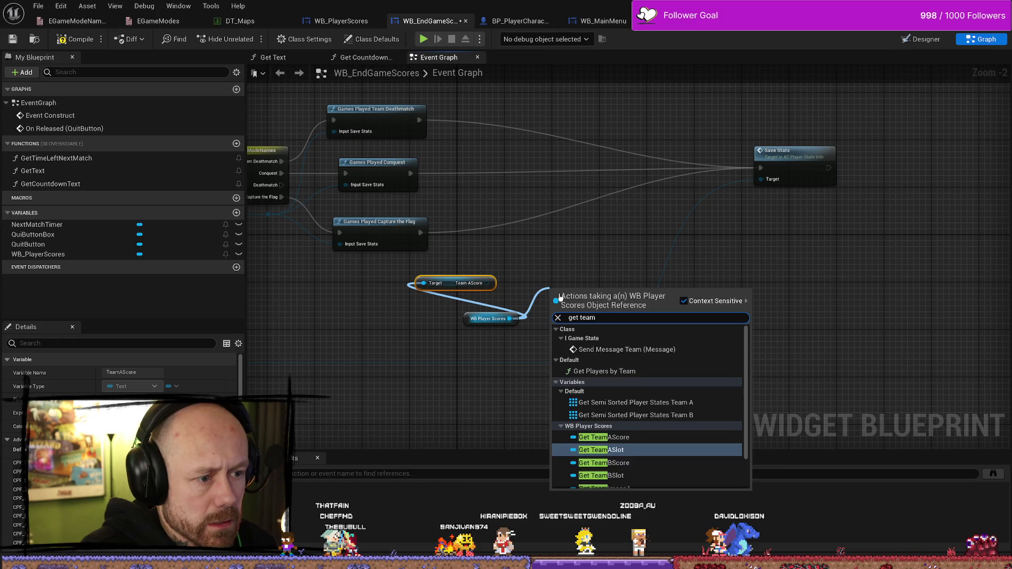
key(Down)
key(Down)
key(Down)
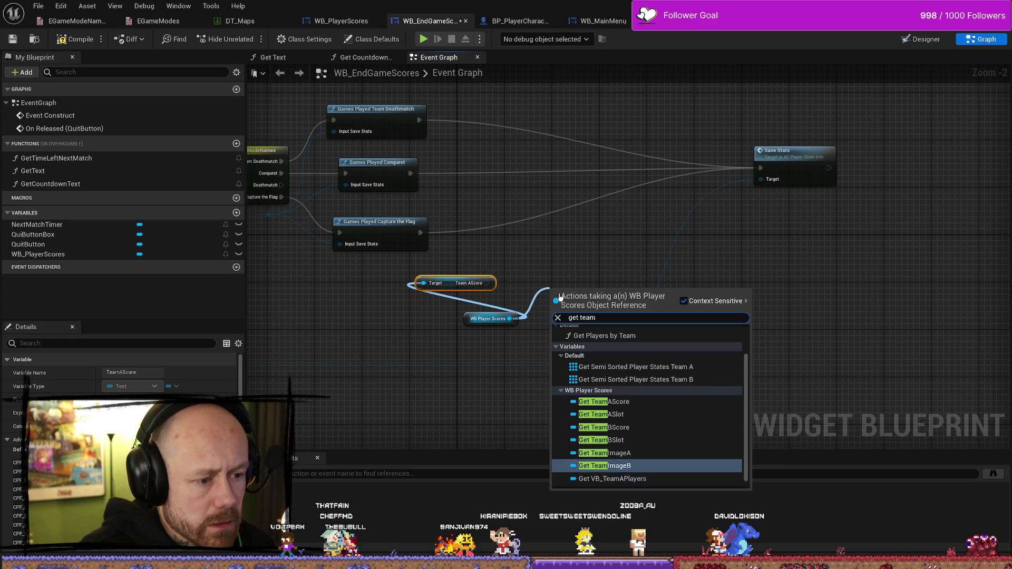
key(Return)
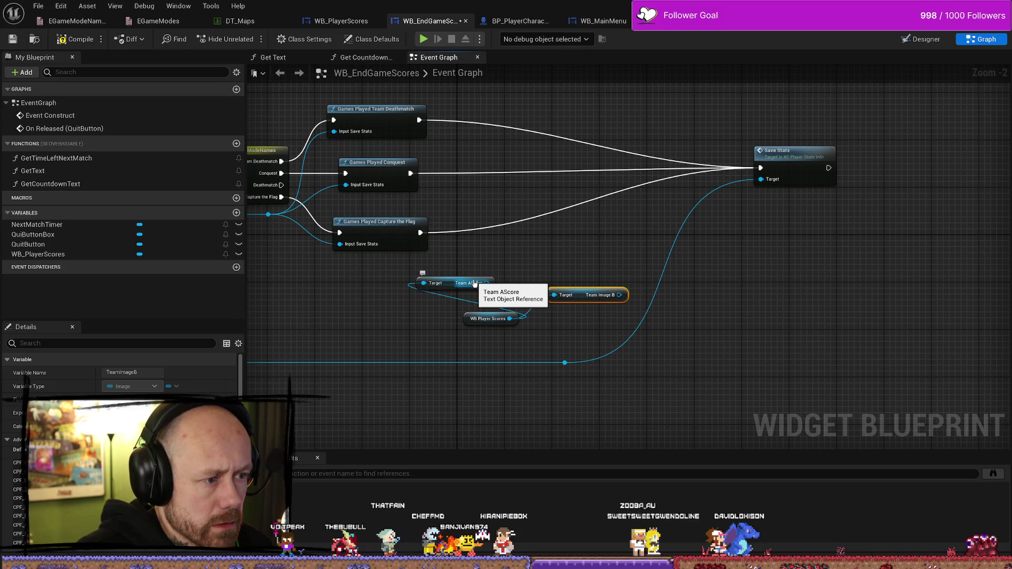
drag(533, 272, 526, 281)
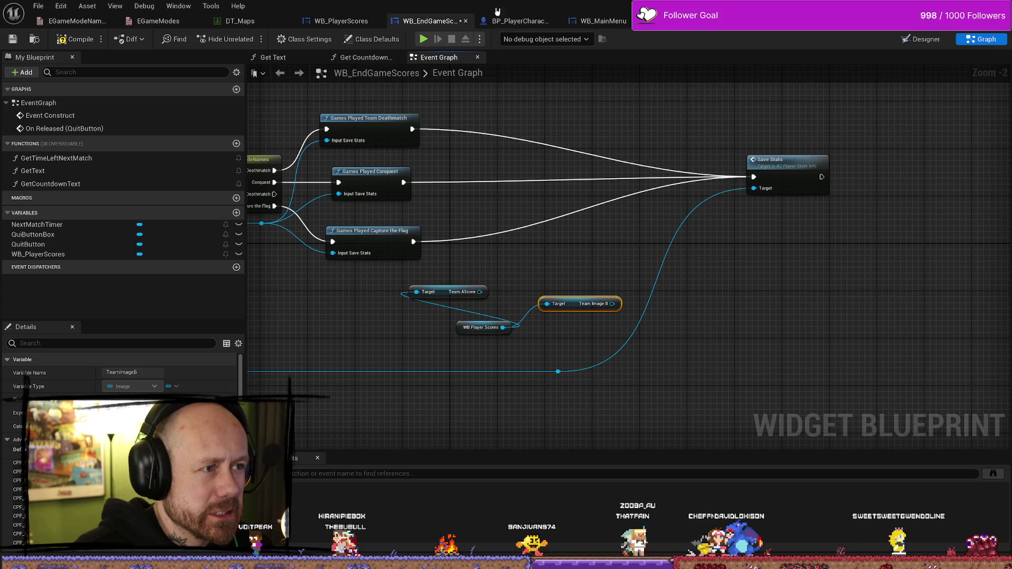
click(519, 21)
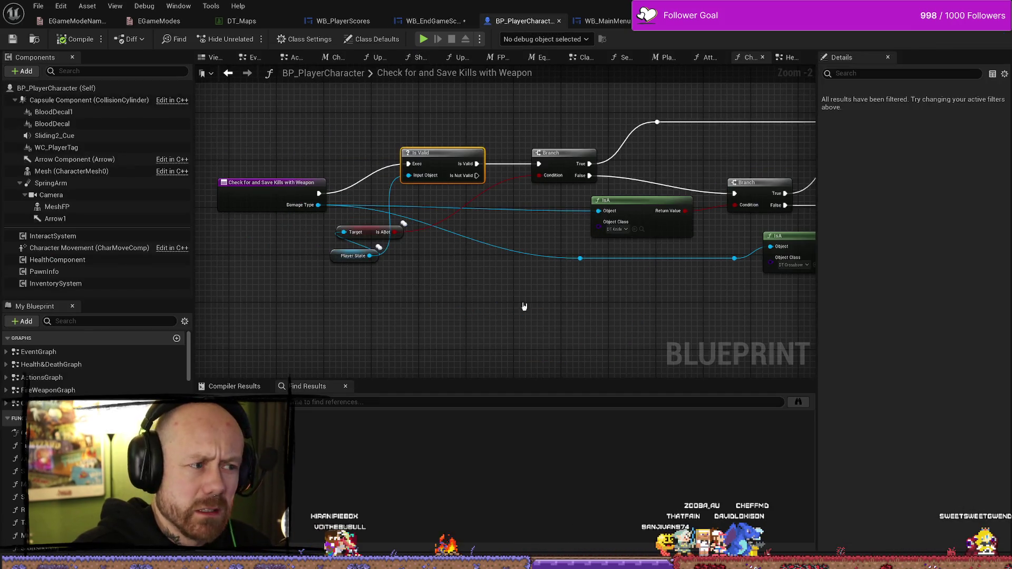
View the MatchScoresUpdated SetText logic for TeamAScore and TeamBScore in WB_PlayerScores
click(342, 21)
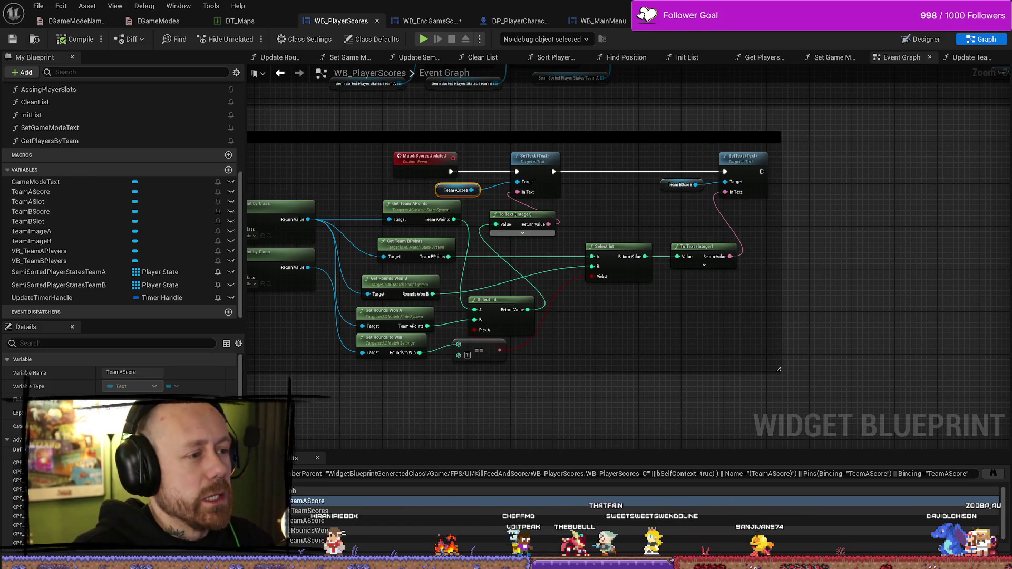
scroll(527, 232, down, 2)
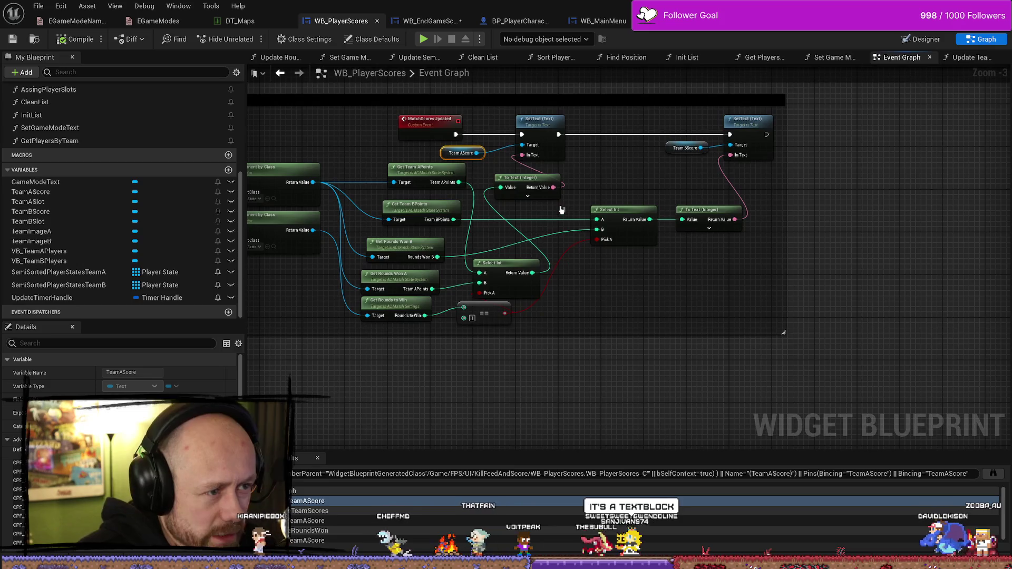
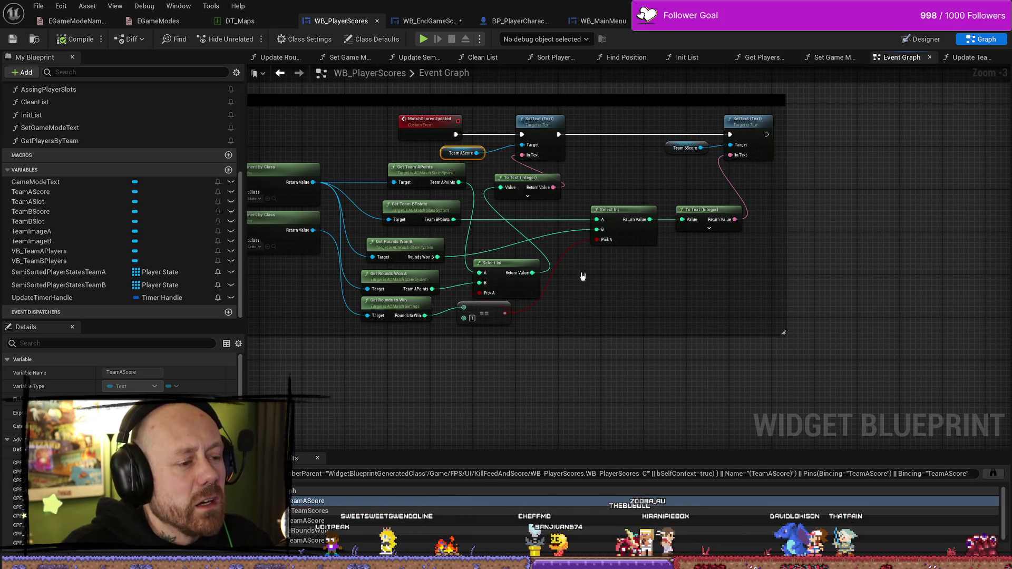
Delete the Team Image B and Team AScore getter nodes from the WB_EndGameScores graph
drag(587, 283, 594, 314)
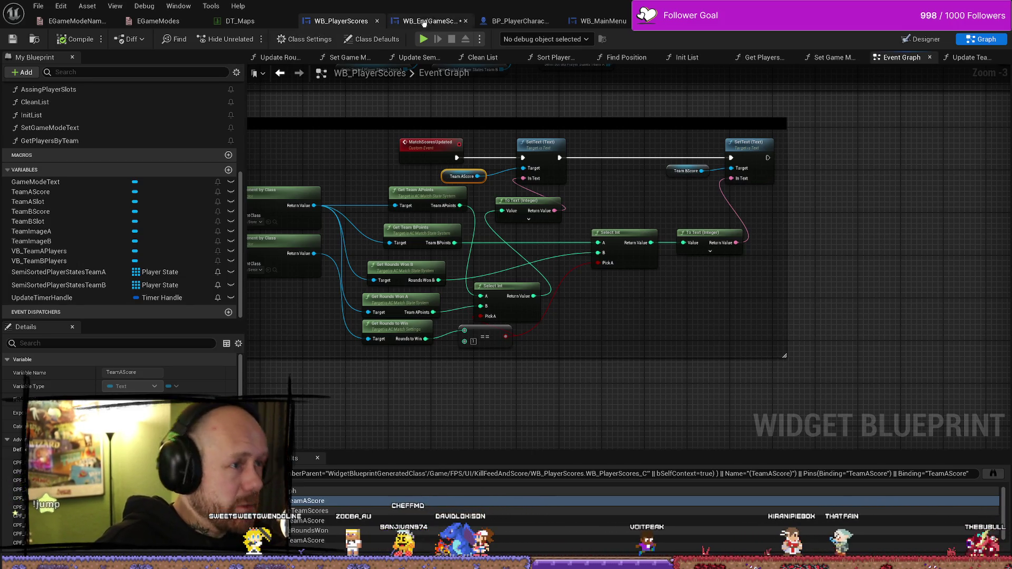
click(424, 22)
scroll(575, 272, up, 1)
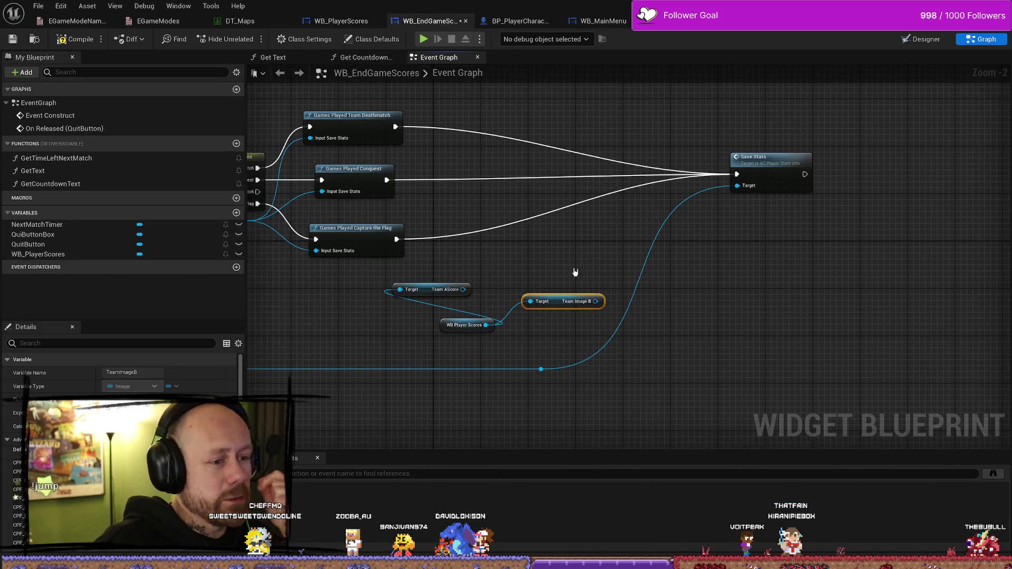
key(Delete)
click(422, 289)
key(Delete)
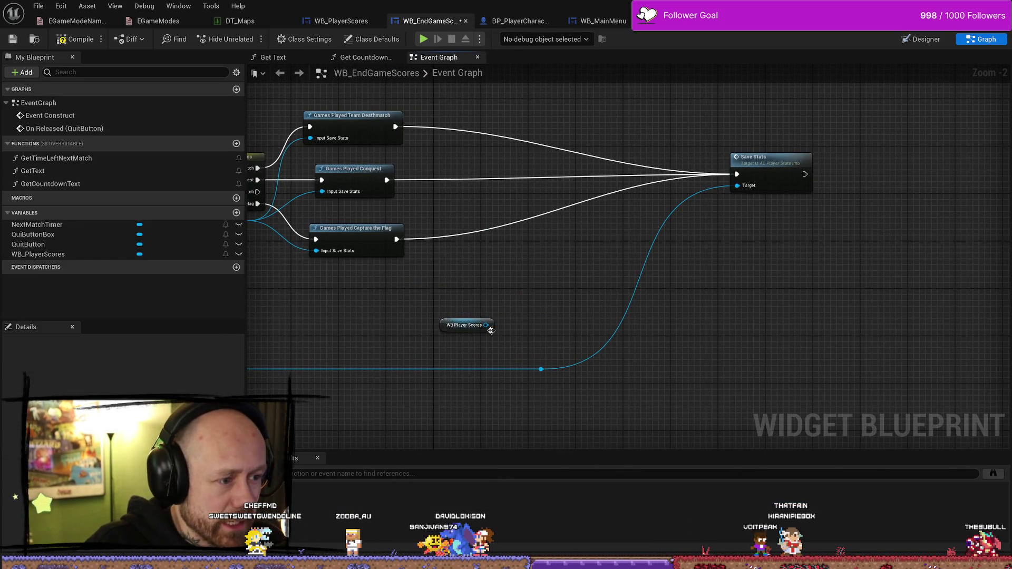
Search 'scores' actions off WB Player Scores, then dismiss the list without adding a node
drag(486, 325, 524, 290)
text(scores)
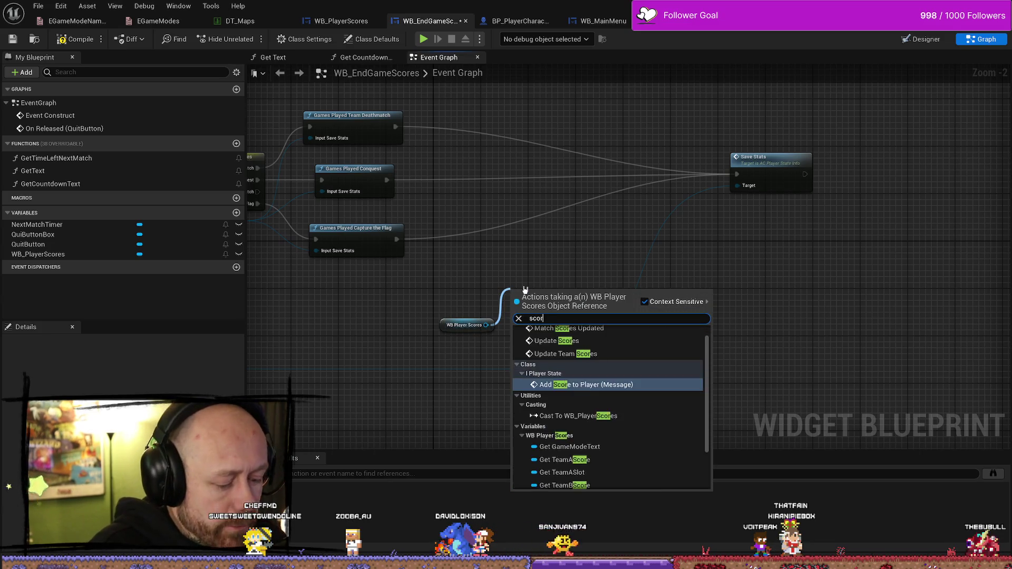
scroll(623, 388, down, 2)
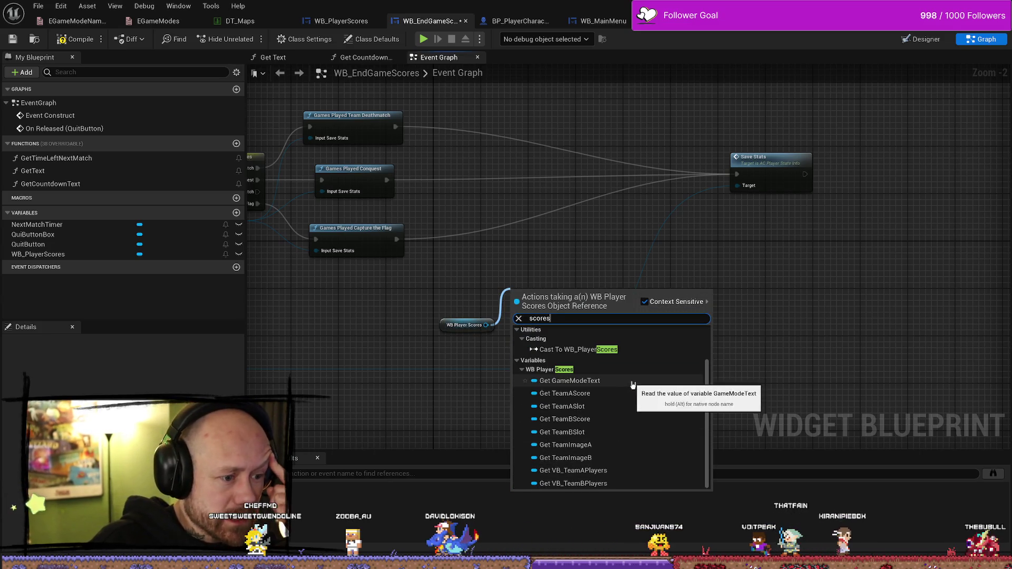
click(591, 281)
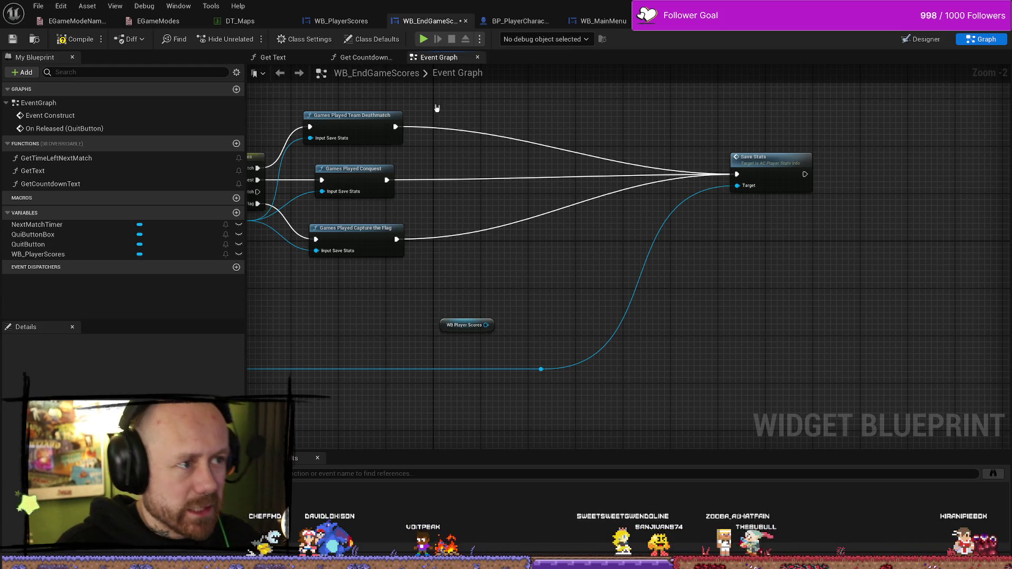
Compile the WB_EndGameScores widget blueprint
double_click(435, 72)
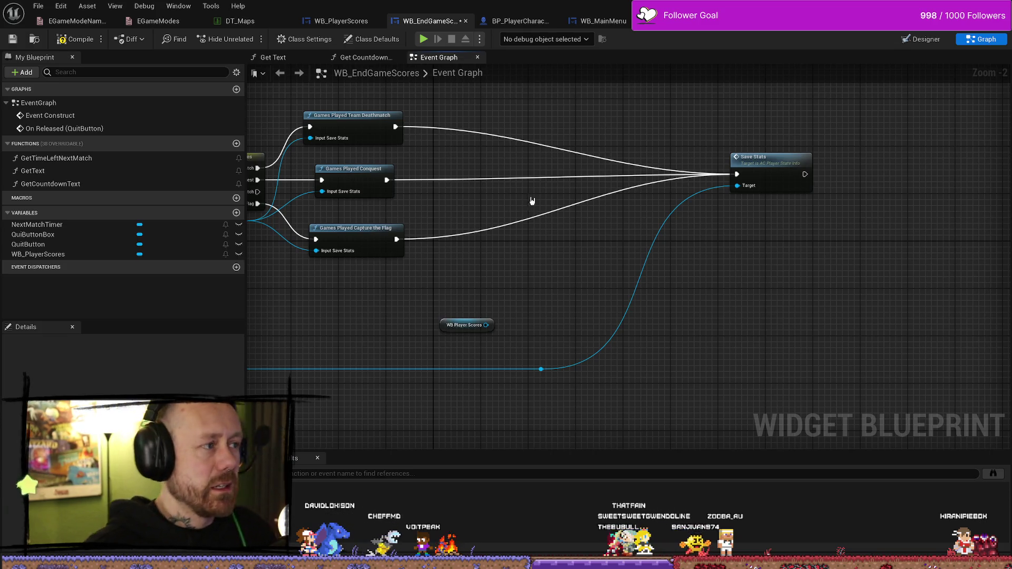
click(74, 39)
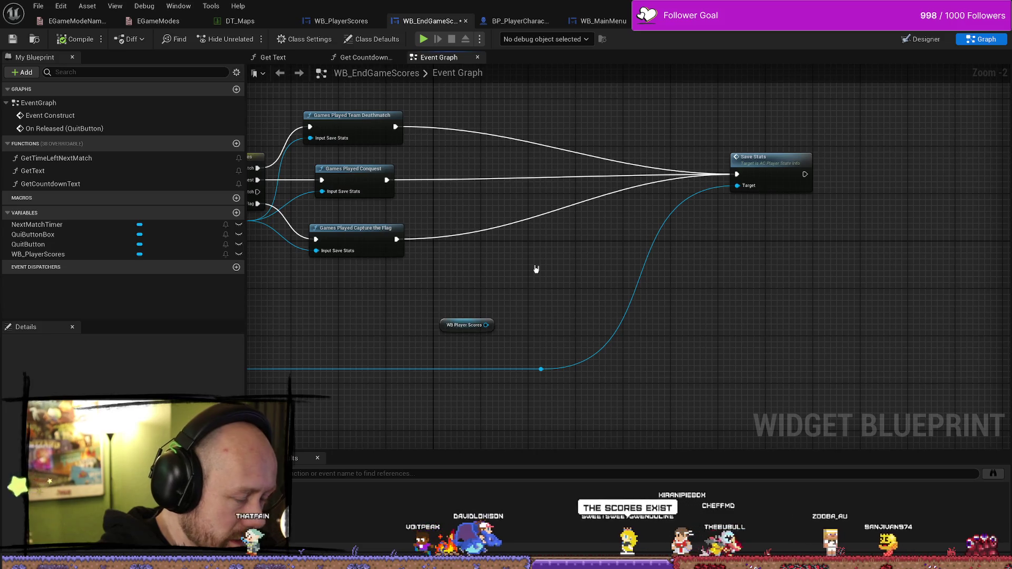
drag(536, 270, 649, 280)
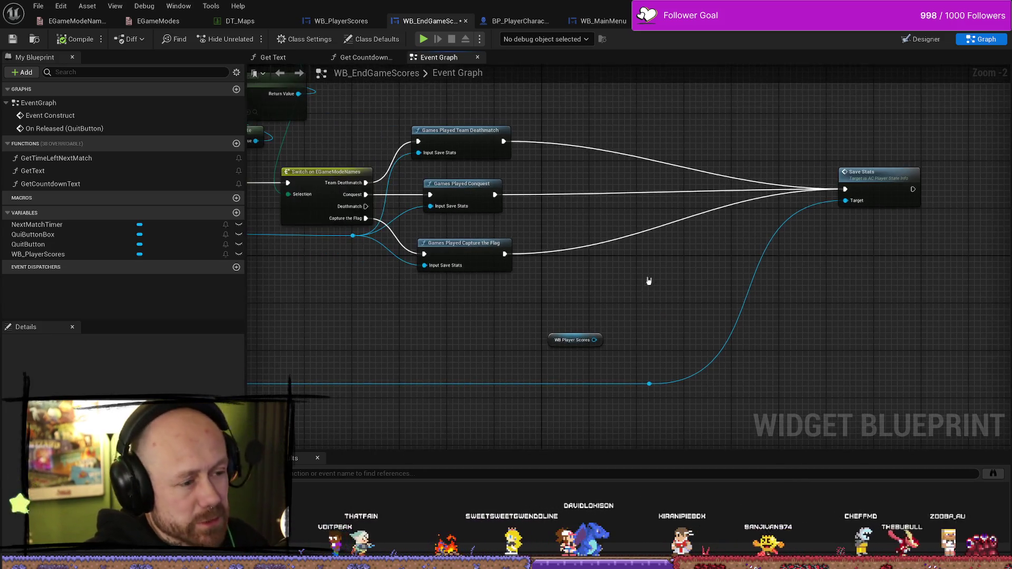
Look over the WB_EndGameScoresFreeForAll and WB_MainMenu graphs for reference
scroll(648, 281, down, 2)
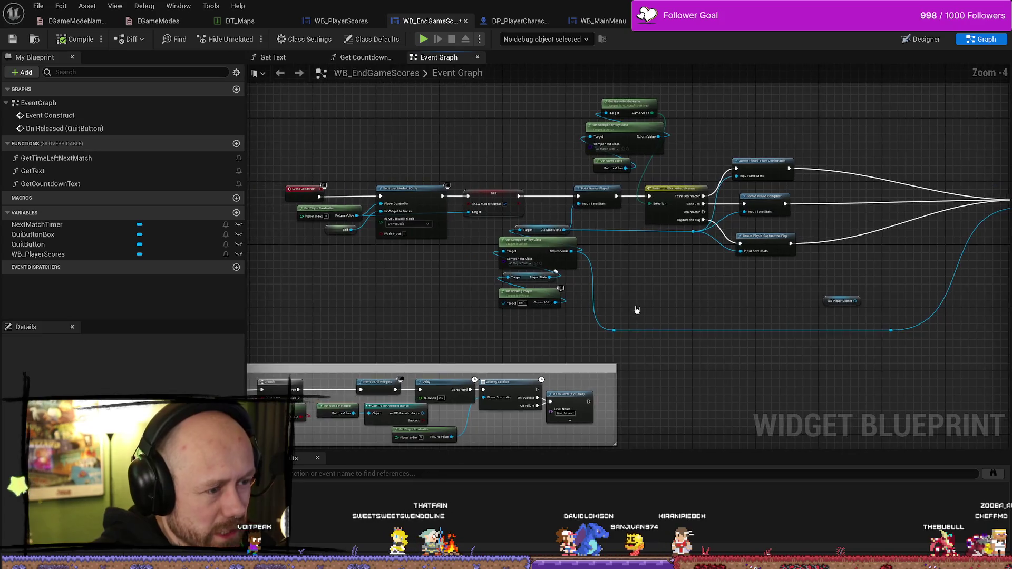
scroll(636, 310, up, 4)
click(448, 281)
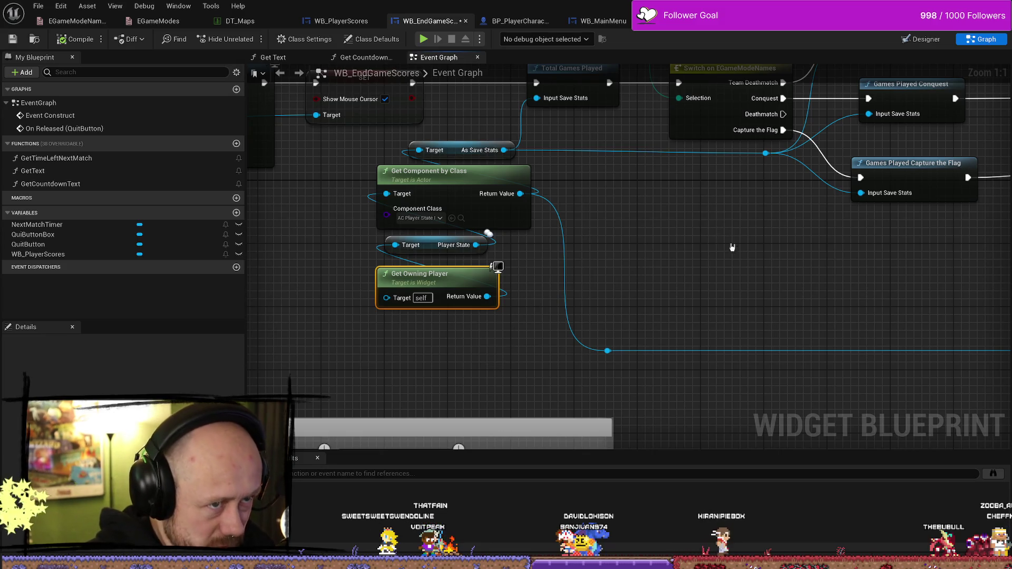
drag(732, 247, 597, 94)
click(701, 21)
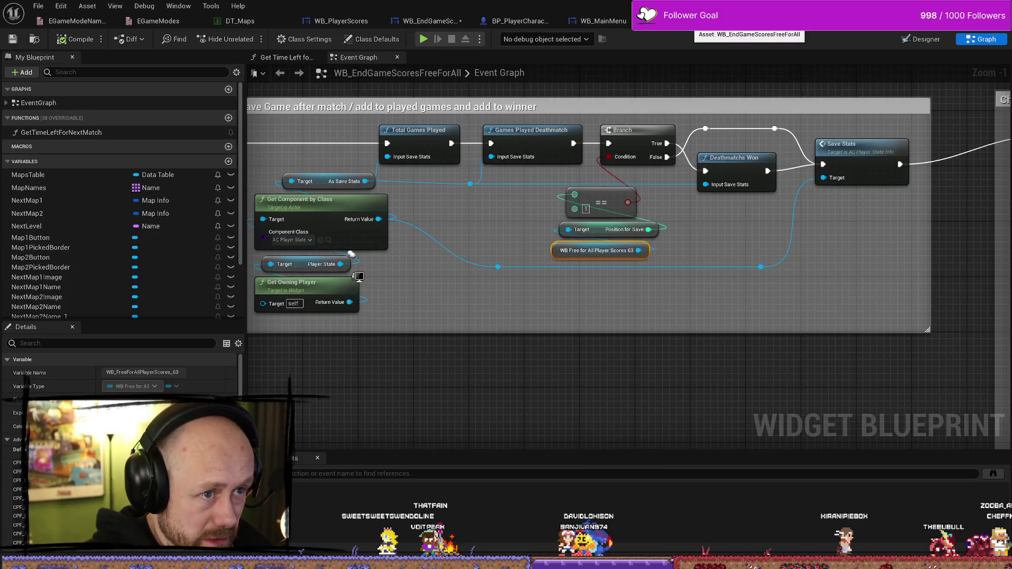
click(675, 254)
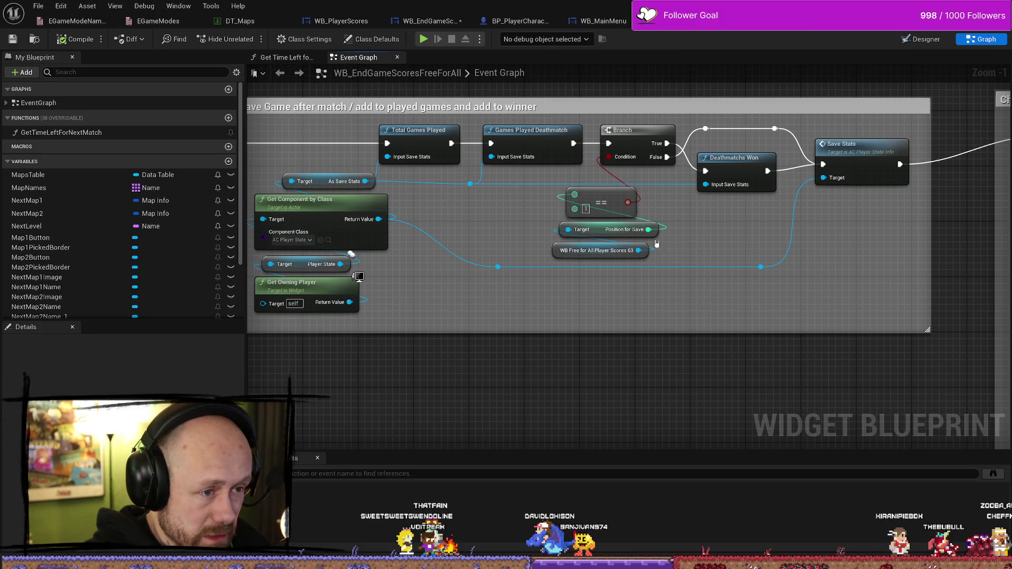
drag(645, 182, 631, 182)
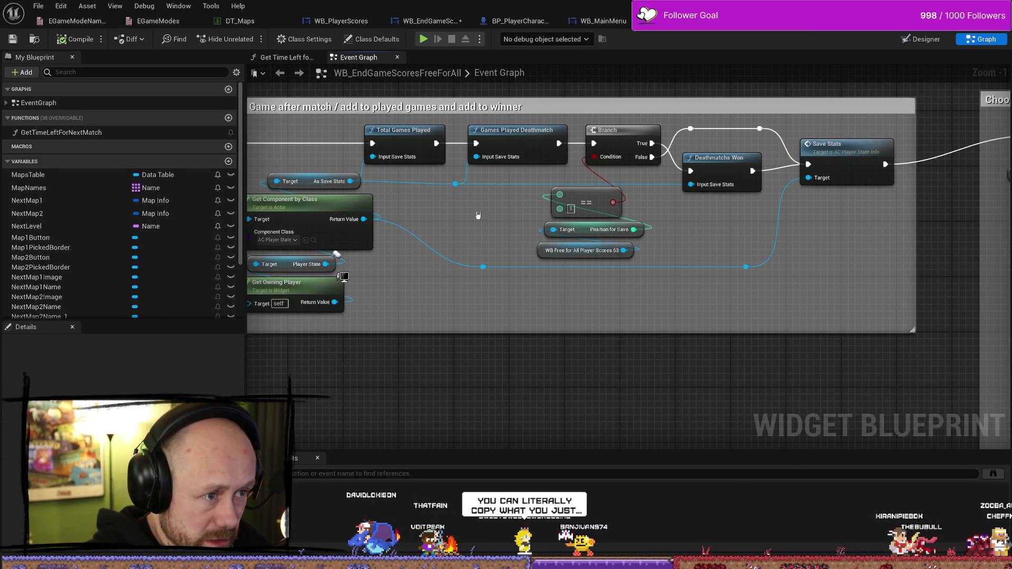
mouse_move(476, 214)
mouse_down()
mouse_move(612, 214)
mouse_move(491, 215)
mouse_move(504, 216)
mouse_up()
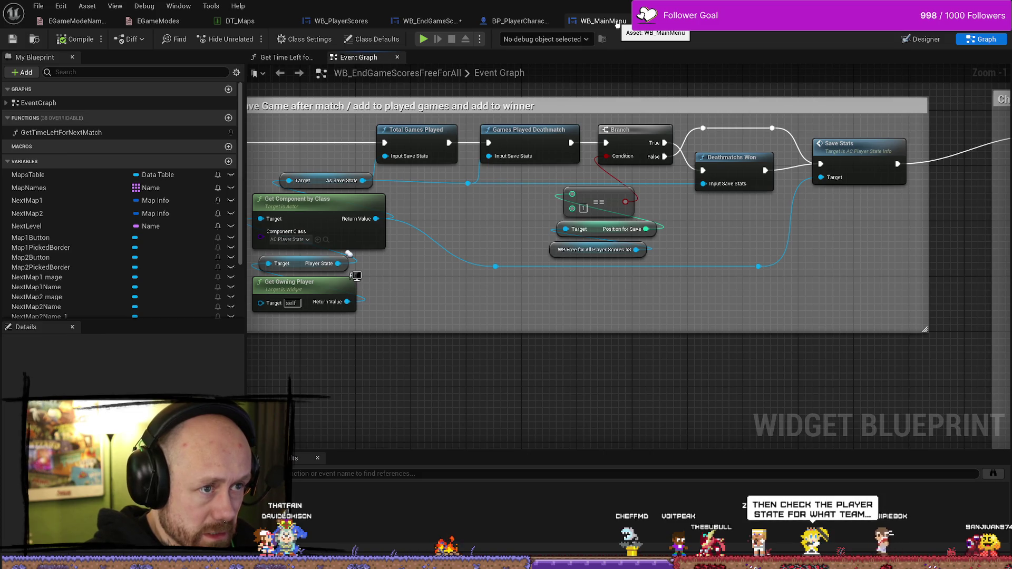
click(618, 23)
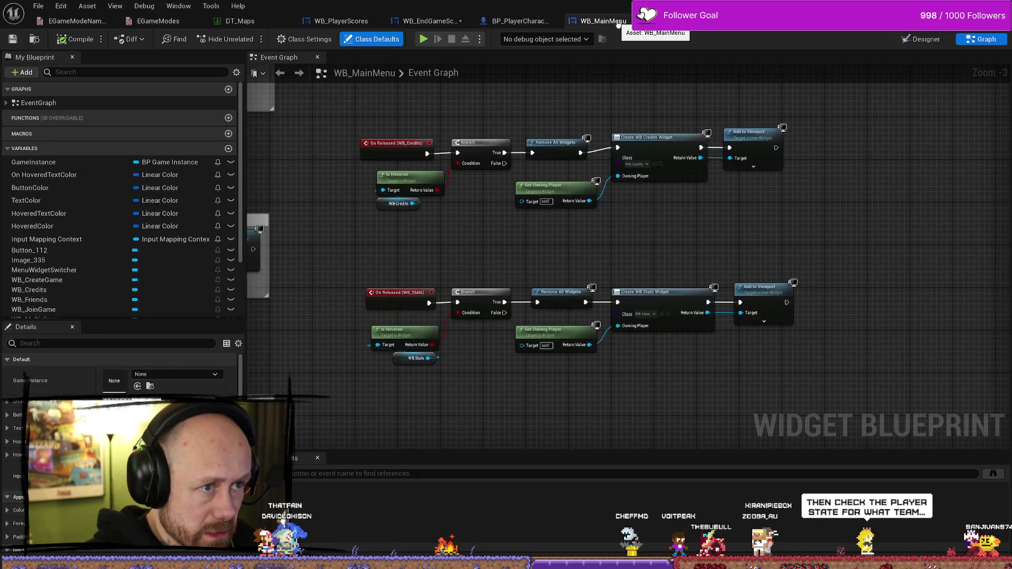
click(448, 24)
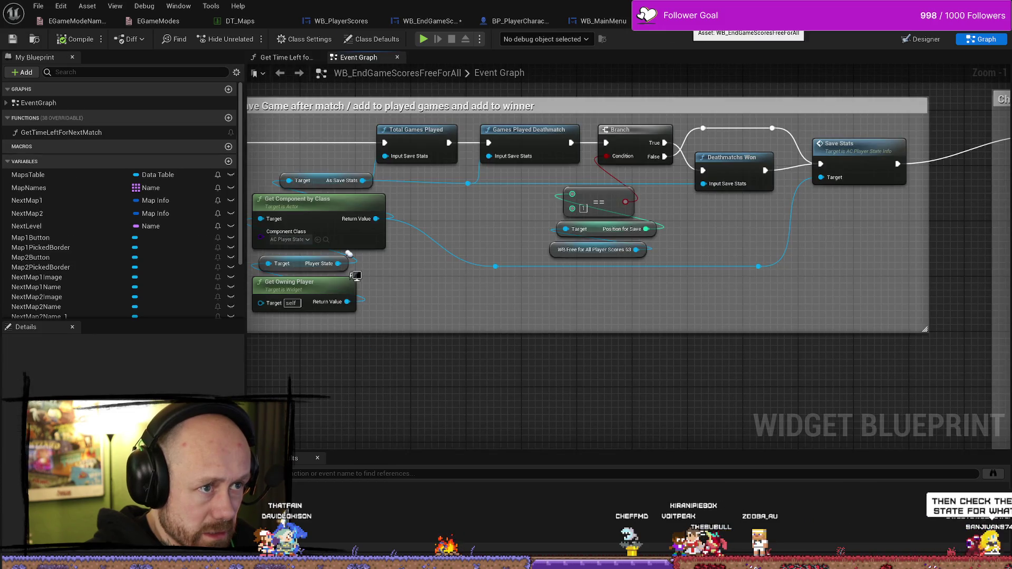
Back in WB_EndGameScores, copy Get Owning Player and paste it beside WB Player Scores
click(424, 22)
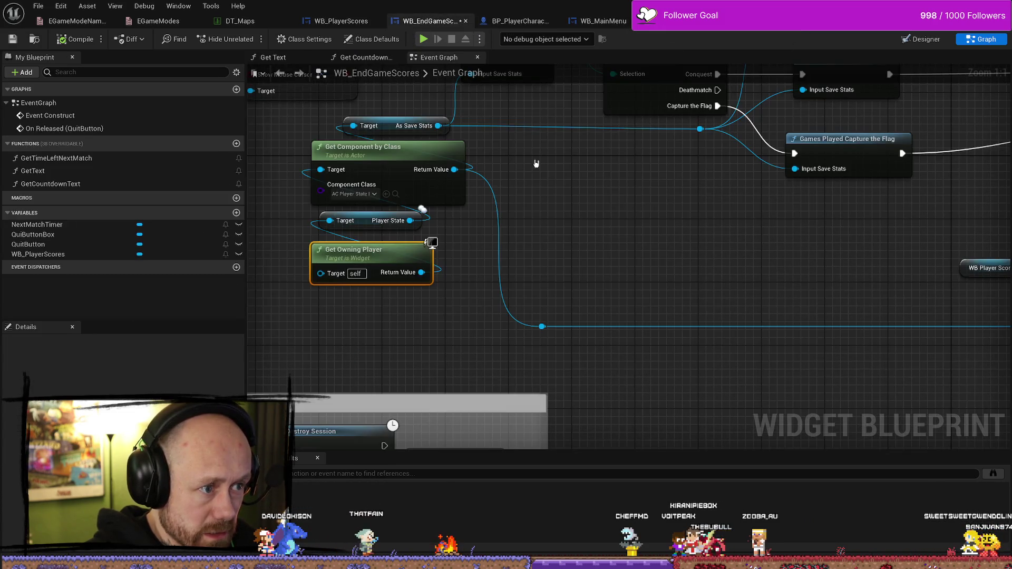
scroll(536, 164, down, 4)
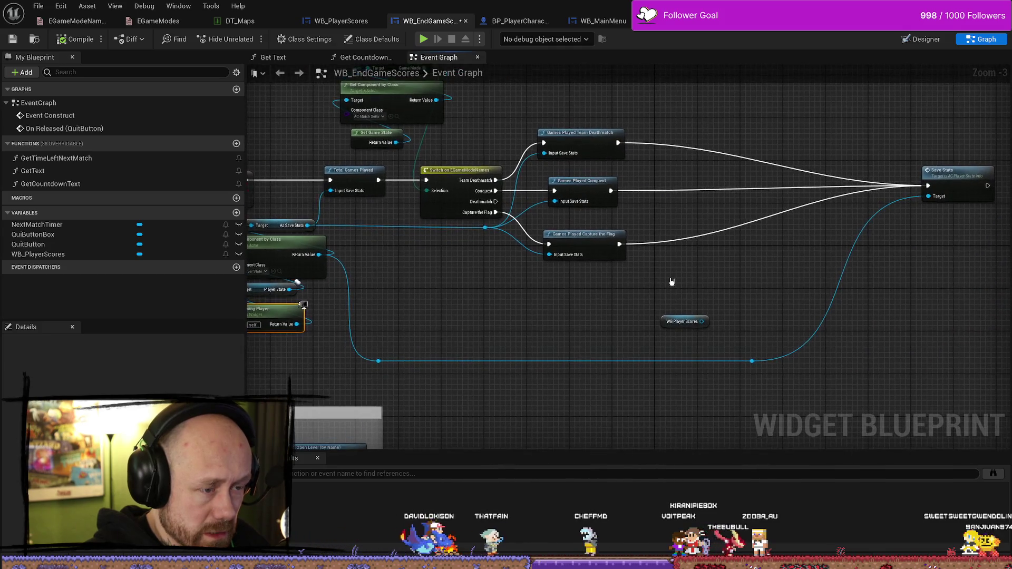
drag(700, 266, 643, 280)
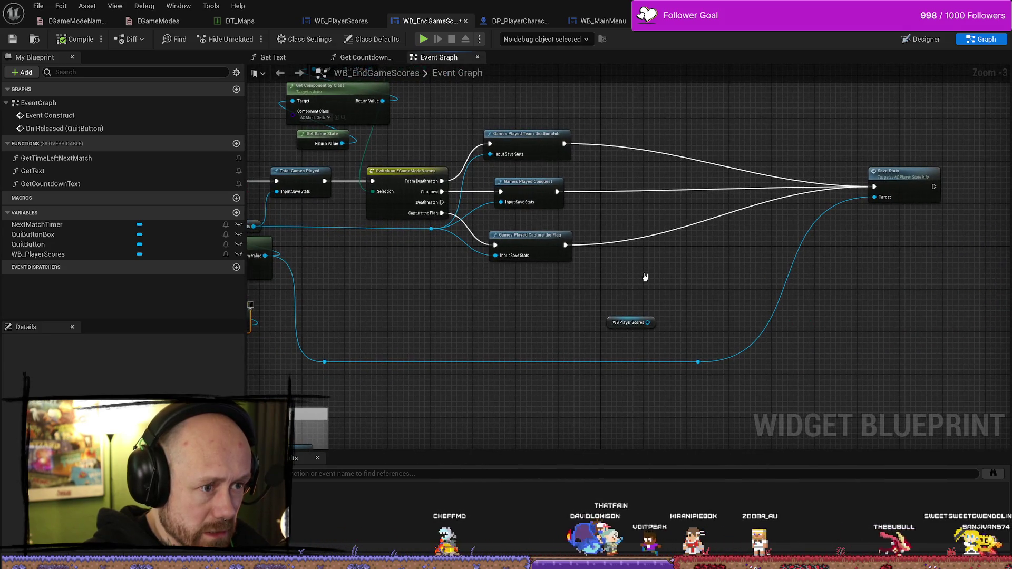
drag(542, 315, 714, 307)
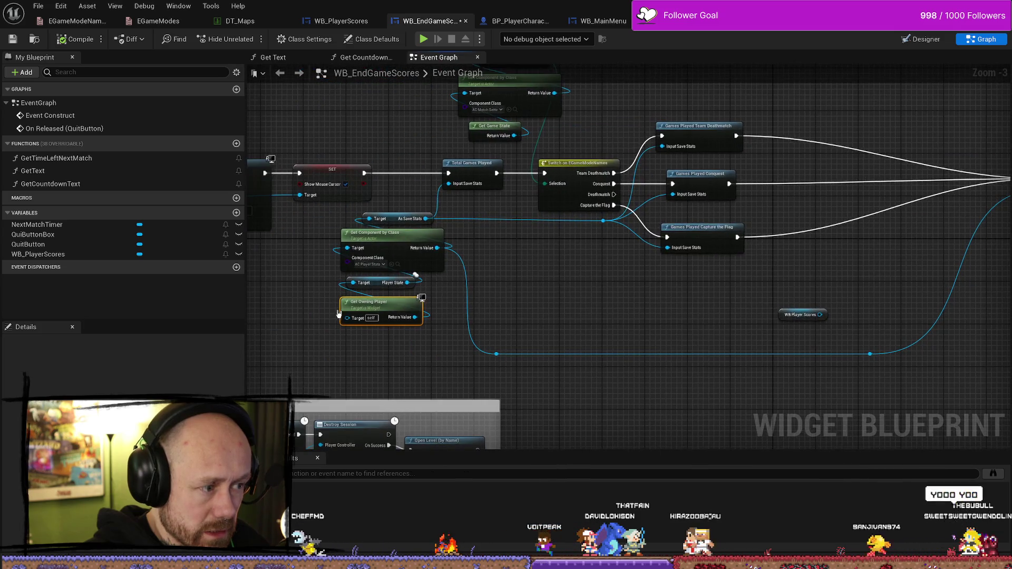
click(576, 300)
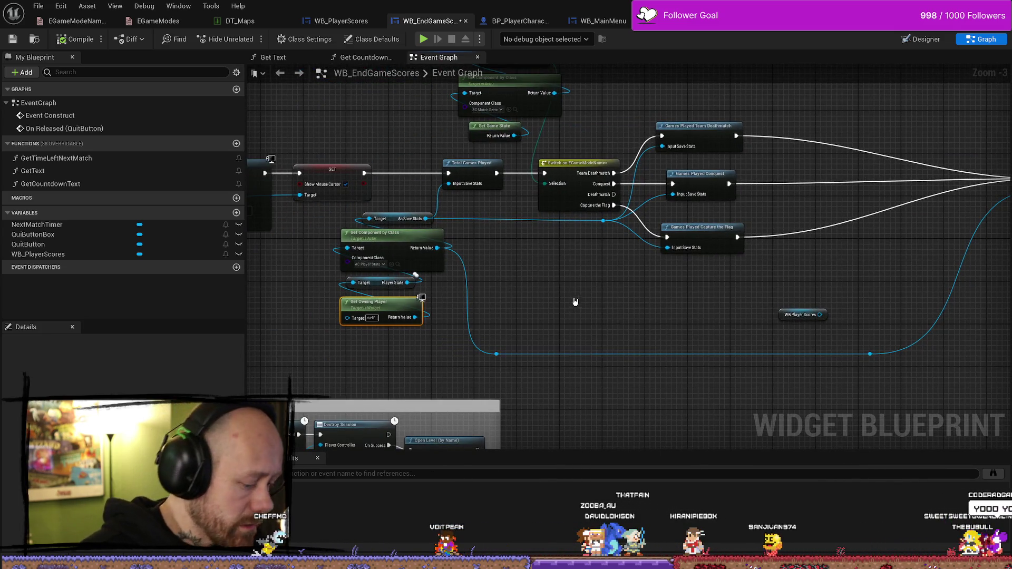
click(370, 309)
key(ctrl+c)
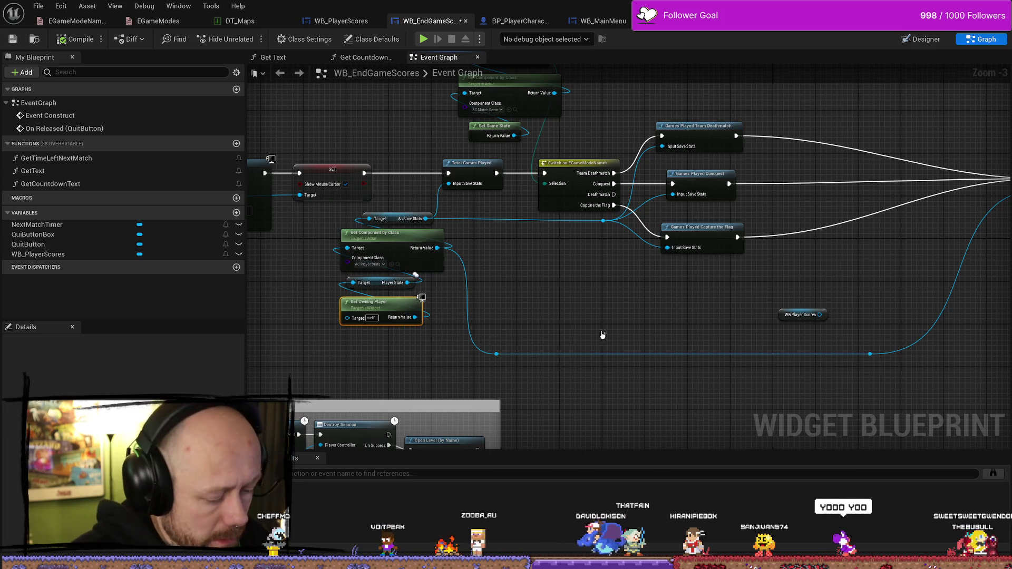
key(ctrl+v)
scroll(688, 299, up, 4)
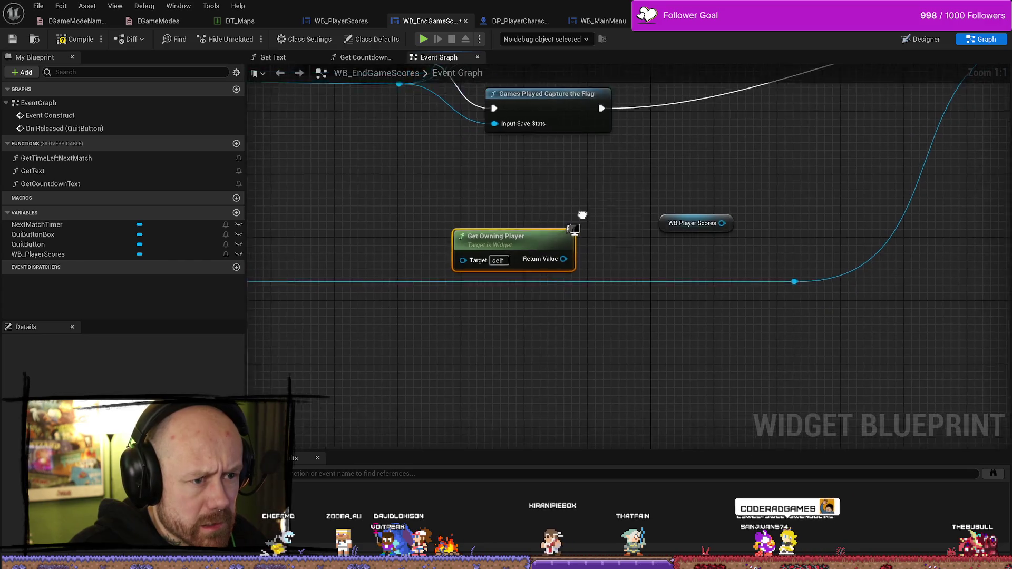
Try a 'team' search off the copied Get Owning Player, delete the copy, then return to WB_PlayerScores
mouse_move(533, 276)
mouse_down()
mouse_move(542, 246)
mouse_move(534, 263)
mouse_move(576, 210)
mouse_move(586, 213)
mouse_up()
text(team)
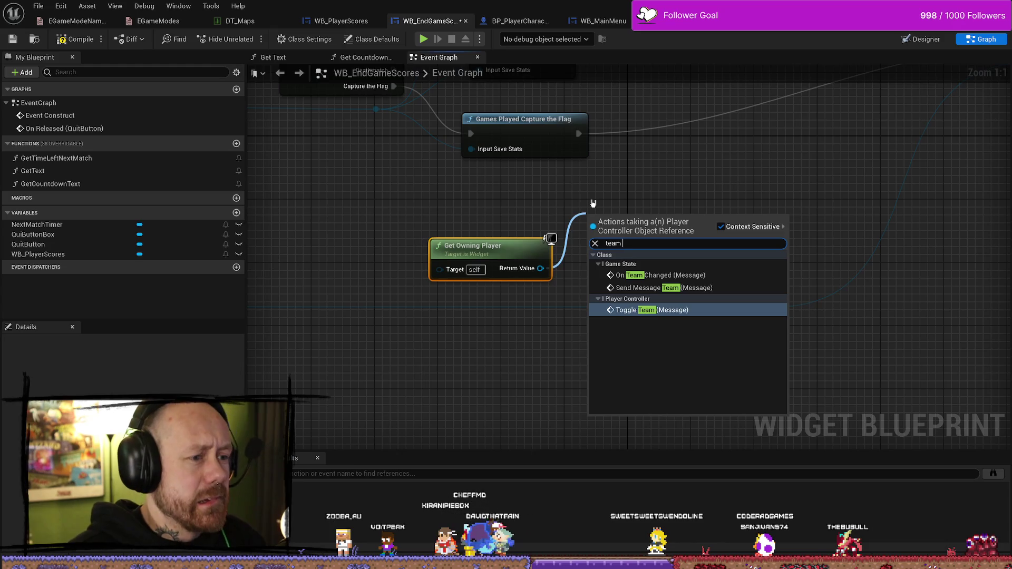
key(Escape)
key(Delete)
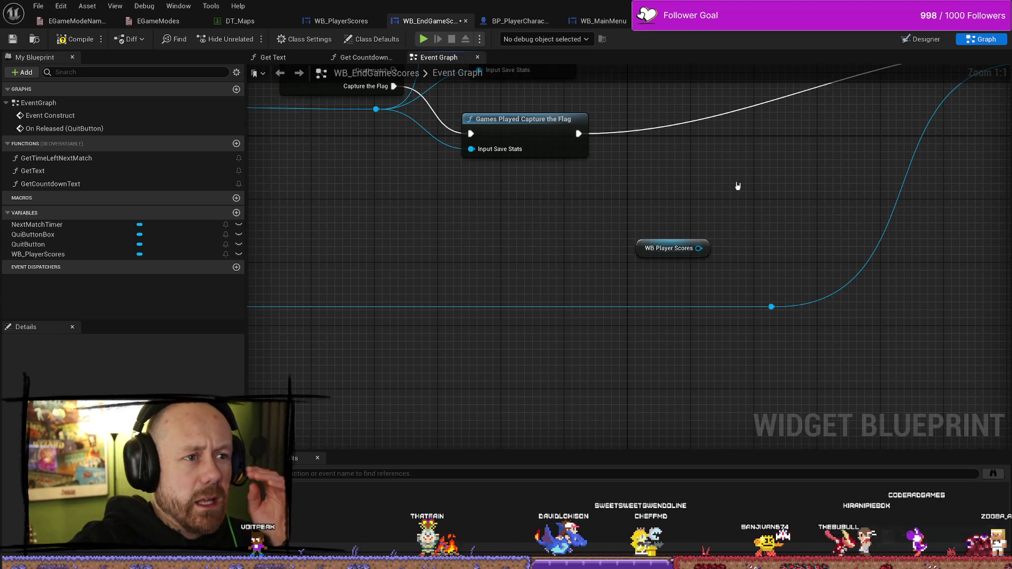
click(342, 21)
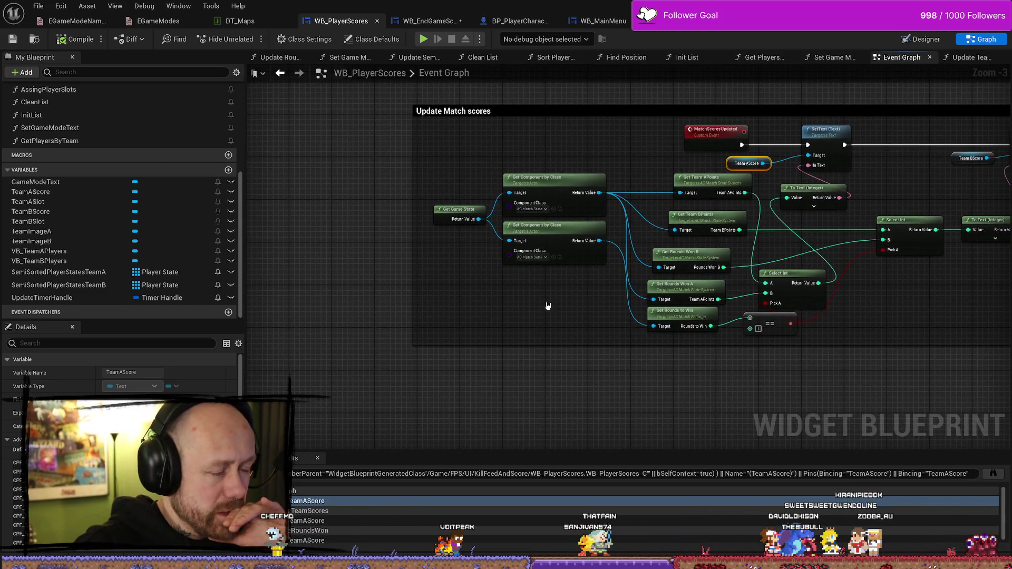
Inspect the Get Game State team-score comparison nodes in WB_PlayerScores, then return to WB_EndGameScores
drag(564, 301, 502, 301)
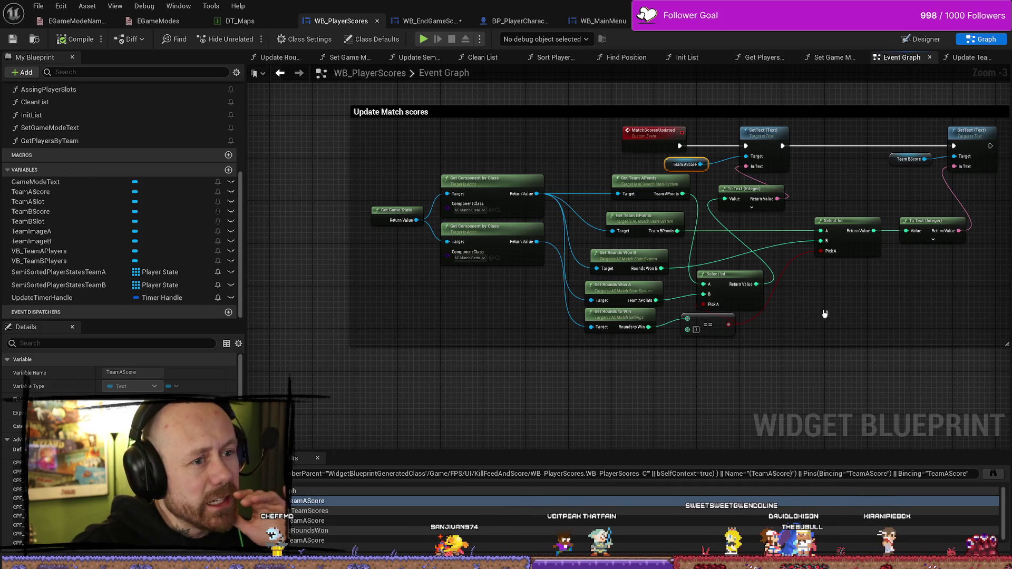
mouse_move(821, 314)
mouse_down()
mouse_move(737, 299)
mouse_move(843, 293)
mouse_move(783, 299)
mouse_up()
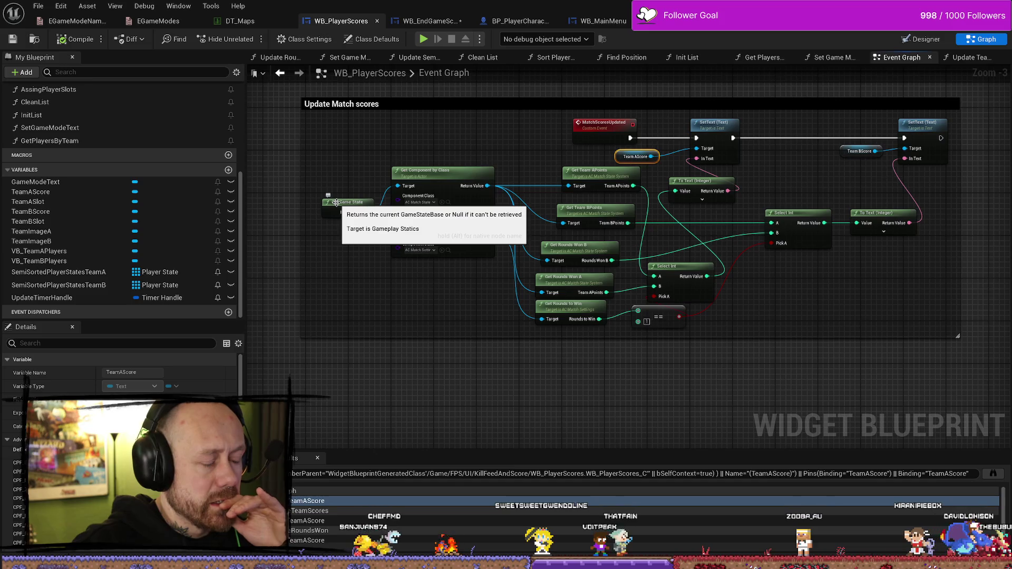
drag(410, 270, 347, 264)
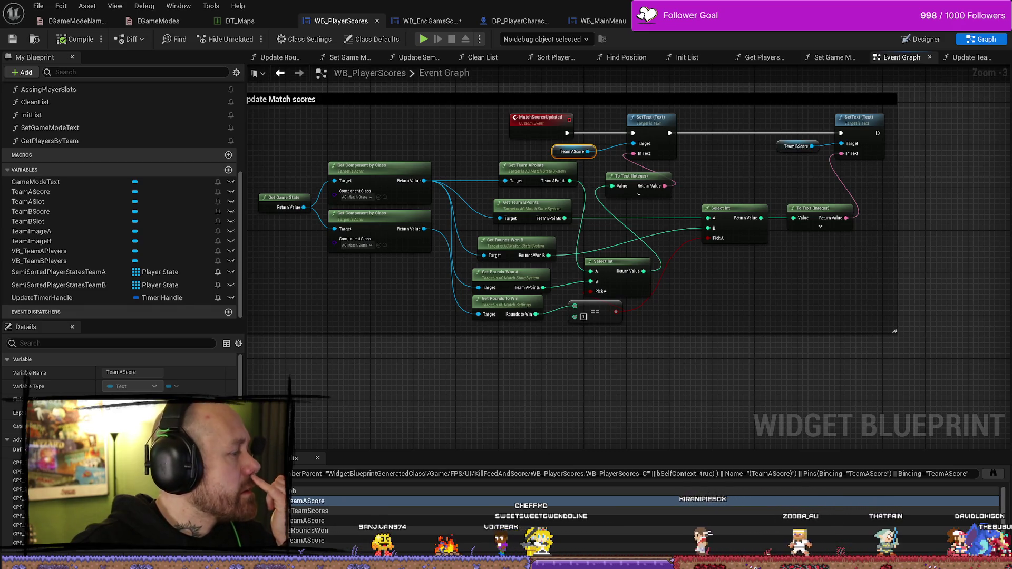
mouse_move(290, 132)
mouse_down()
mouse_move(437, 258)
mouse_move(482, 343)
mouse_move(473, 293)
mouse_move(334, 274)
mouse_up()
click(390, 299)
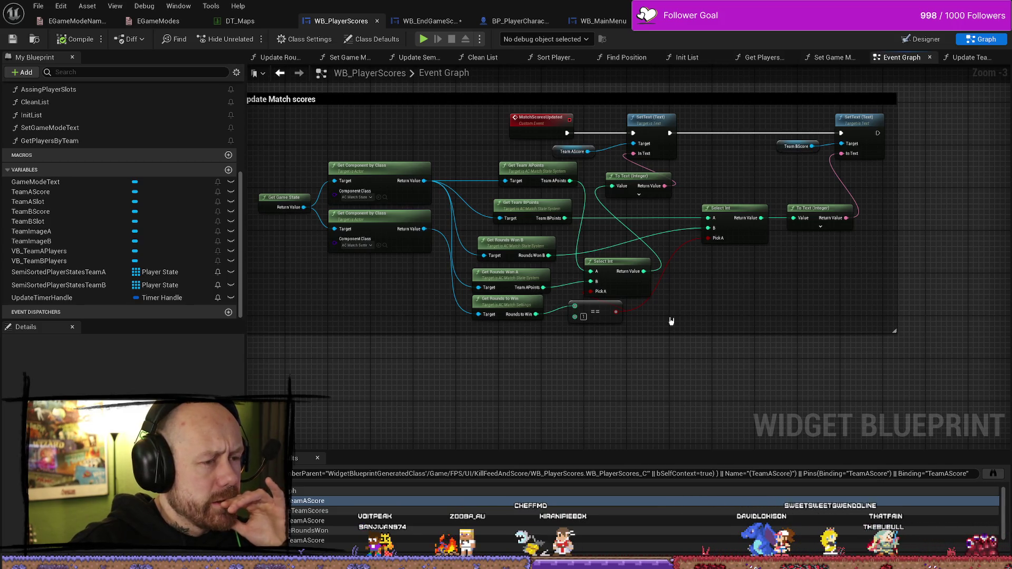
mouse_move(670, 317)
mouse_down()
mouse_move(482, 196)
mouse_move(325, 161)
mouse_move(274, 176)
mouse_up()
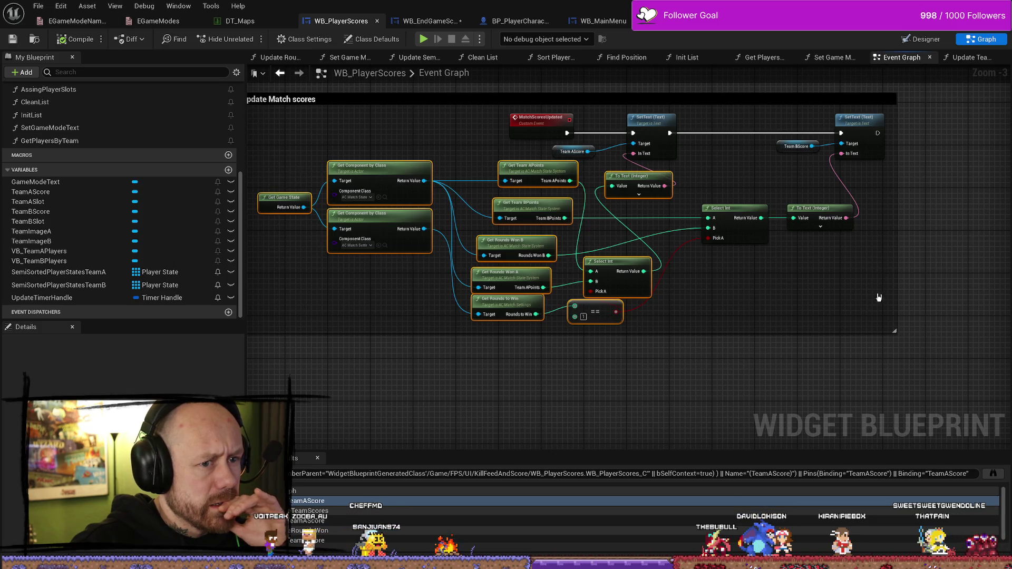
mouse_move(867, 316)
mouse_down()
mouse_move(323, 159)
mouse_move(287, 167)
mouse_up()
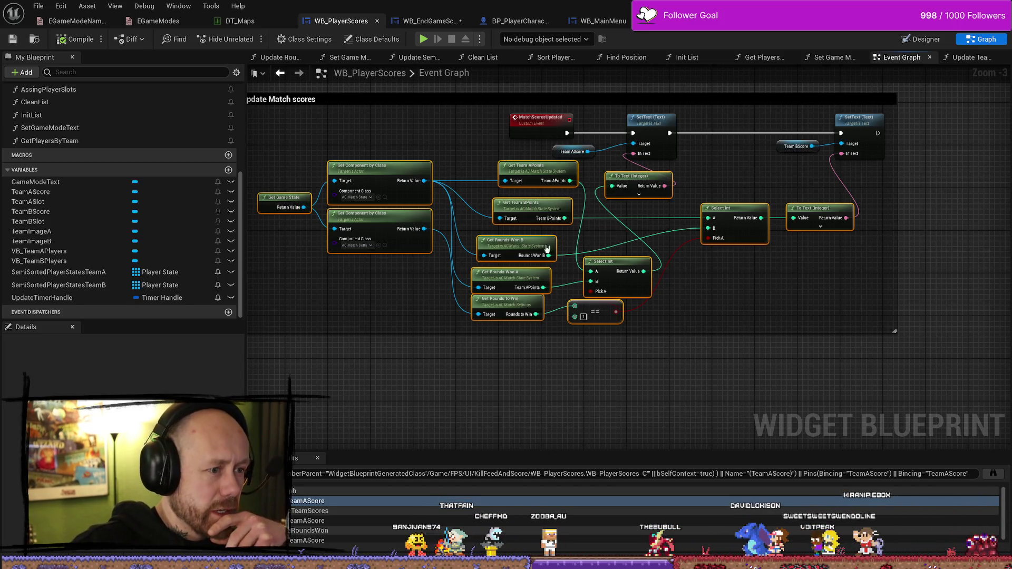
click(578, 316)
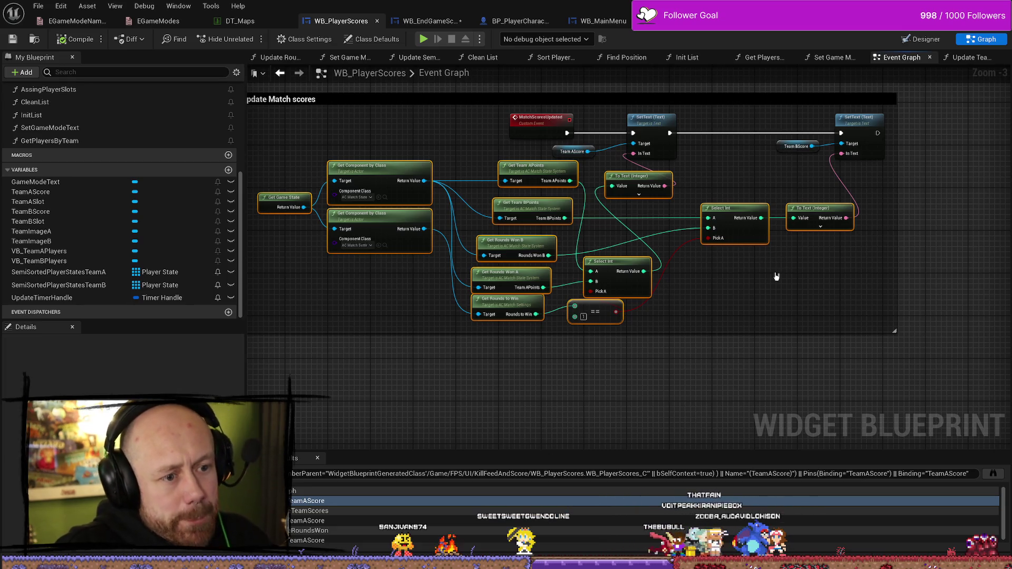
click(885, 244)
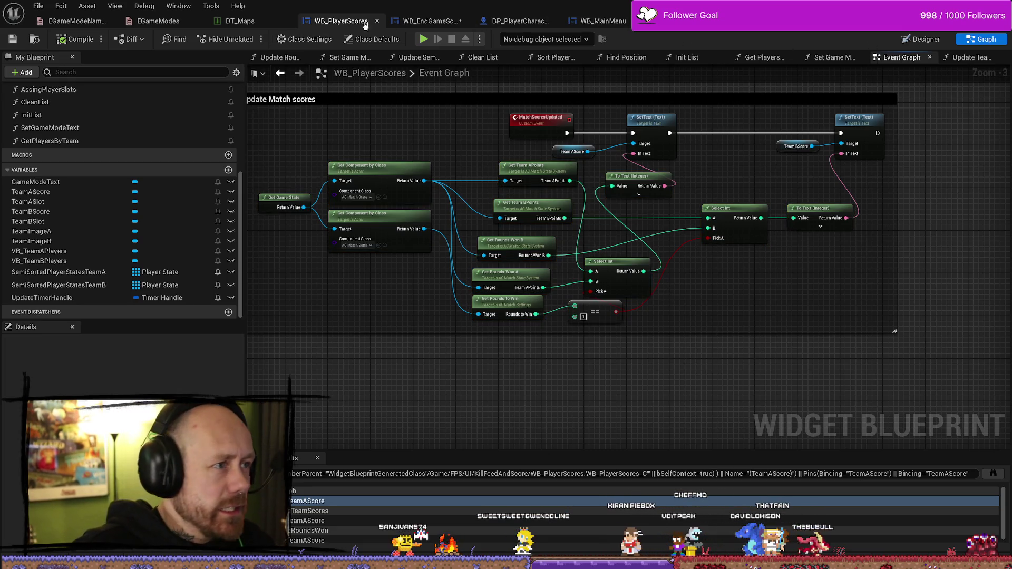
click(430, 21)
scroll(629, 252, down, 5)
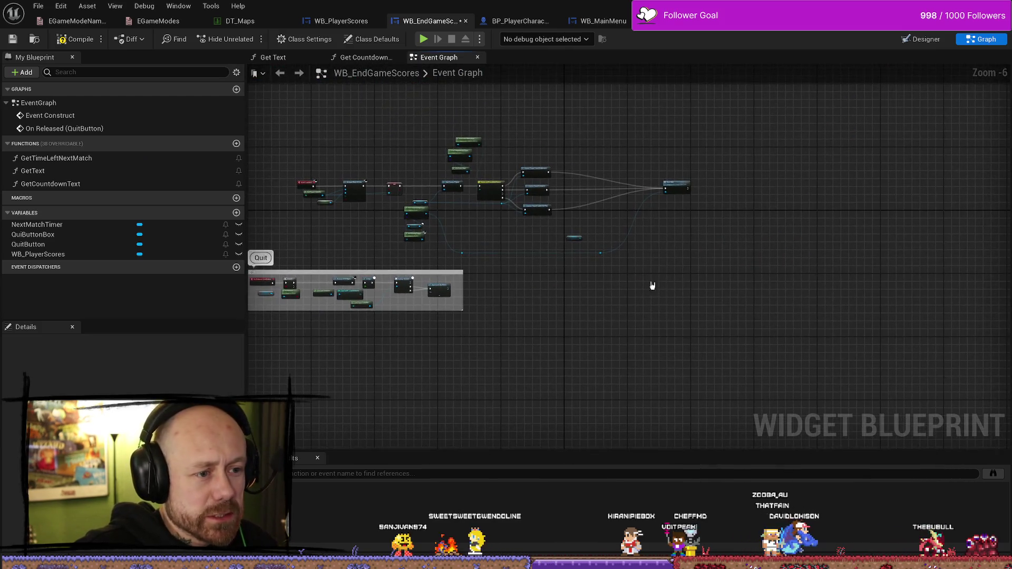
Discard a stray pasted Get Owning Player and marquee-select the score comparison nodes in WB_PlayerScores
scroll(643, 269, up, 3)
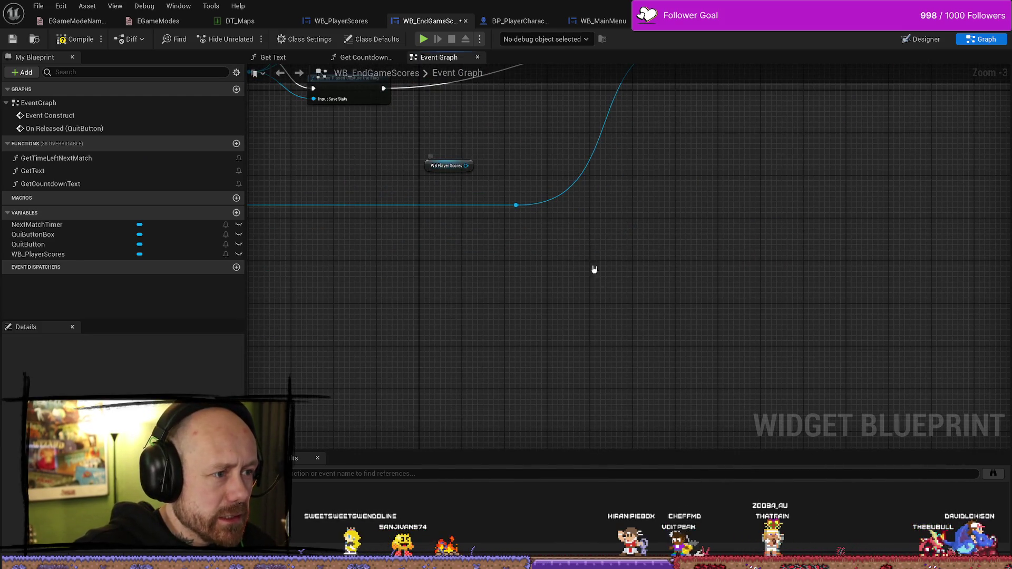
key(ctrl+v)
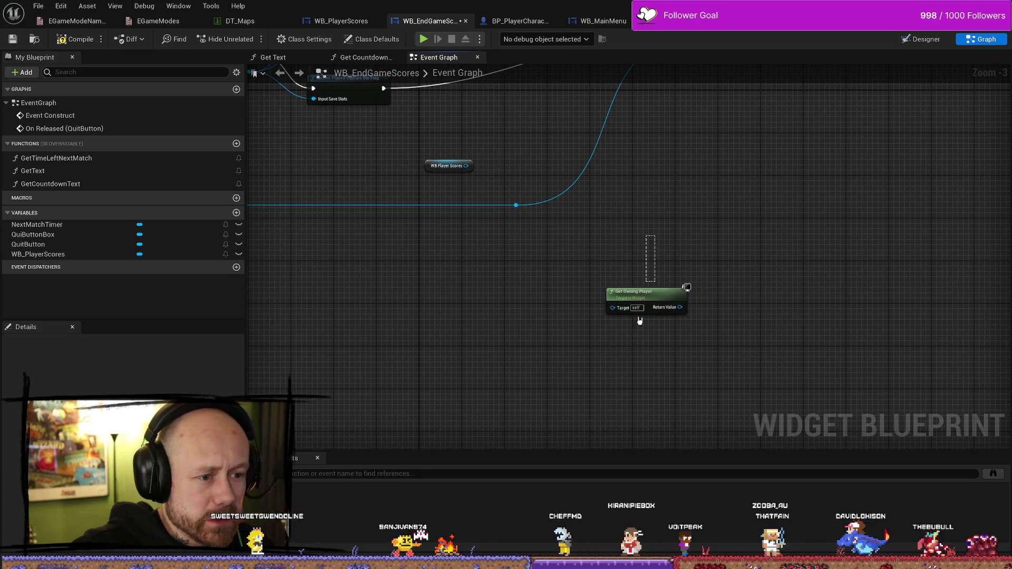
key(Delete)
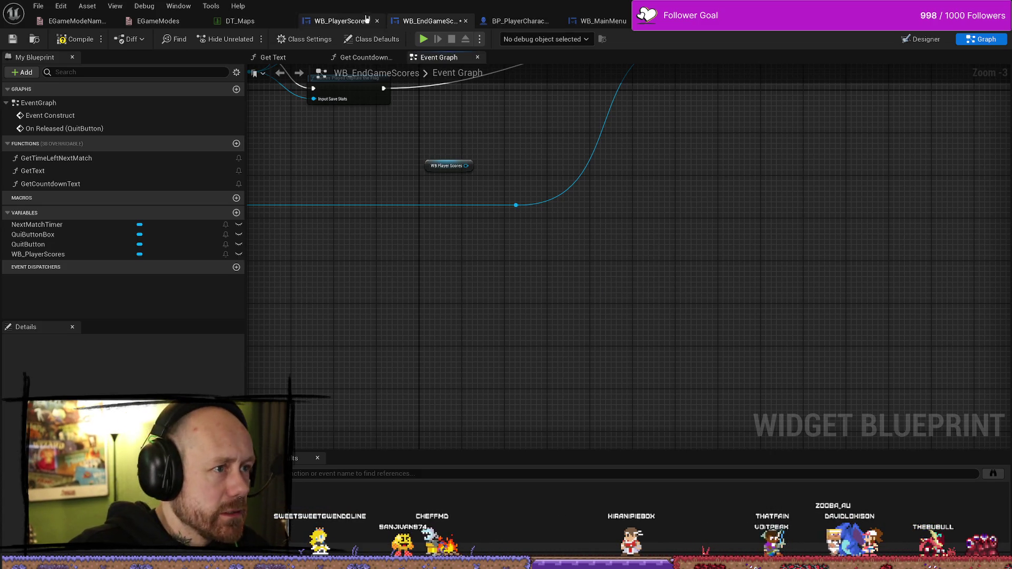
click(341, 22)
mouse_move(874, 322)
mouse_down()
mouse_move(321, 167)
mouse_move(257, 176)
mouse_up()
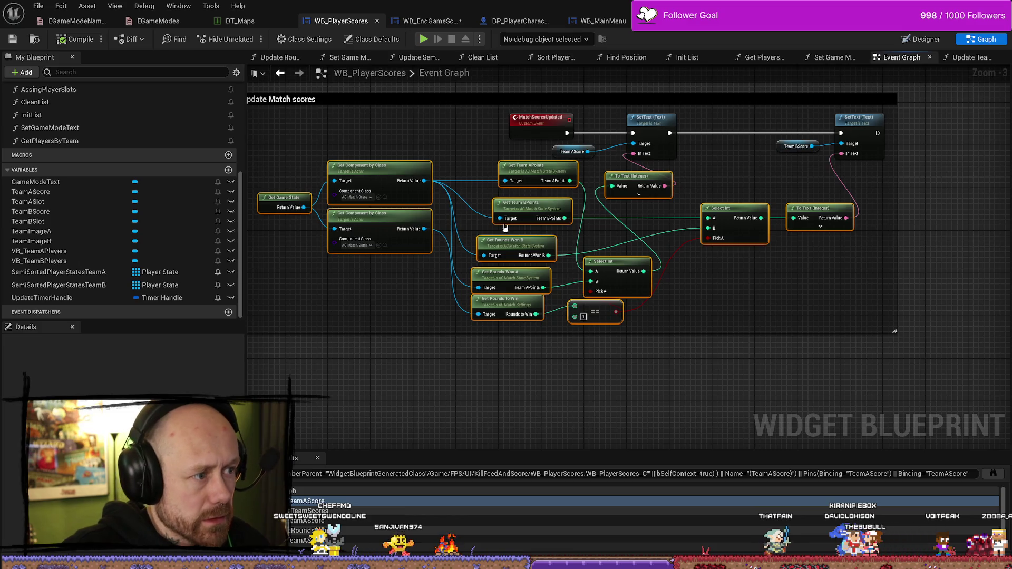
click(428, 21)
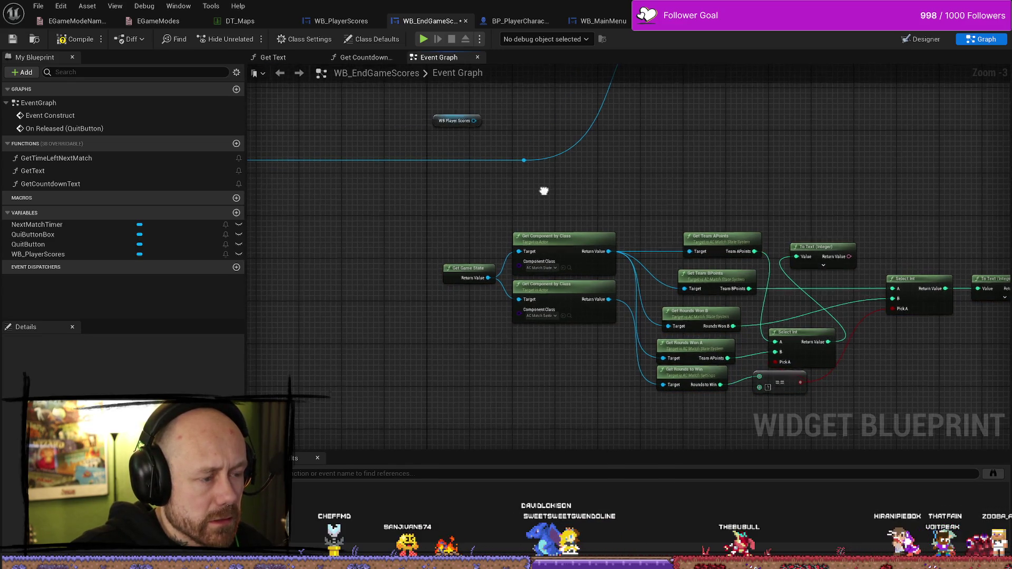
Search 'get game st' off WB Player Scores, cancel, and delete the WB Player Scores node
drag(534, 208, 547, 220)
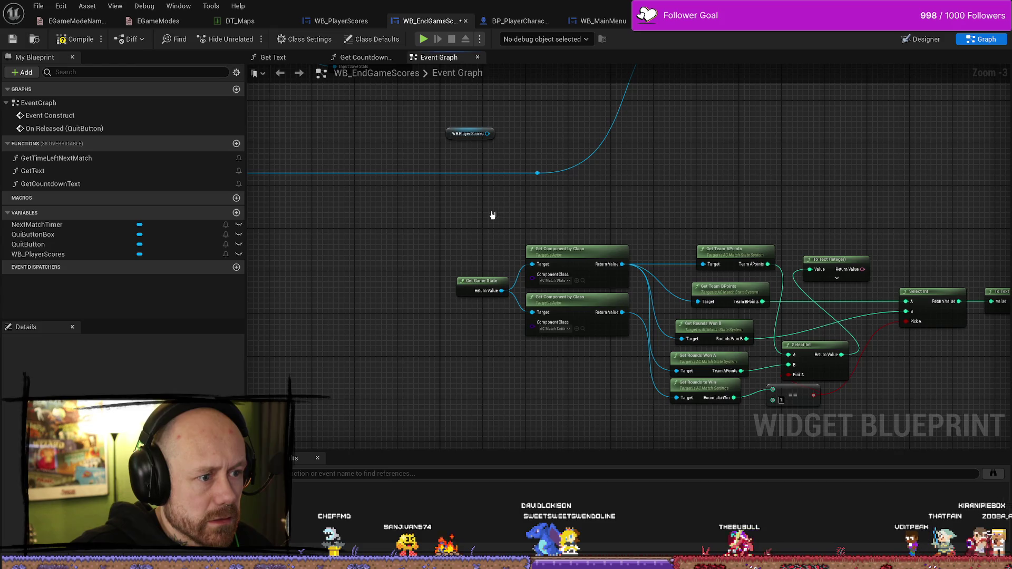
mouse_move(488, 134)
mouse_down()
mouse_move(533, 178)
mouse_move(490, 178)
mouse_up()
text(get)
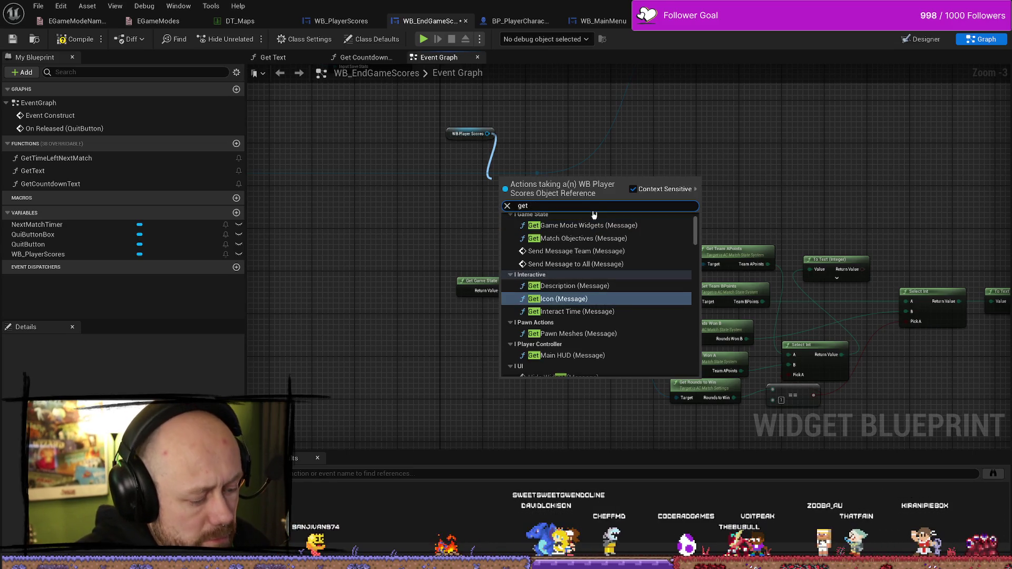
text( game)
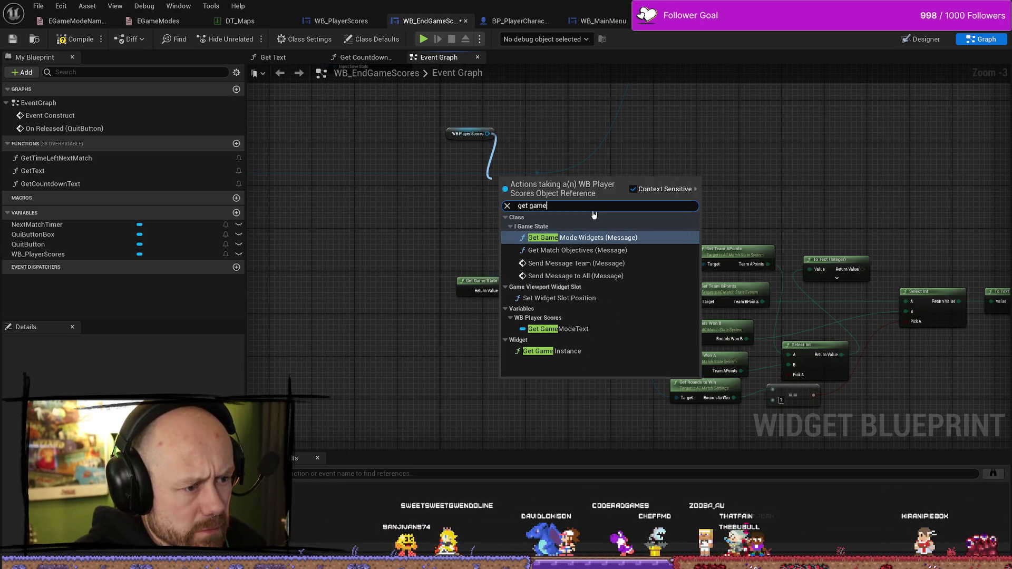
text( sta)
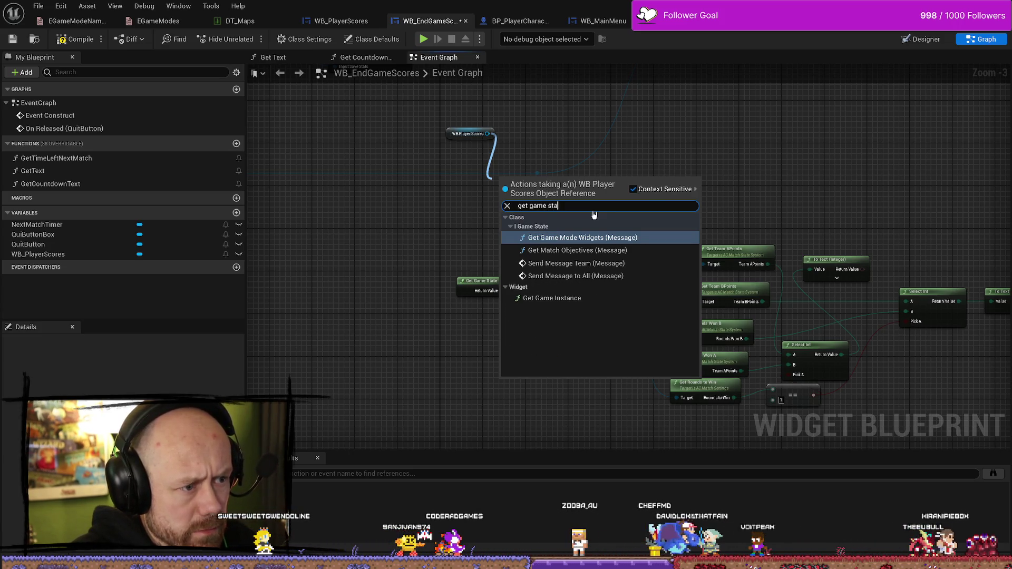
key(Escape)
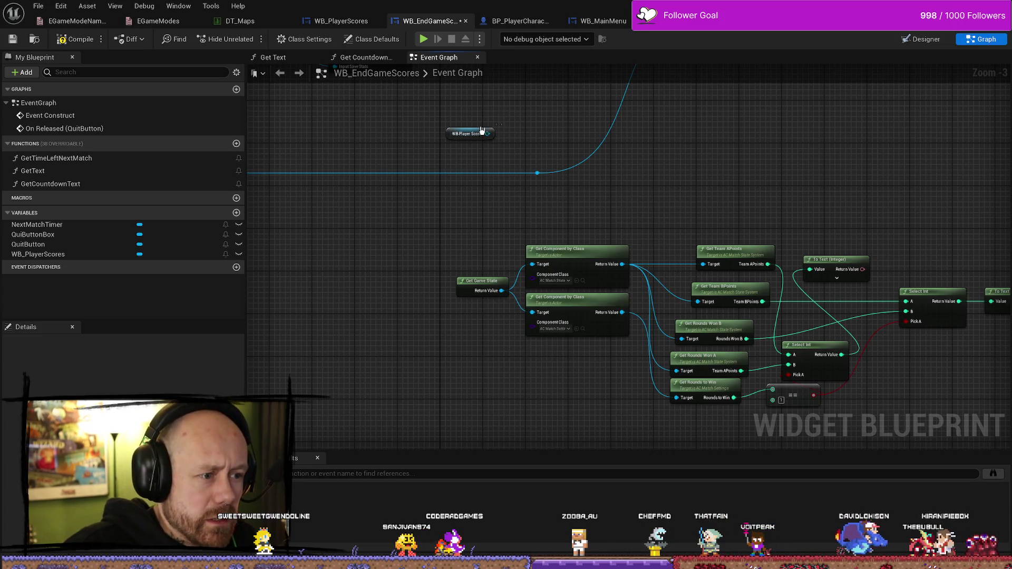
click(481, 132)
key(Delete)
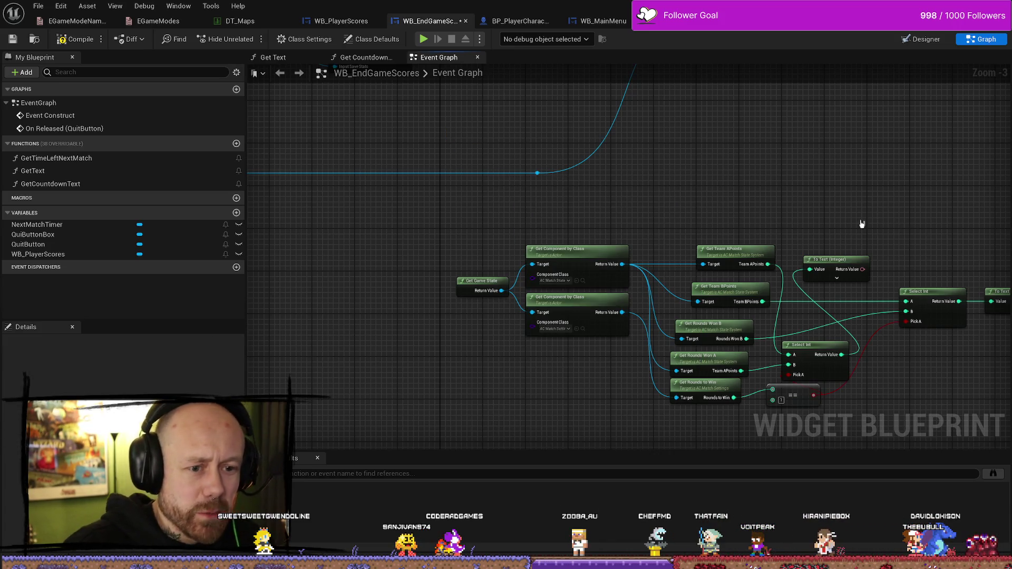
Select and frame the pasted team-score comparison nodes in WB_EndGameScores
mouse_move(872, 189)
mouse_down()
mouse_move(848, 220)
mouse_move(334, 402)
mouse_up()
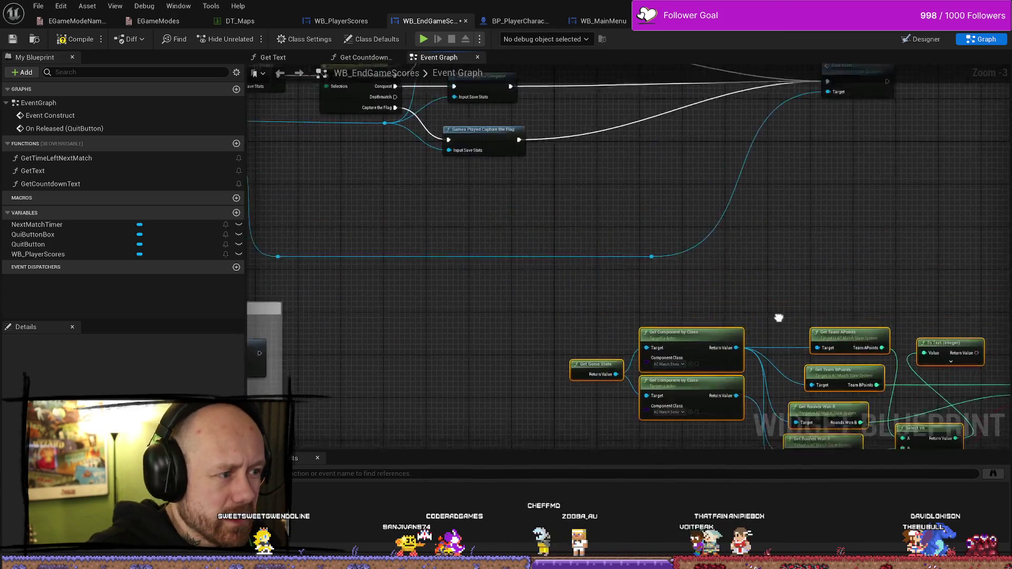
drag(778, 318, 763, 243)
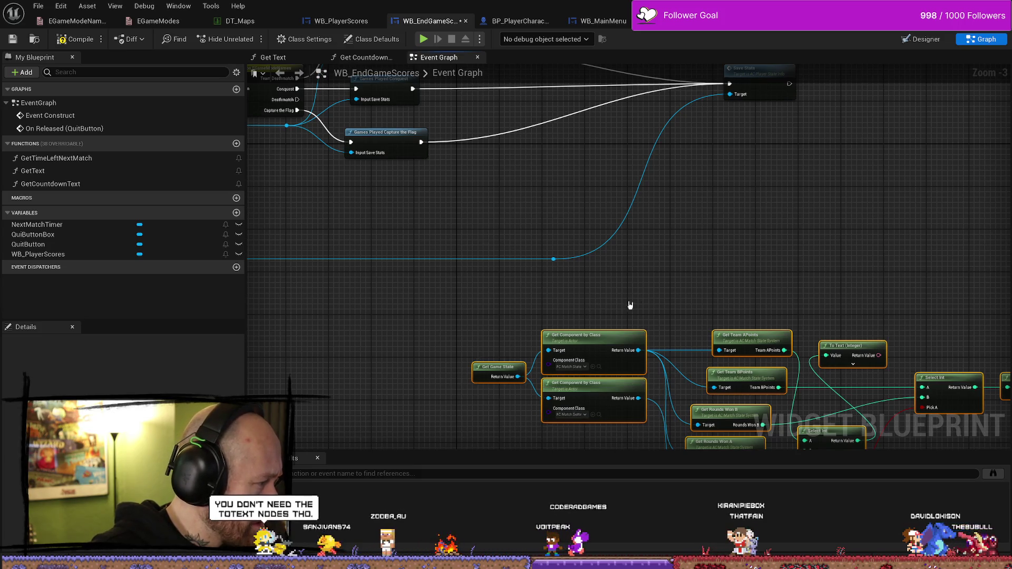
mouse_move(626, 302)
mouse_down()
mouse_move(657, 251)
mouse_move(653, 210)
mouse_move(641, 205)
mouse_move(578, 249)
mouse_up()
scroll(627, 222, down, 1)
scroll(632, 208, up, 2)
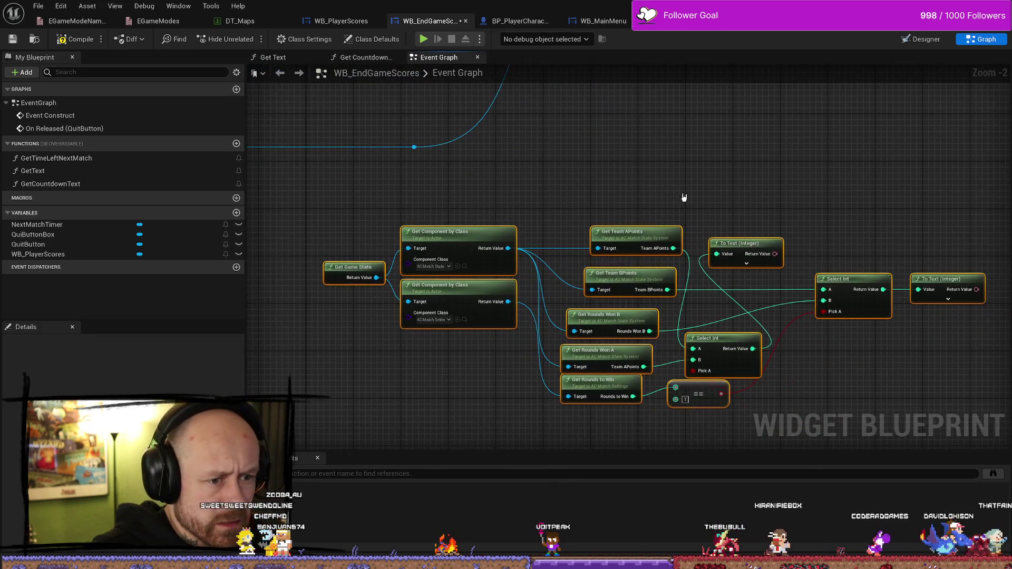
drag(648, 204, 560, 215)
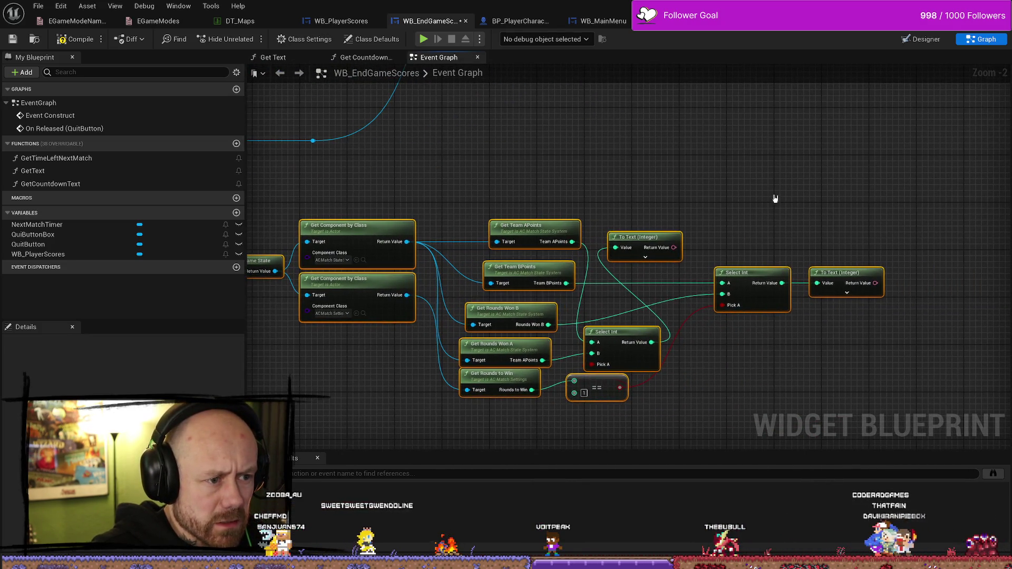
mouse_move(718, 201)
mouse_down()
mouse_move(854, 294)
mouse_move(385, 372)
mouse_move(390, 402)
mouse_up()
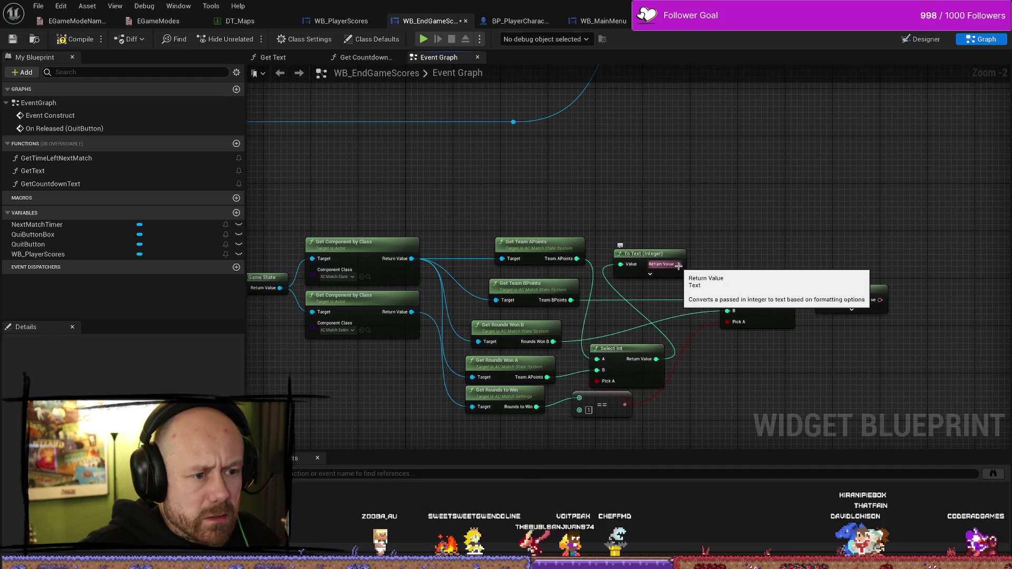
drag(678, 264, 735, 189)
text(com)
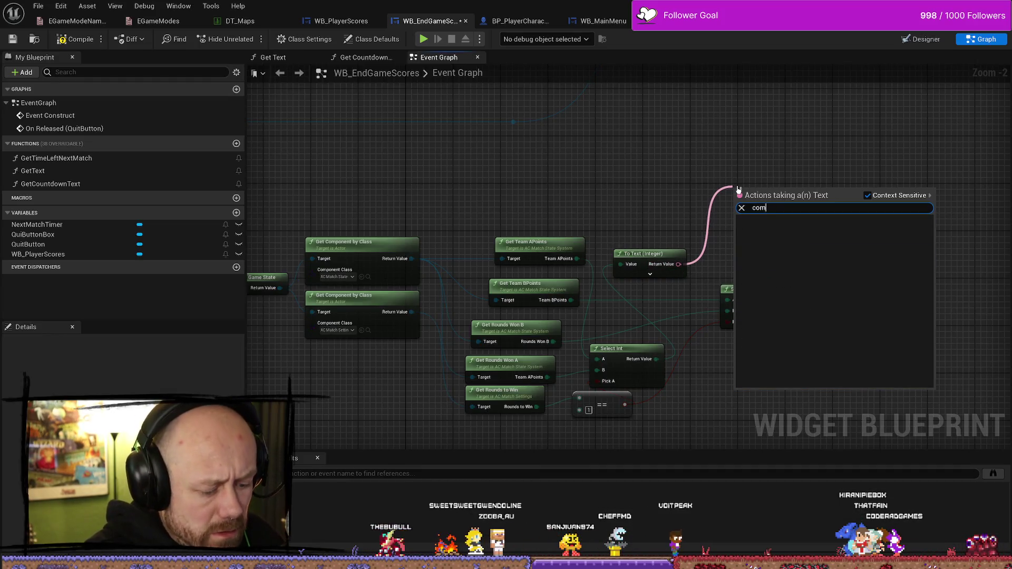
key(BackSpace)
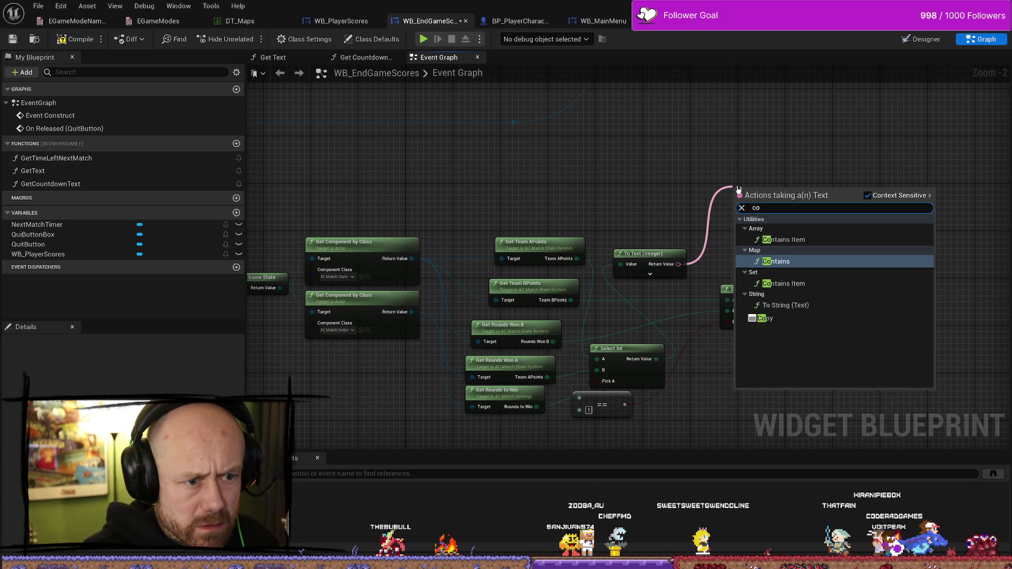
key(BackSpace)
key(BackSpace)
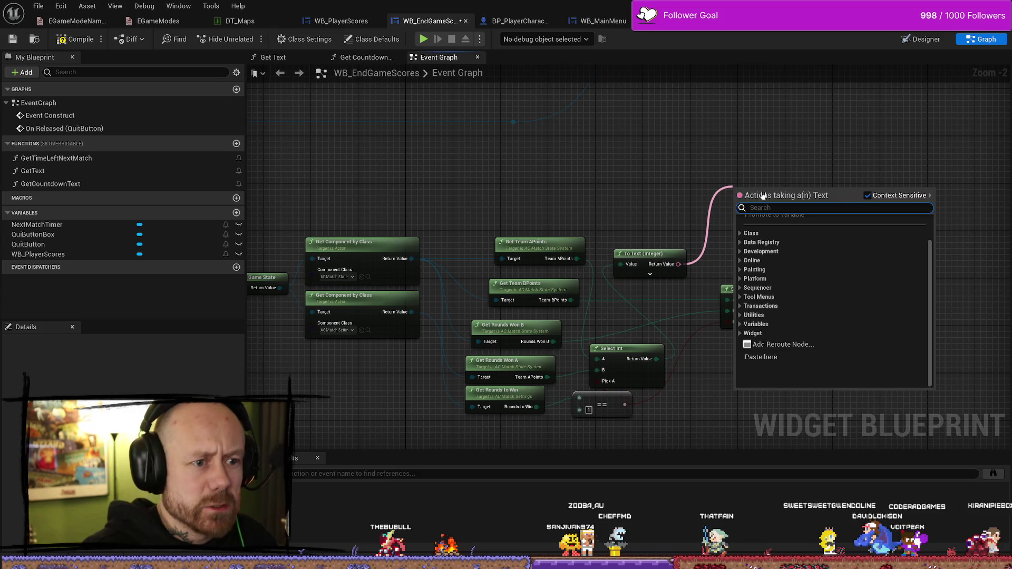
key(Escape)
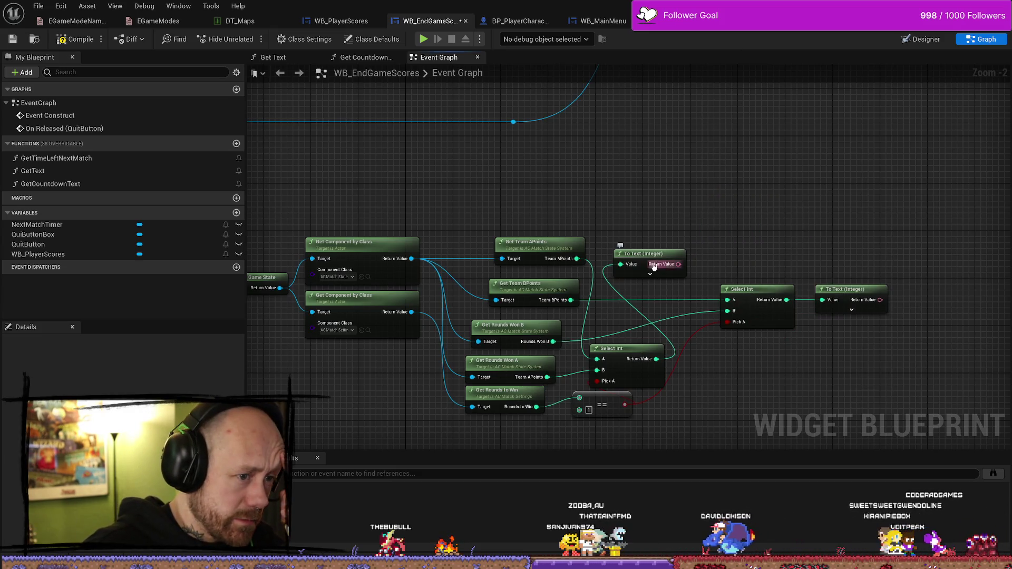
mouse_move(653, 267)
mouse_down()
mouse_move(764, 197)
mouse_move(859, 197)
mouse_move(735, 193)
mouse_move(734, 203)
mouse_up()
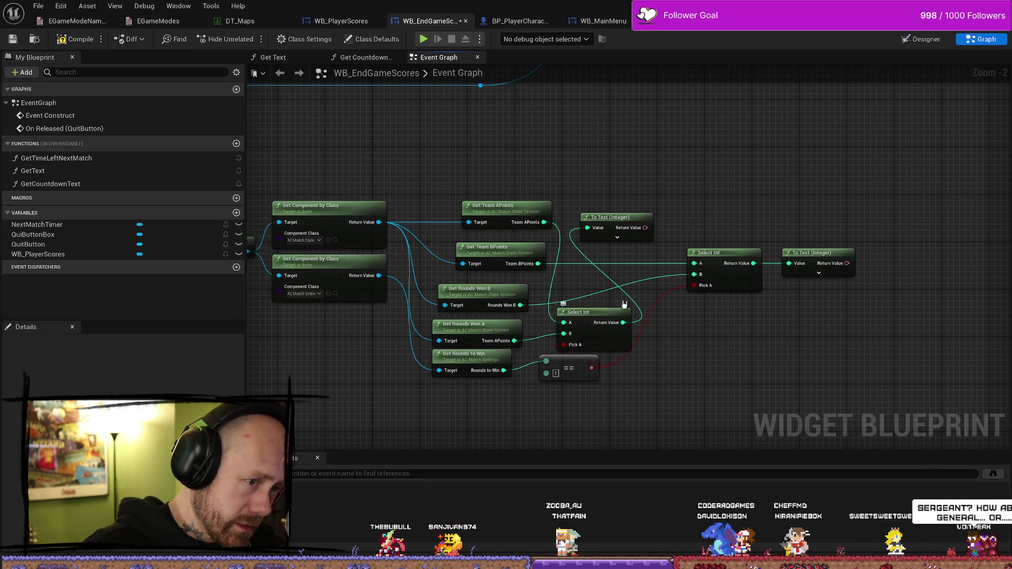
mouse_move(631, 228)
mouse_down()
mouse_move(606, 222)
mouse_move(617, 221)
mouse_up()
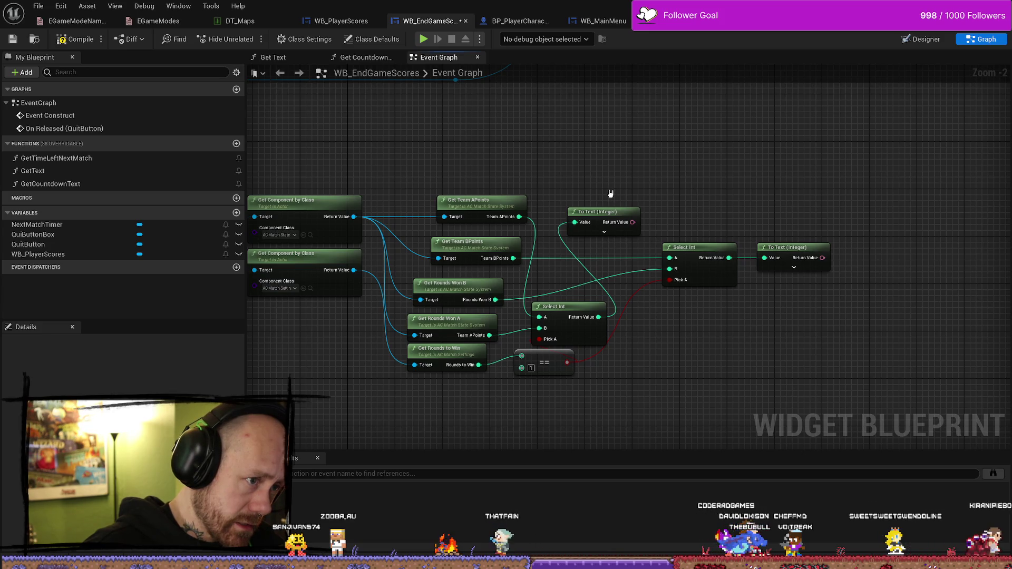
click(606, 212)
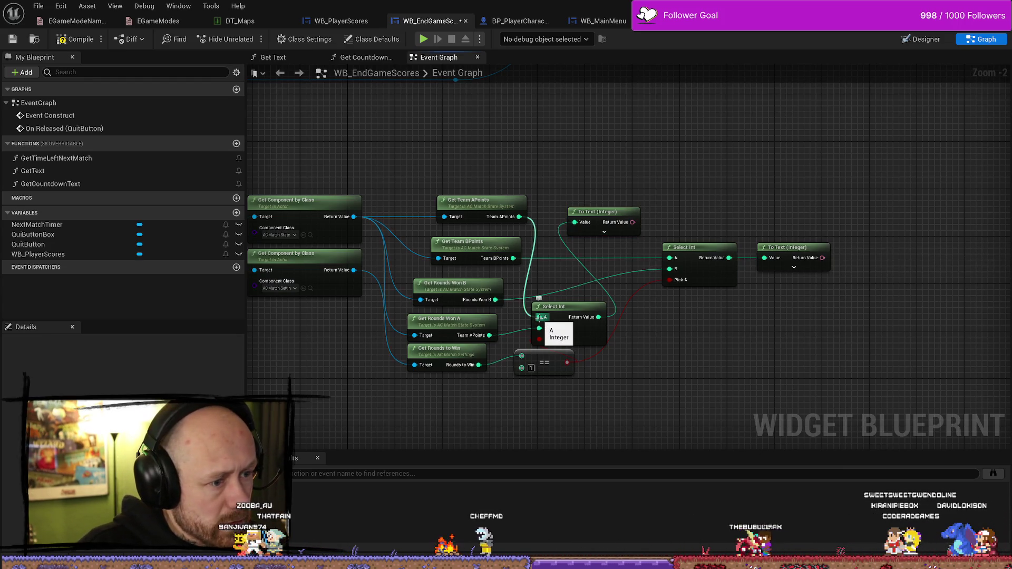
click(595, 212)
key(Delete)
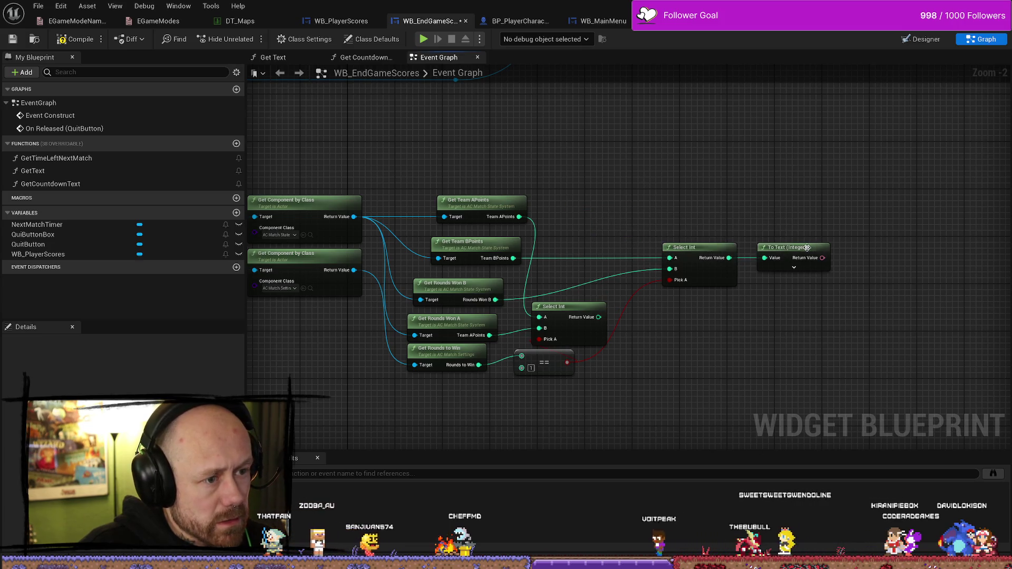
Delete the remaining To Text (Integer) node and reposition the lower Select Int node
click(787, 247)
key(Delete)
drag(569, 307, 710, 199)
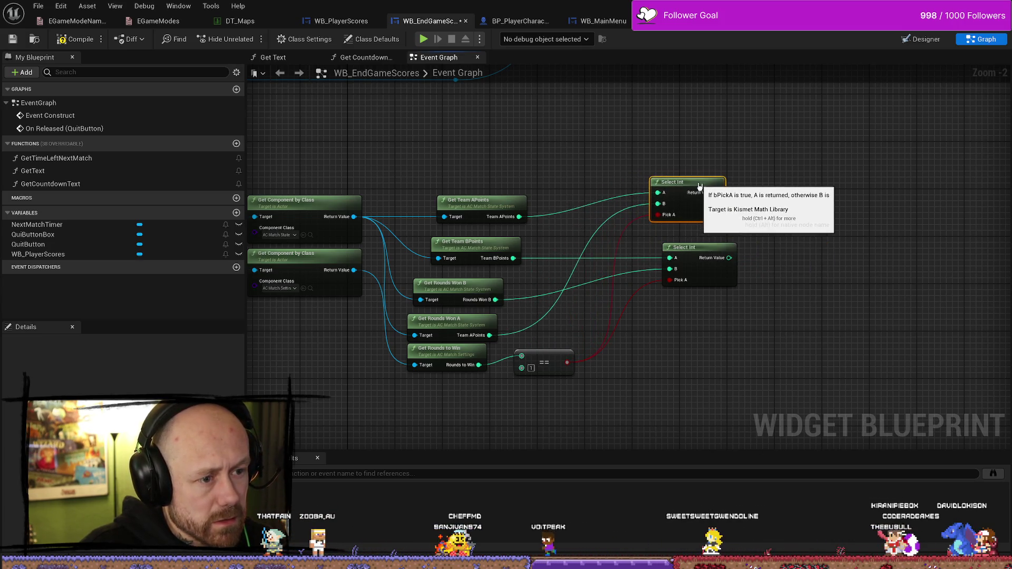
drag(541, 155, 424, 385)
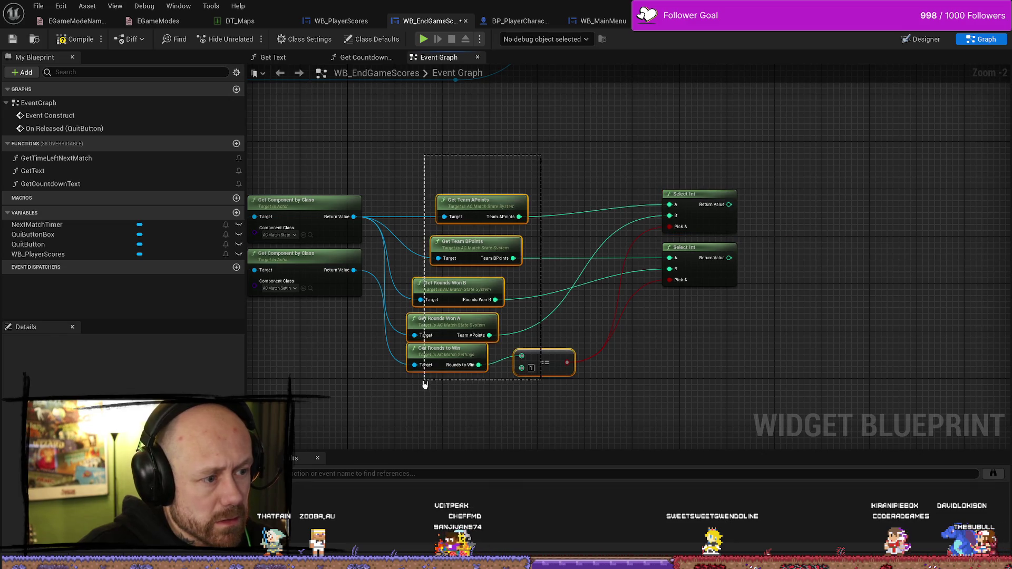
click(665, 408)
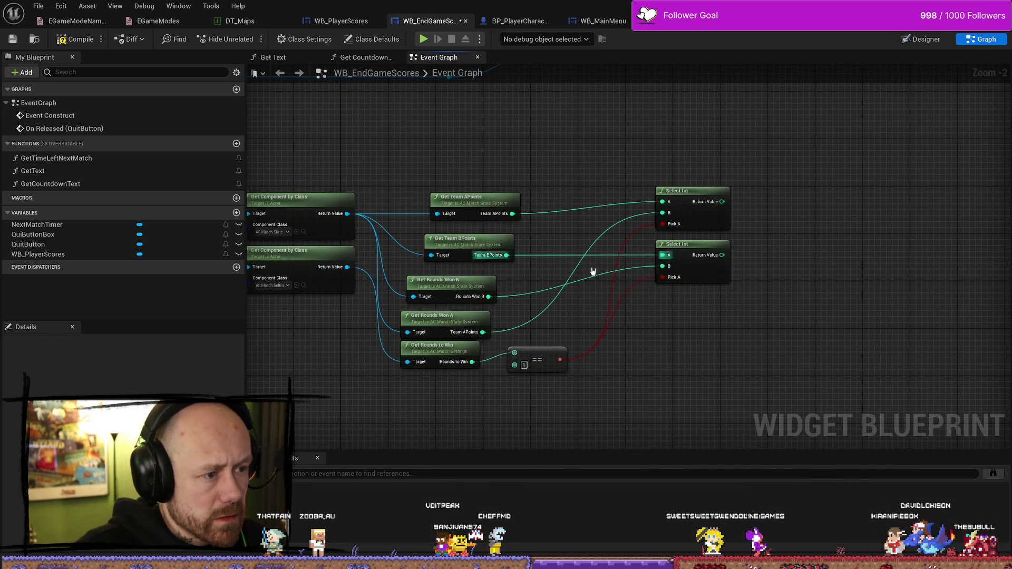
drag(691, 248, 668, 255)
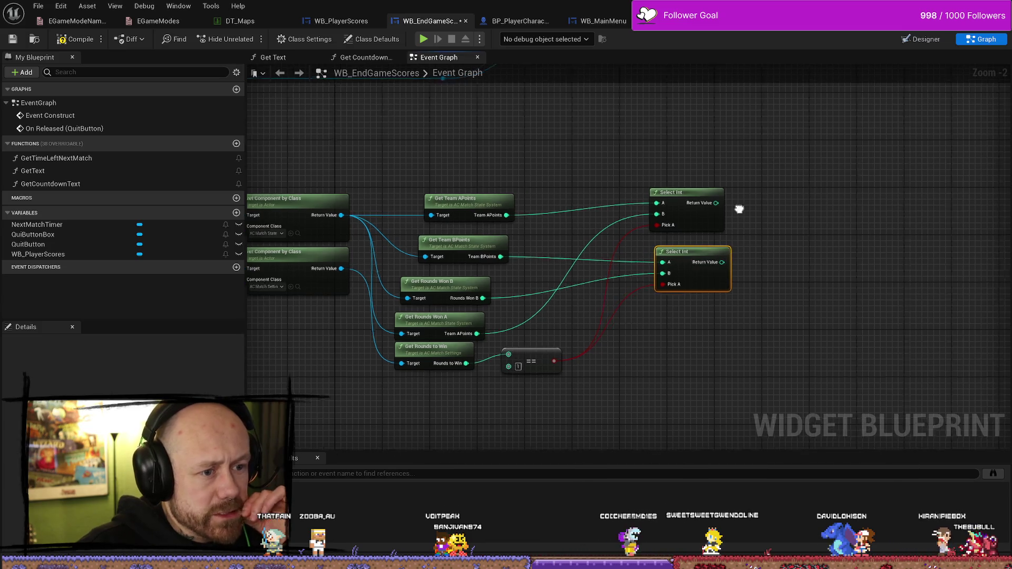
Add a Compare Int on the upper Select Int result, wiring the lower Select Int into Compare With
click(650, 188)
drag(692, 203, 761, 196)
text(compar)
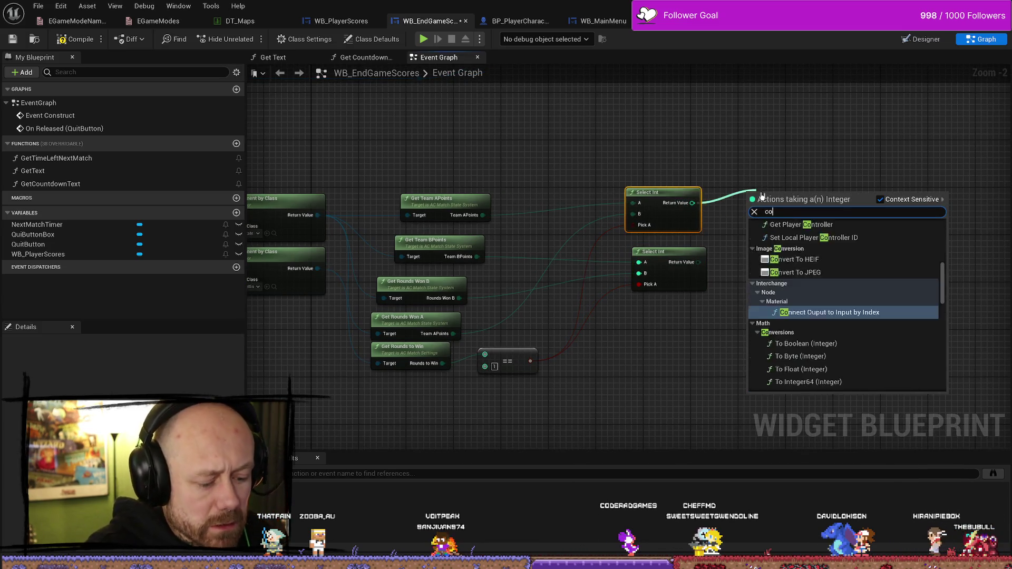
key(Return)
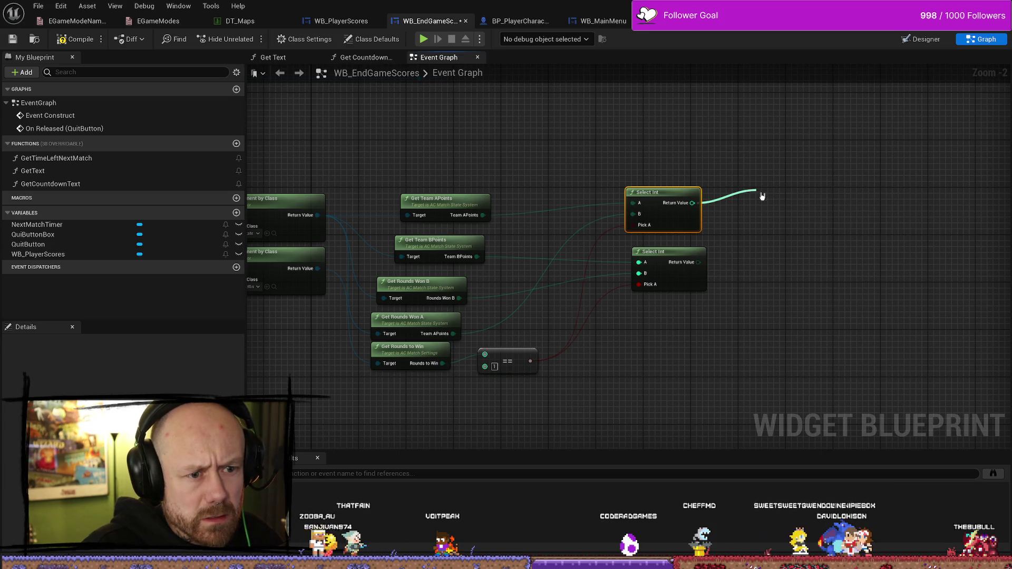
drag(756, 221, 673, 192)
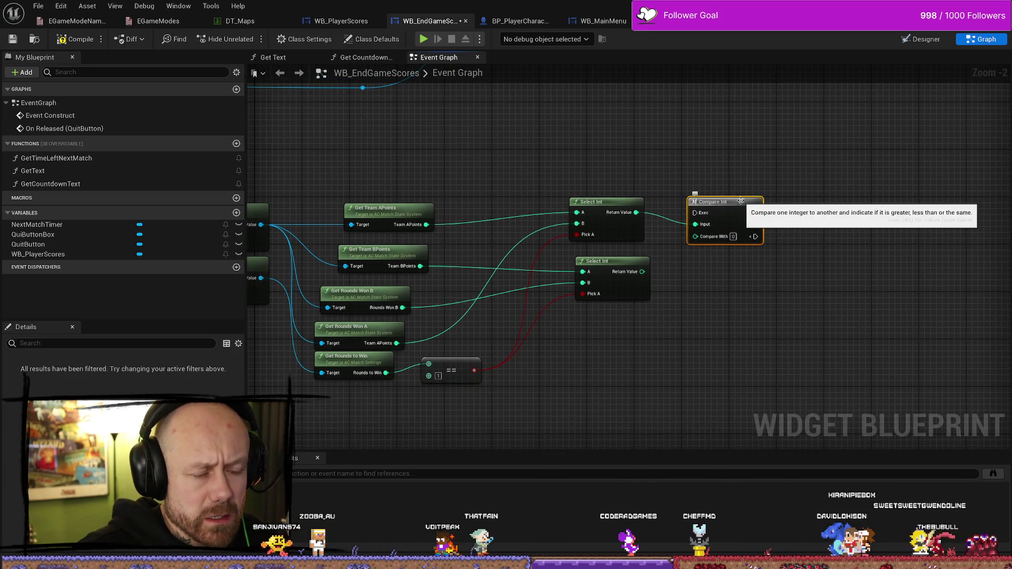
drag(806, 208, 734, 208)
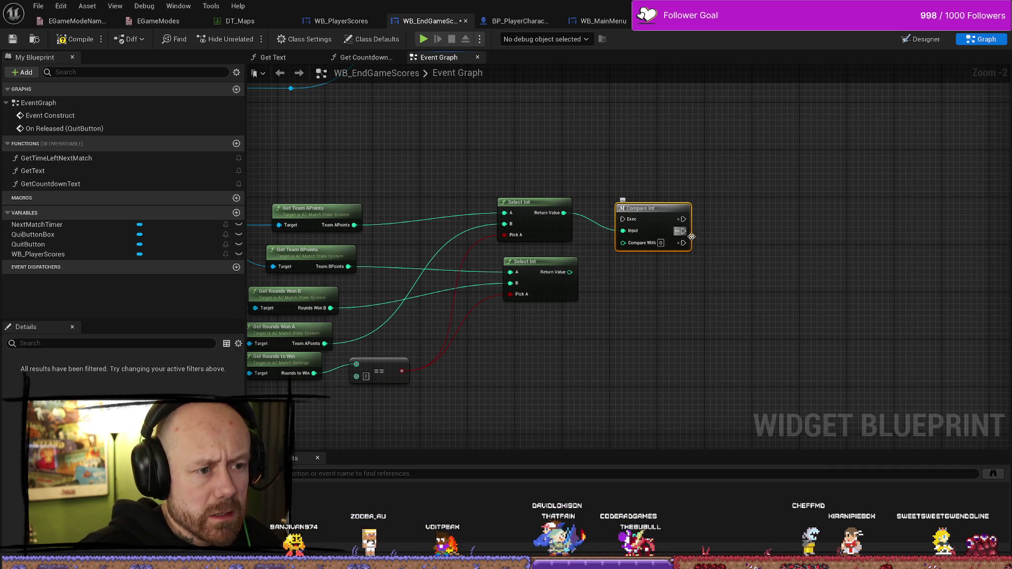
drag(692, 236, 750, 233)
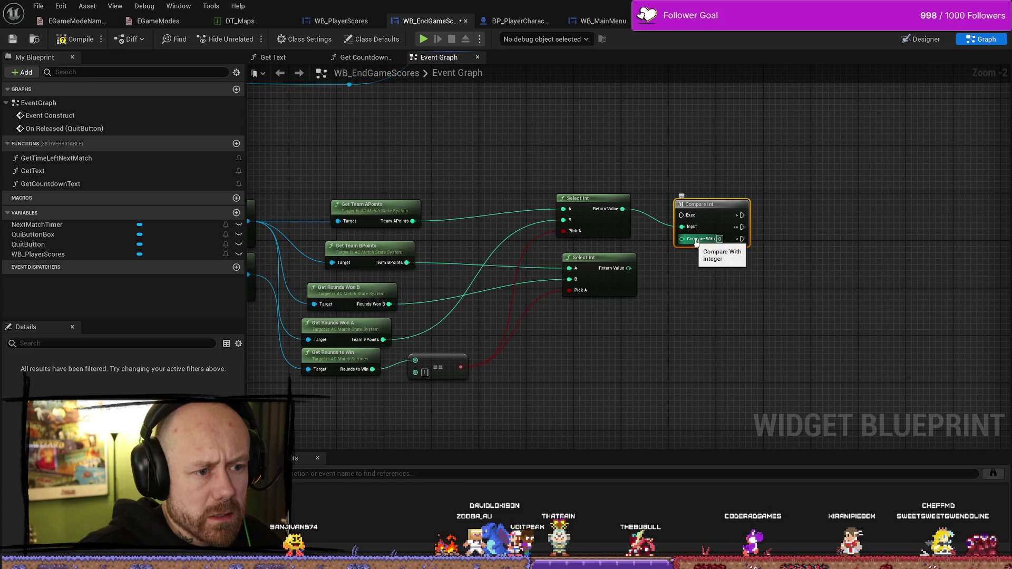
mouse_move(629, 267)
mouse_down()
mouse_move(706, 250)
mouse_move(685, 239)
mouse_up()
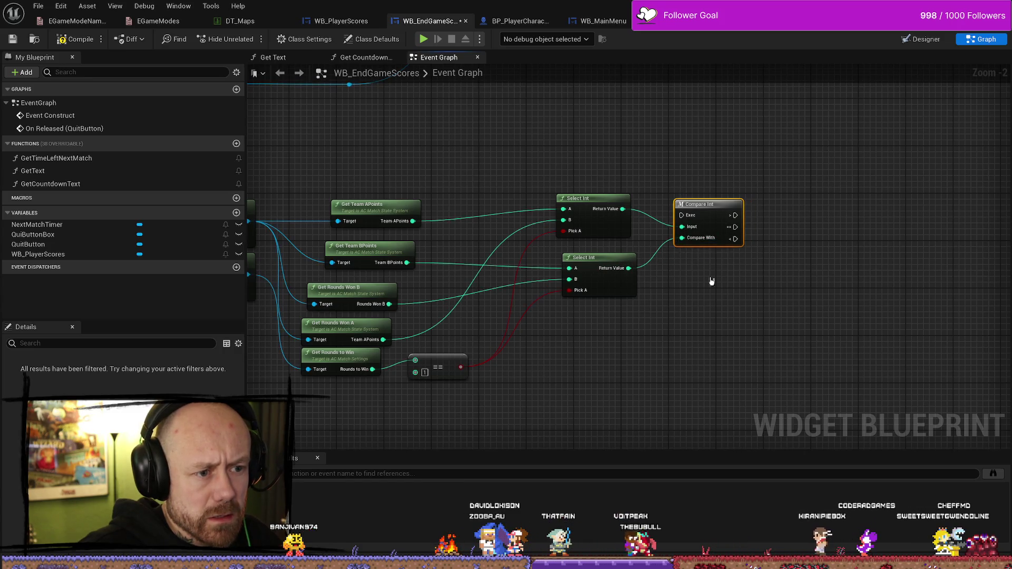
mouse_move(711, 283)
mouse_down()
mouse_move(742, 323)
mouse_move(771, 330)
mouse_up()
mouse_move(785, 238)
mouse_down()
mouse_move(699, 167)
mouse_move(768, 169)
mouse_up()
Select the Get Game State node and both component getters
mouse_move(327, 208)
mouse_down()
mouse_move(588, 211)
mouse_move(594, 195)
mouse_move(534, 104)
mouse_move(516, 127)
mouse_up()
mouse_move(378, 132)
mouse_down()
mouse_move(511, 244)
mouse_move(896, 366)
mouse_move(757, 384)
mouse_move(752, 368)
mouse_up()
drag(405, 240, 524, 210)
drag(530, 132, 338, 276)
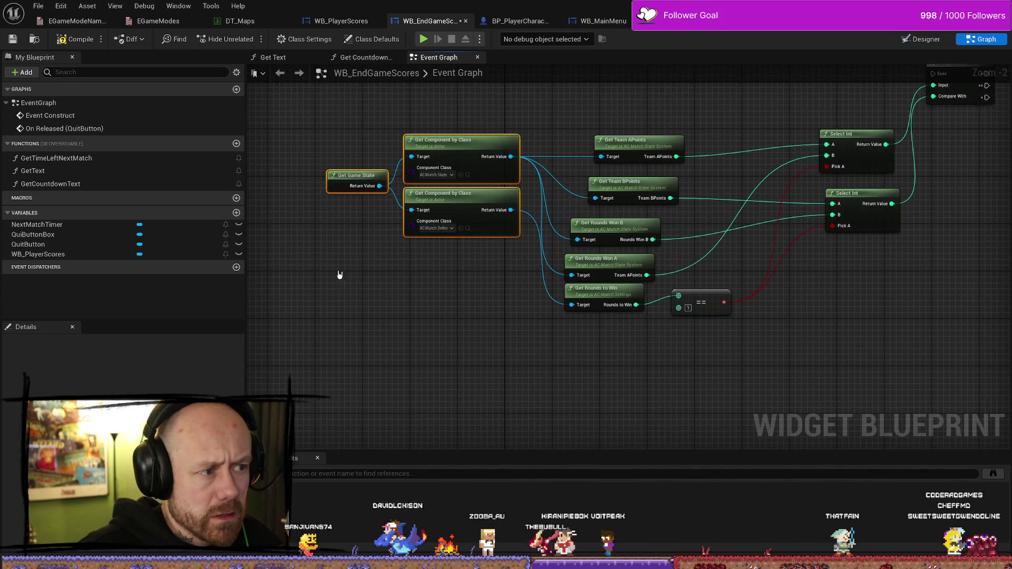
Nudge the component getter nodes down-right and move the Save Stats node further right
mouse_move(466, 188)
mouse_down()
mouse_move(477, 206)
mouse_move(346, 310)
mouse_move(251, 312)
mouse_up()
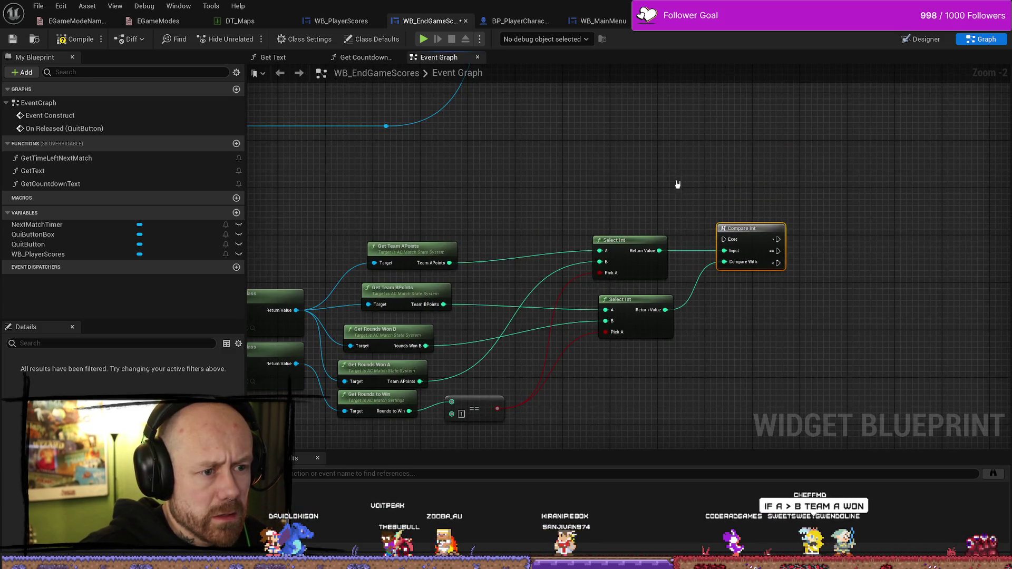
scroll(755, 189, down, 2)
drag(768, 164, 325, 355)
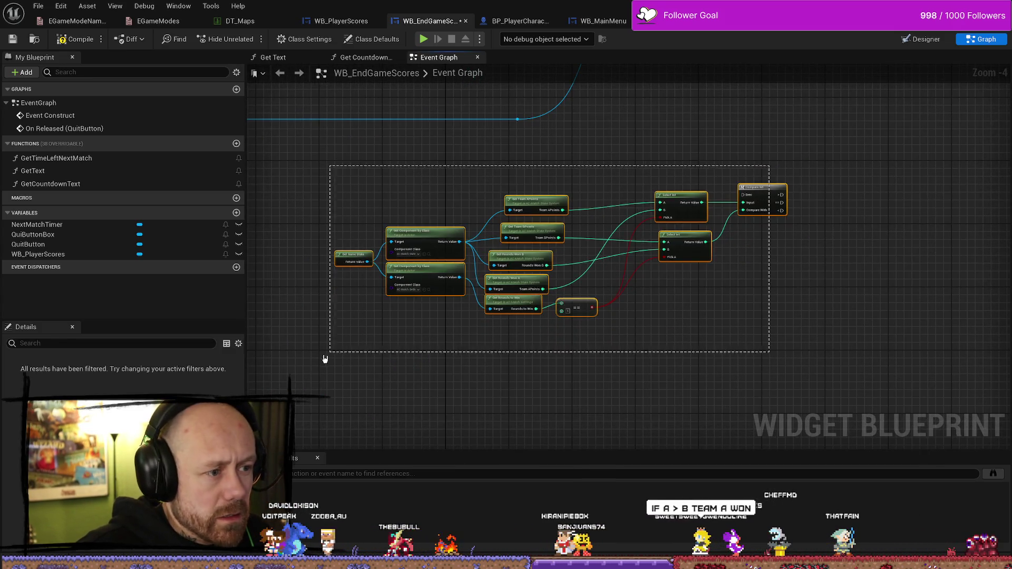
mouse_move(669, 131)
mouse_down()
mouse_move(685, 286)
mouse_move(679, 337)
mouse_up()
mouse_move(680, 169)
mouse_down()
mouse_move(508, 171)
mouse_move(820, 191)
mouse_move(735, 194)
mouse_up()
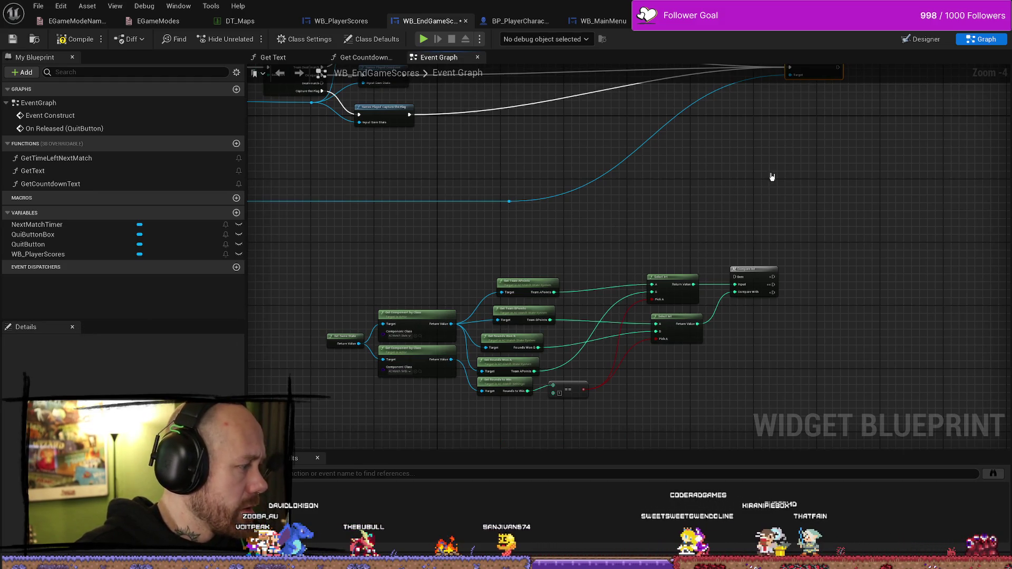
Pan and zoom around the graph to review the save-stats and score comparison nodes
scroll(671, 237, up, 2)
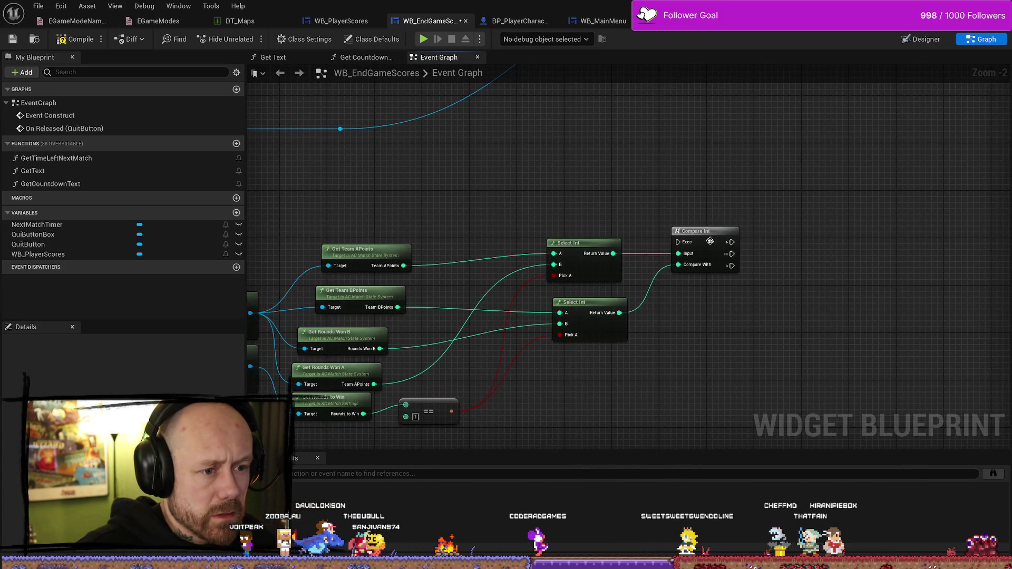
drag(653, 239, 681, 245)
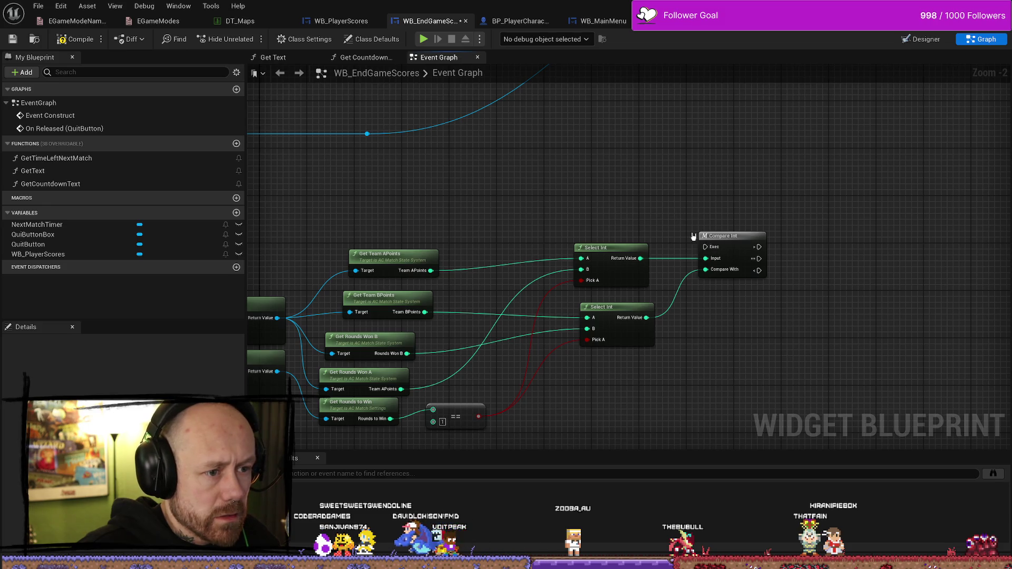
scroll(680, 221, down, 2)
scroll(688, 228, up, 2)
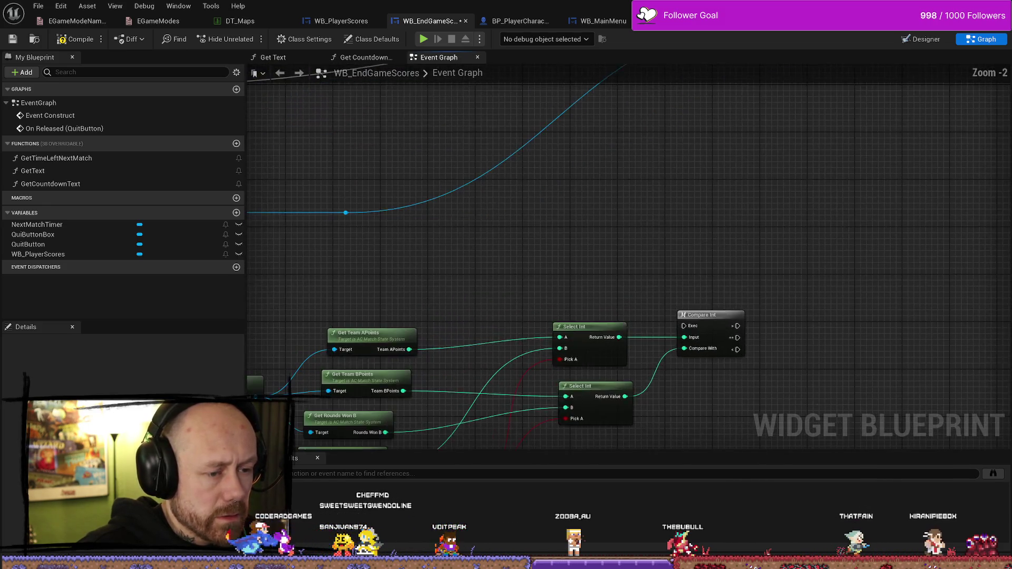
drag(479, 192, 574, 242)
scroll(574, 241, down, 2)
drag(472, 237, 593, 270)
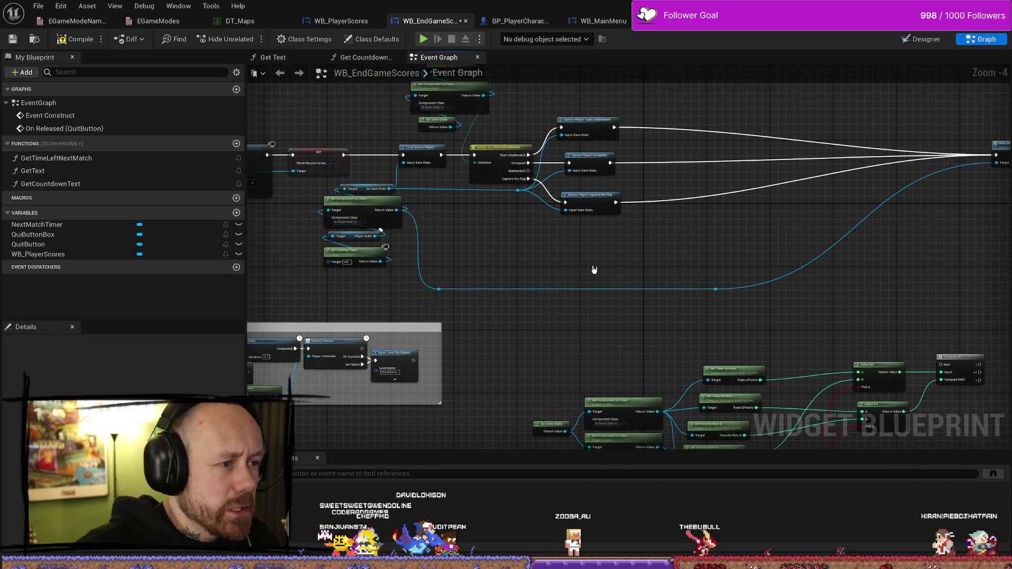
mouse_move(522, 263)
mouse_down()
mouse_move(630, 255)
mouse_move(722, 264)
mouse_move(488, 266)
mouse_move(653, 308)
mouse_up()
scroll(539, 271, up, 1)
scroll(517, 267, up, 1)
scroll(603, 259, down, 1)
Add a Get Owning Player node from the right-click action search on empty graph space
right_click(605, 262)
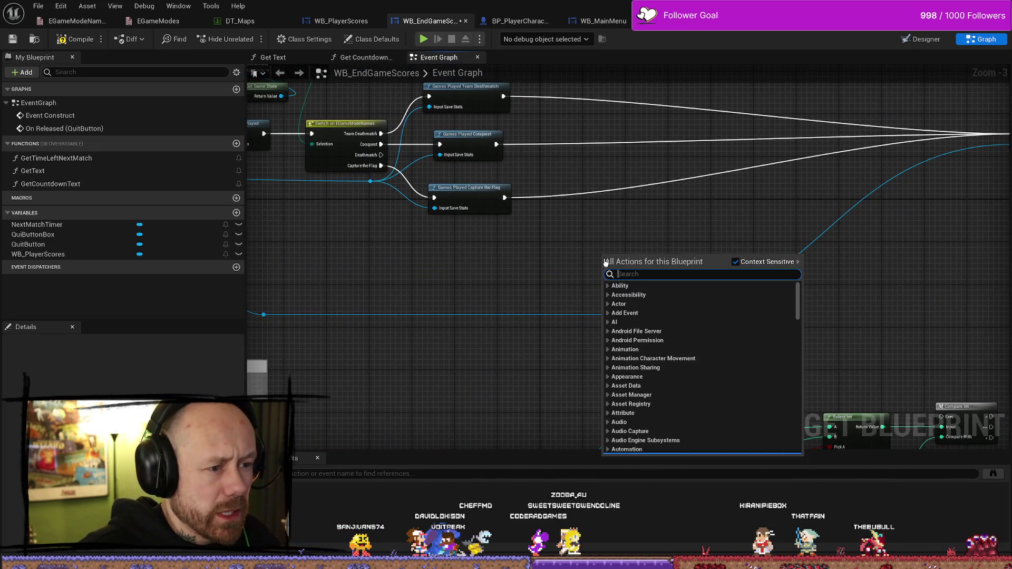
text(gw)
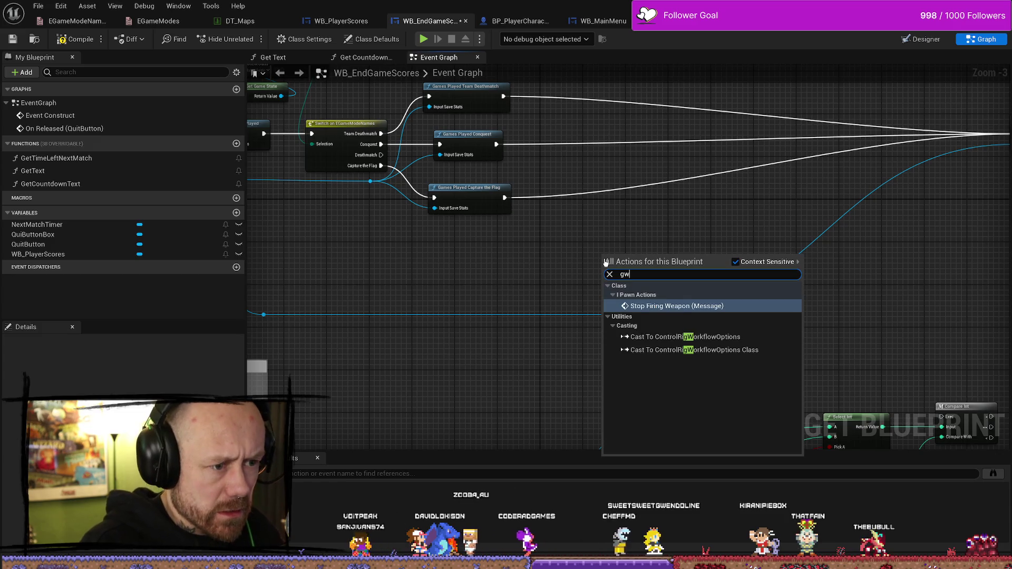
key(BackSpace)
key(BackSpace)
text(et)
key(Home)
text(get)
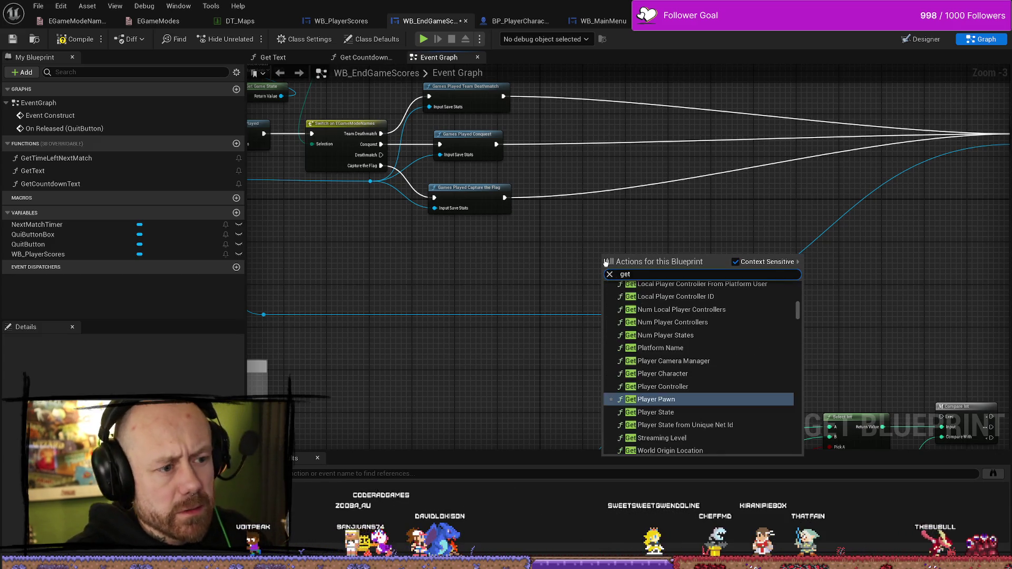
text( ownin)
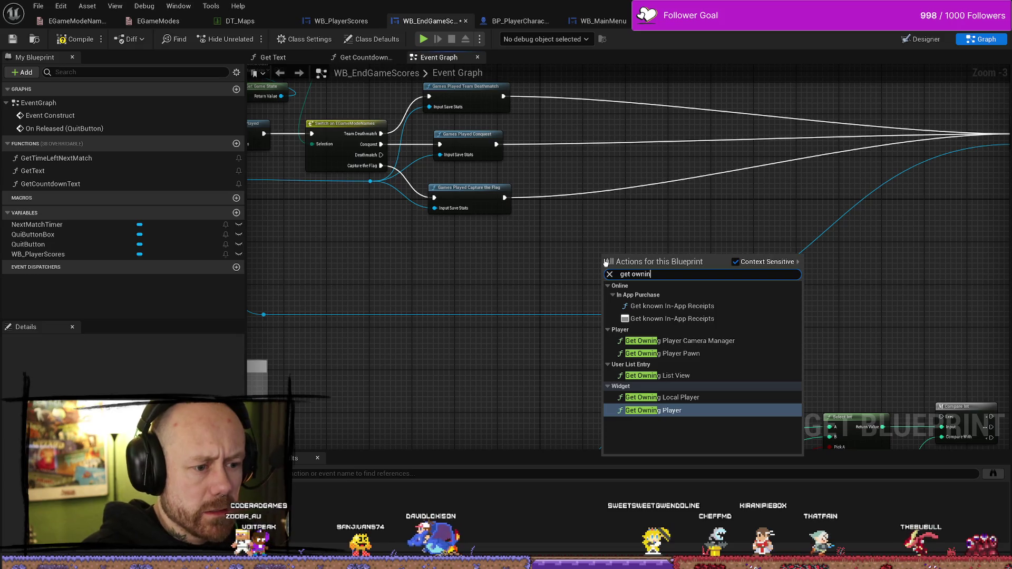
key(Return)
Frame the new Get Owning Player node, then switch to the WB_EndGameScoresFreeForAll graph
scroll(685, 224, down, 4)
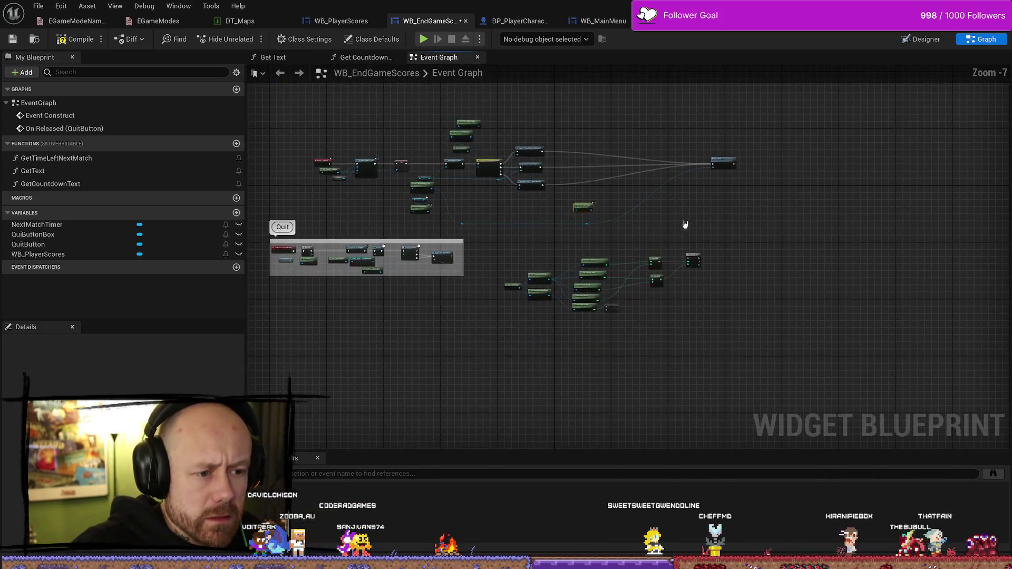
scroll(684, 224, up, 3)
scroll(371, 227, up, 2)
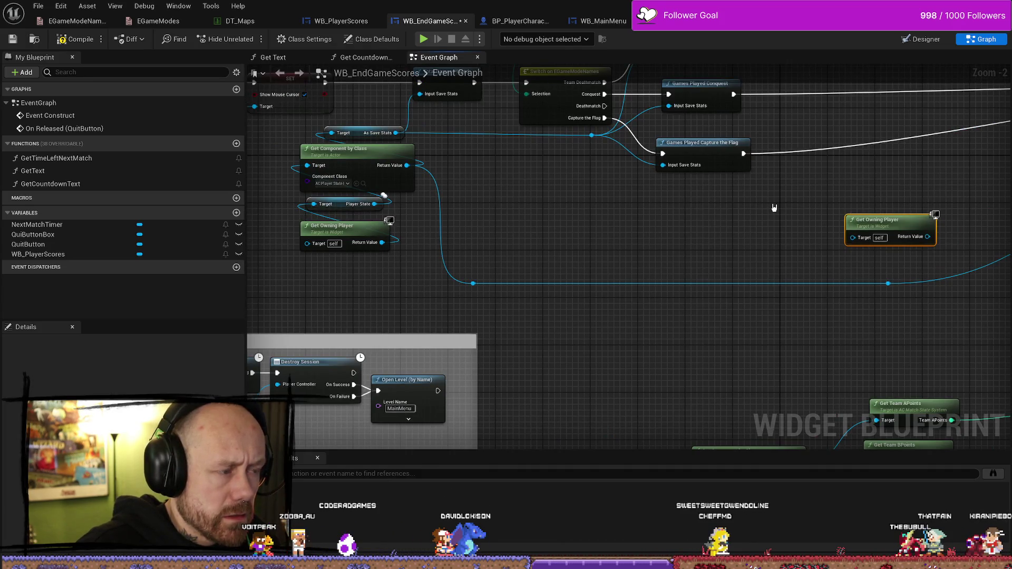
drag(784, 208, 677, 250)
mouse_move(861, 227)
mouse_down()
mouse_move(717, 223)
mouse_move(705, 211)
mouse_up()
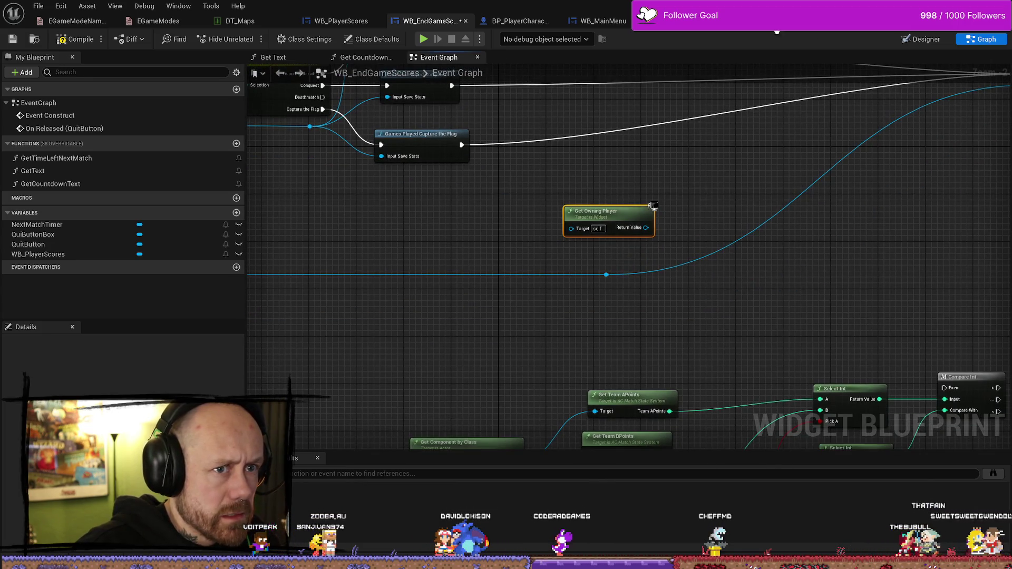
key(alt+Tab)
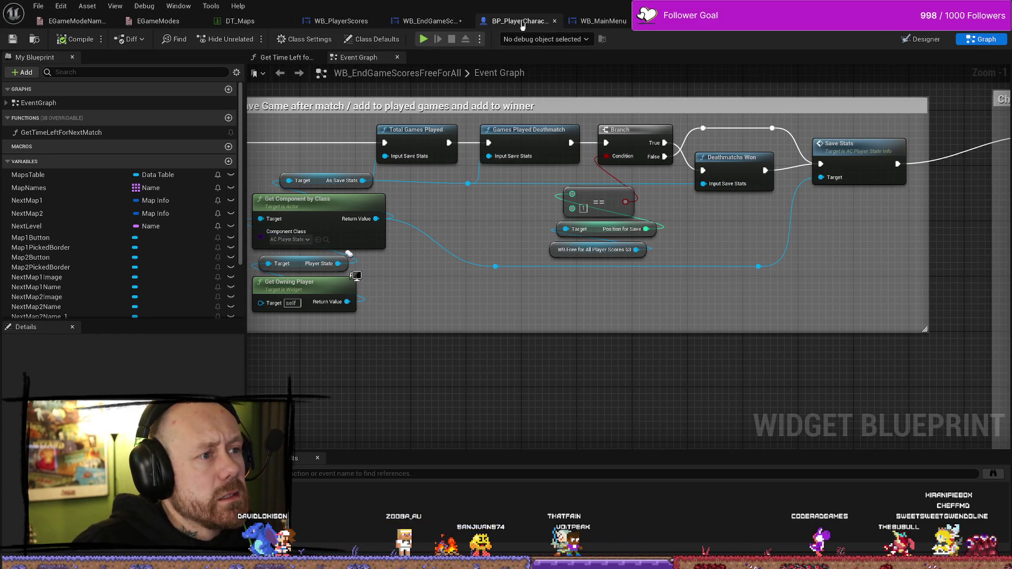
Try 'team' action searches off the player-state component, Player State and As Save Stats wires, adding nothing
click(435, 24)
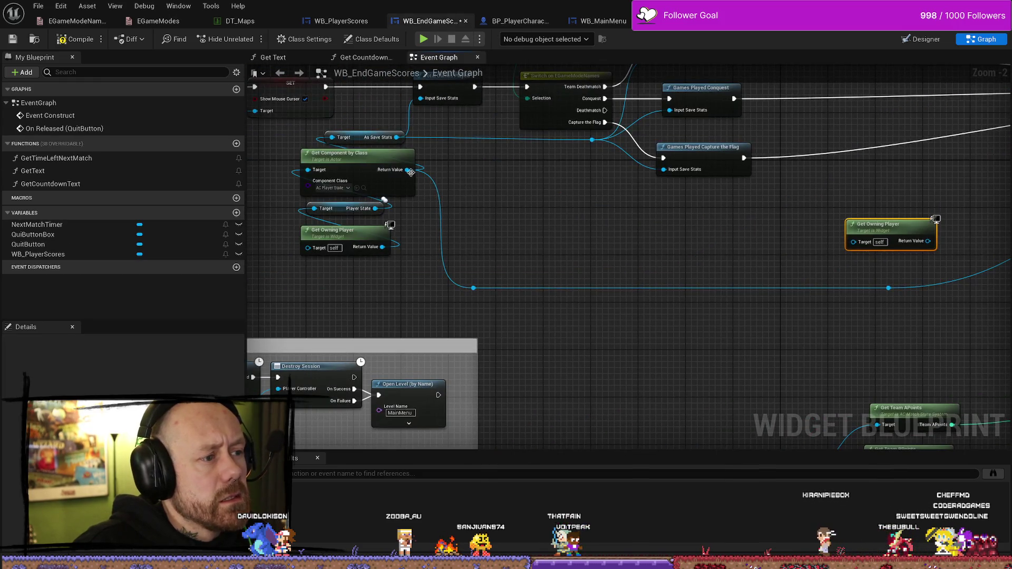
drag(408, 170, 548, 221)
text(team)
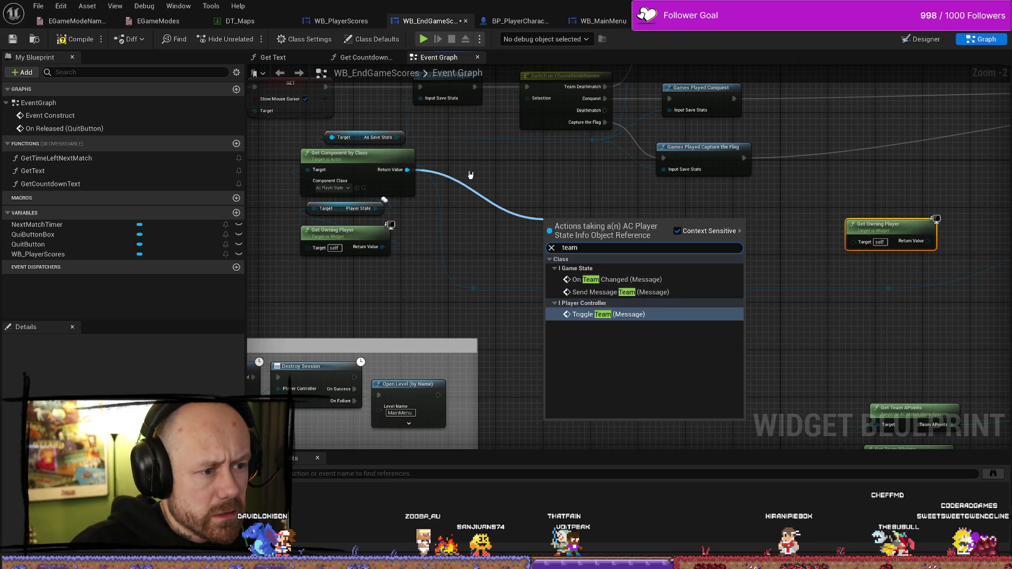
key(Escape)
drag(375, 208, 482, 214)
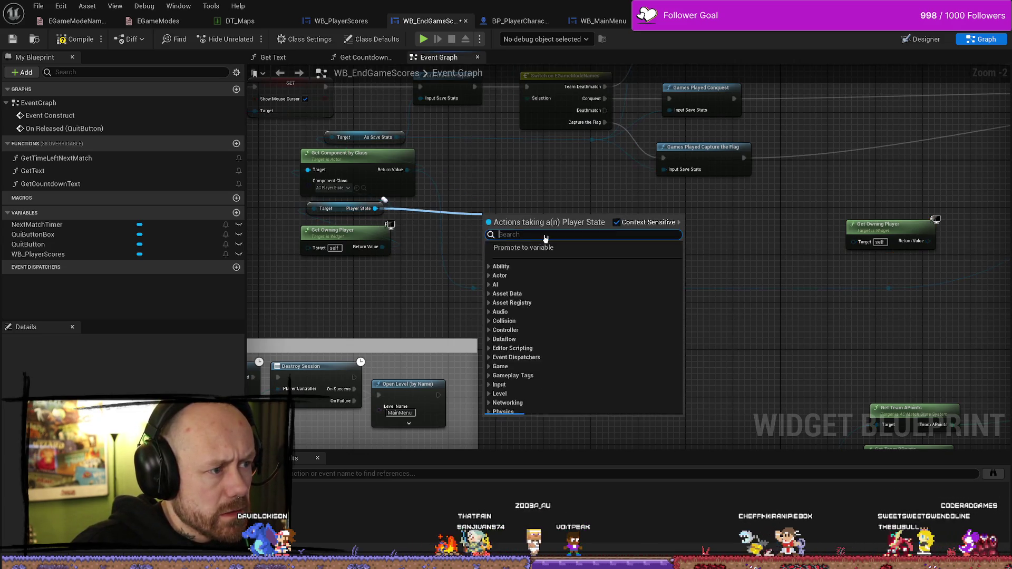
text(team)
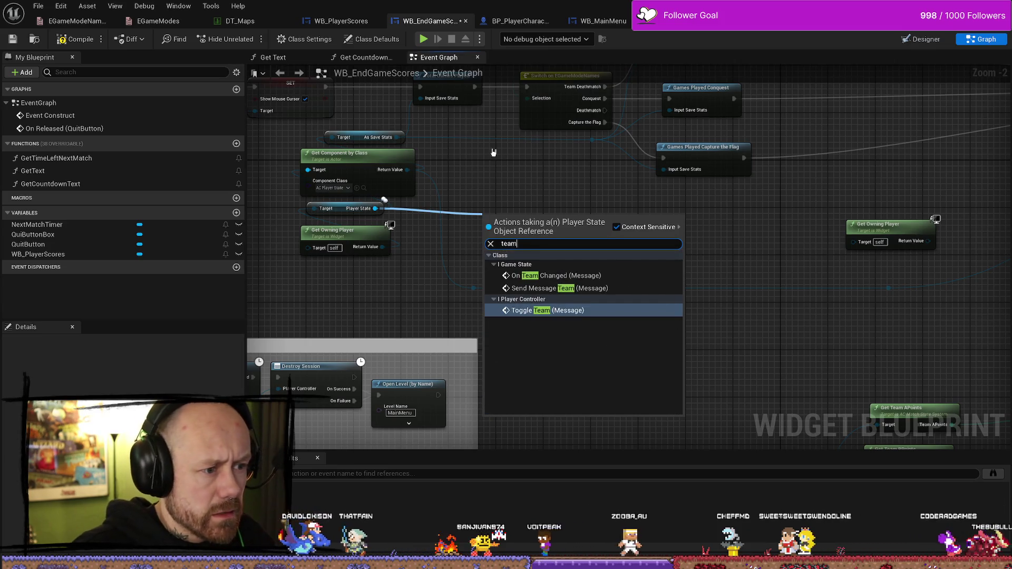
key(Escape)
drag(396, 137, 504, 189)
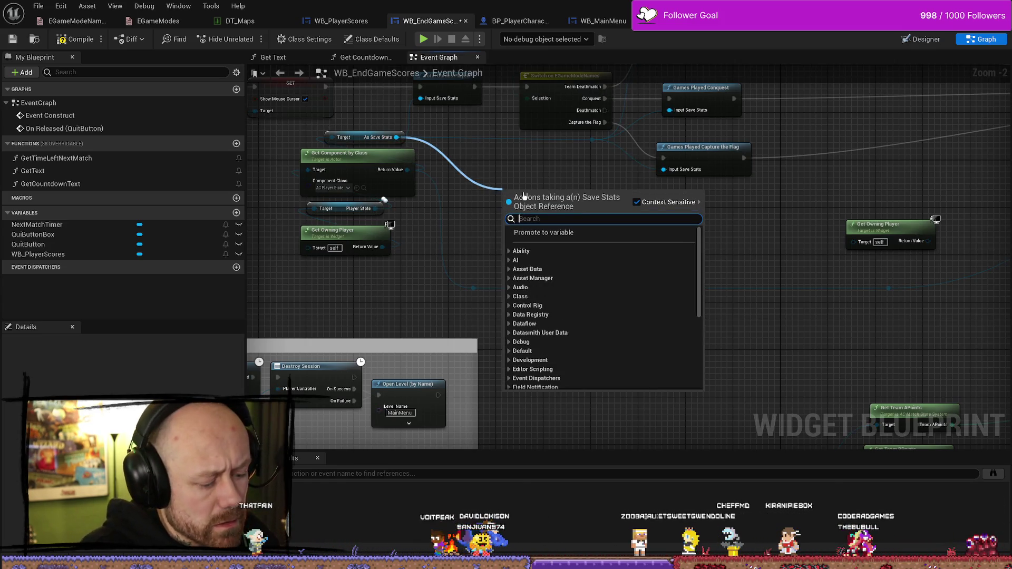
text(team)
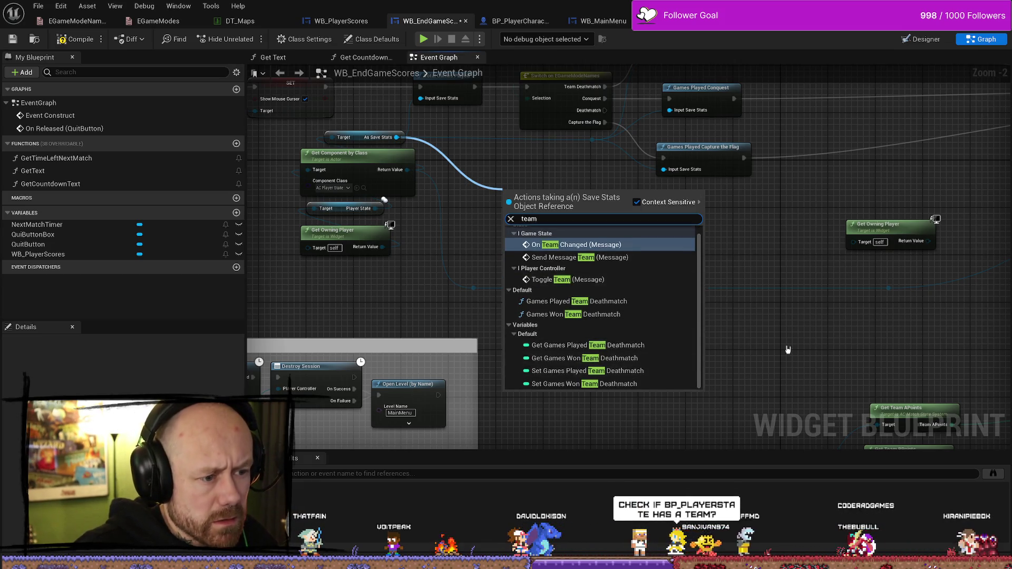
key(Escape)
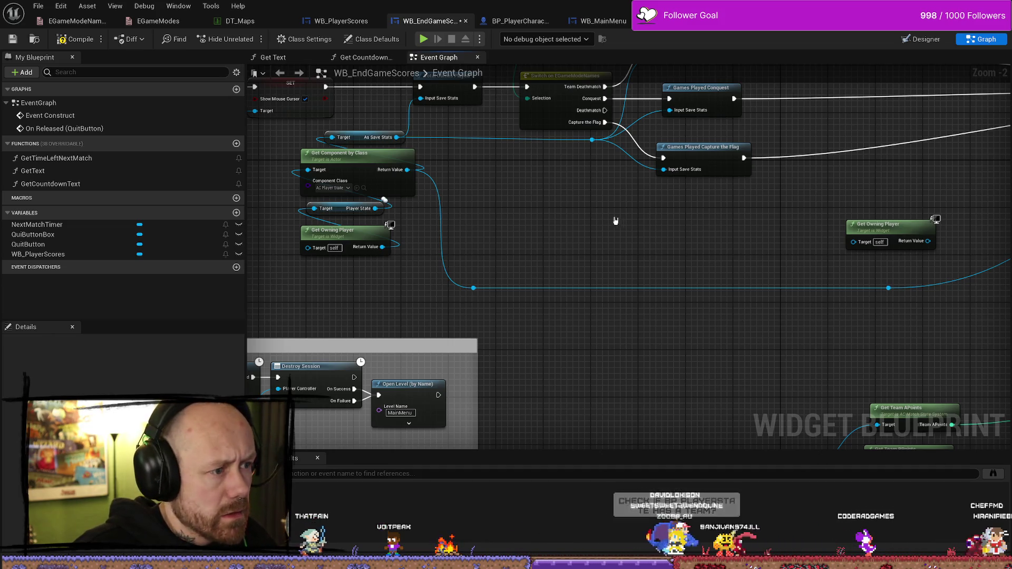
mouse_move(346, 208)
mouse_down()
mouse_move(479, 221)
mouse_move(466, 218)
mouse_up()
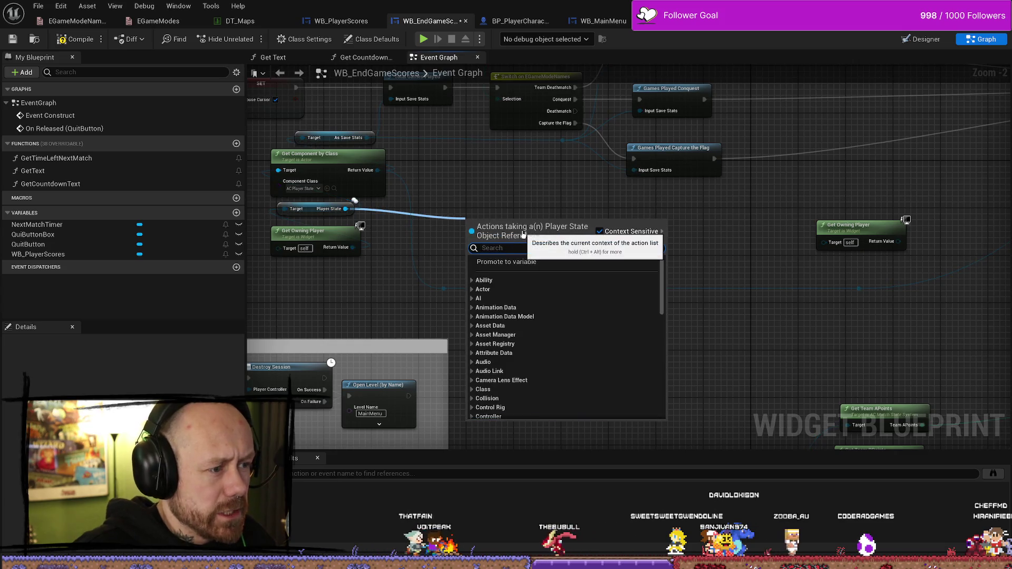
text(team)
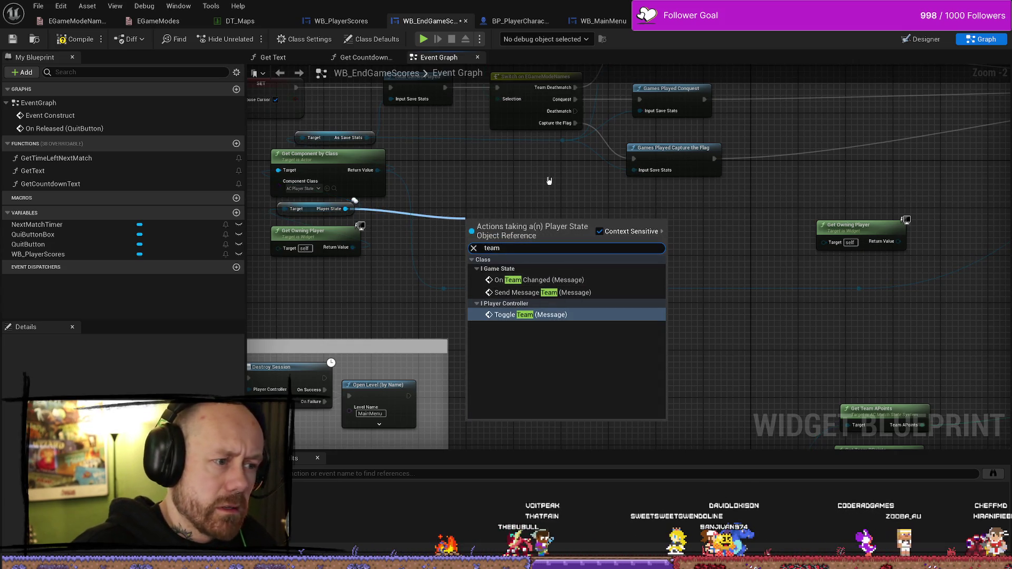
click(548, 181)
Pan toward the team score nodes, then open the WB_EndGameScoresFreeForAll event graph
mouse_move(666, 219)
mouse_down()
mouse_move(485, 220)
mouse_move(755, 161)
mouse_up()
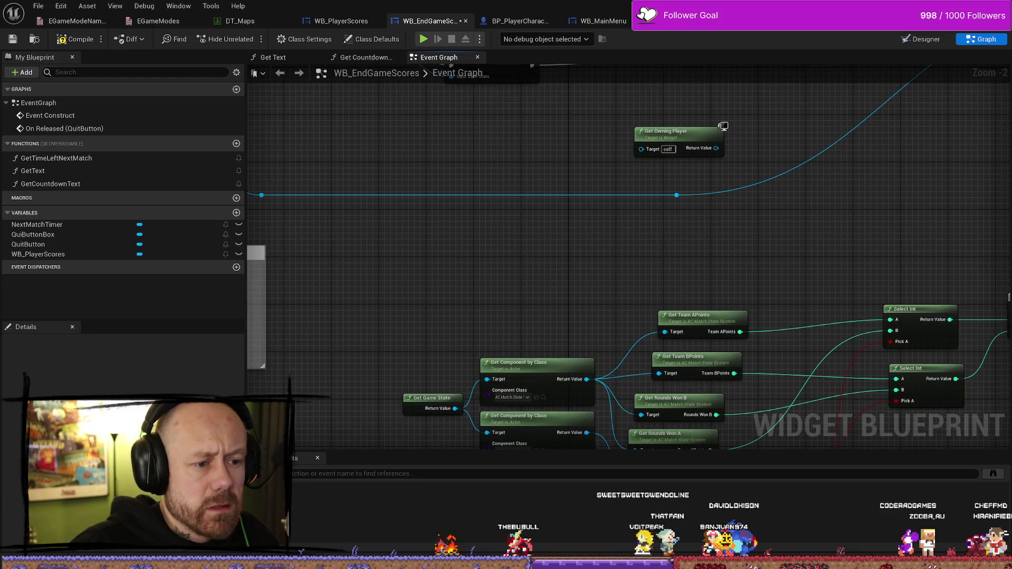
scroll(793, 258, down, 2)
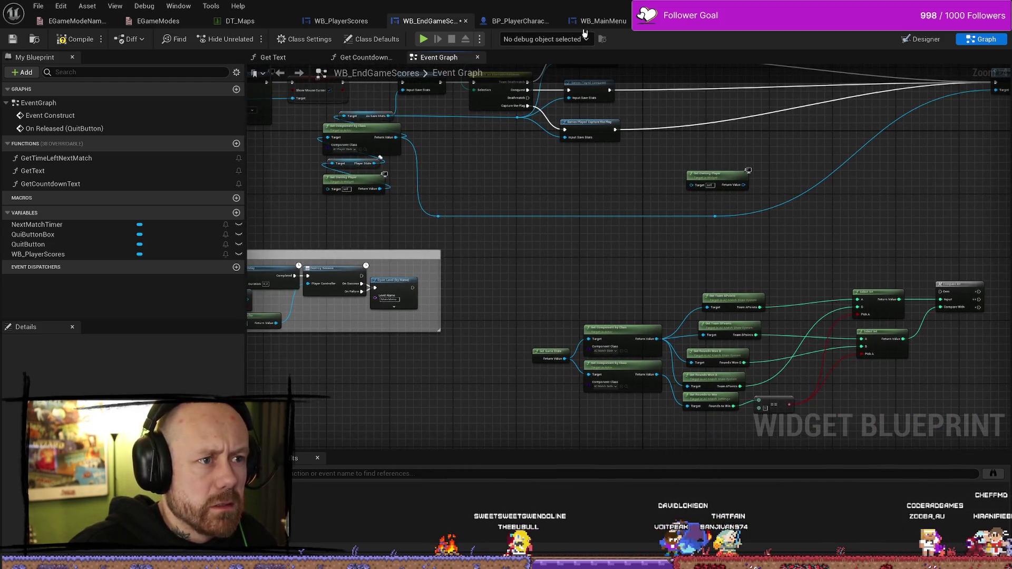
click(600, 21)
click(658, 21)
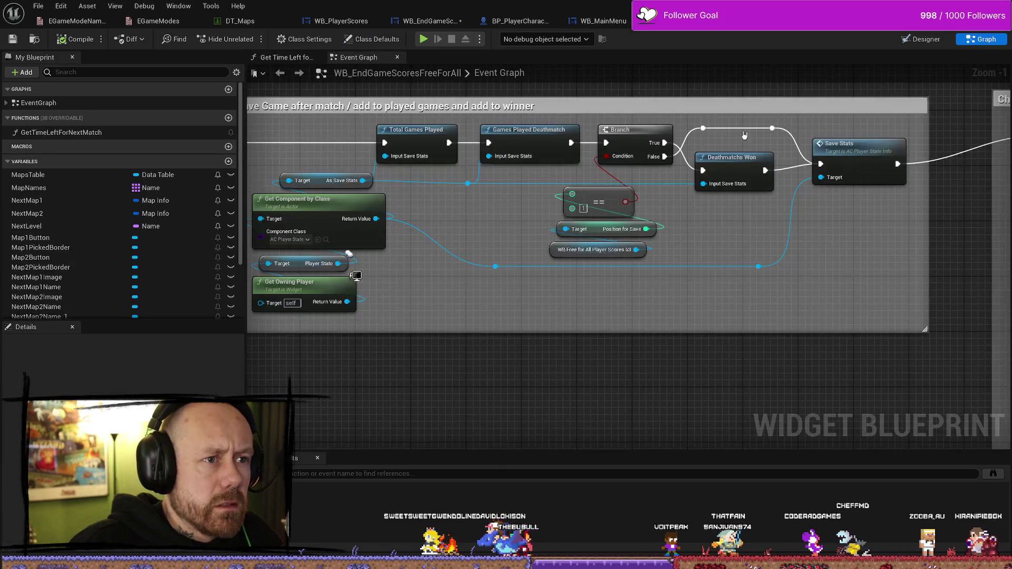
Center the save-stats nodes, glance at WB_MainMenu, then return to WB_EndGameScores
drag(711, 239, 745, 236)
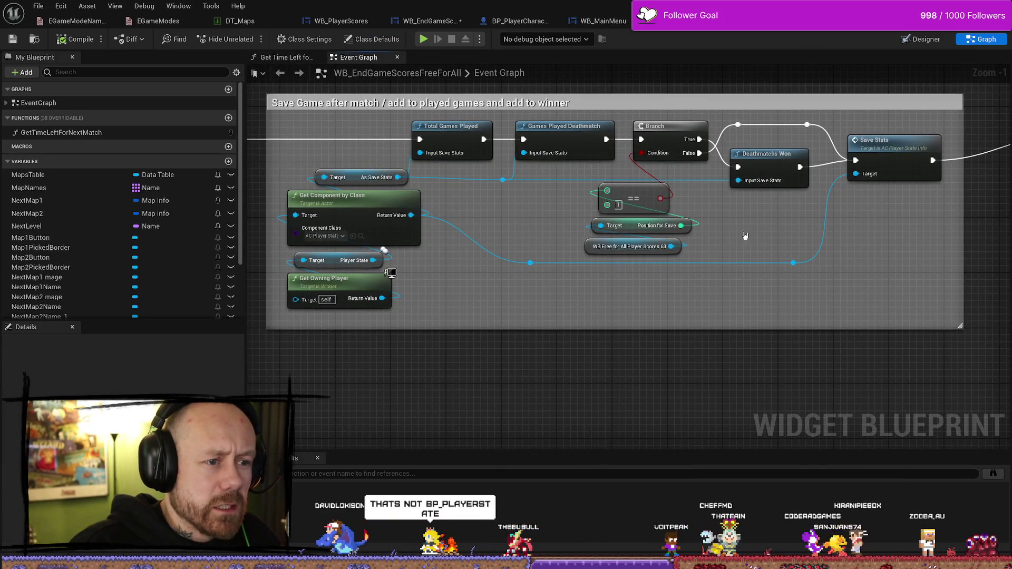
scroll(744, 235, down, 1)
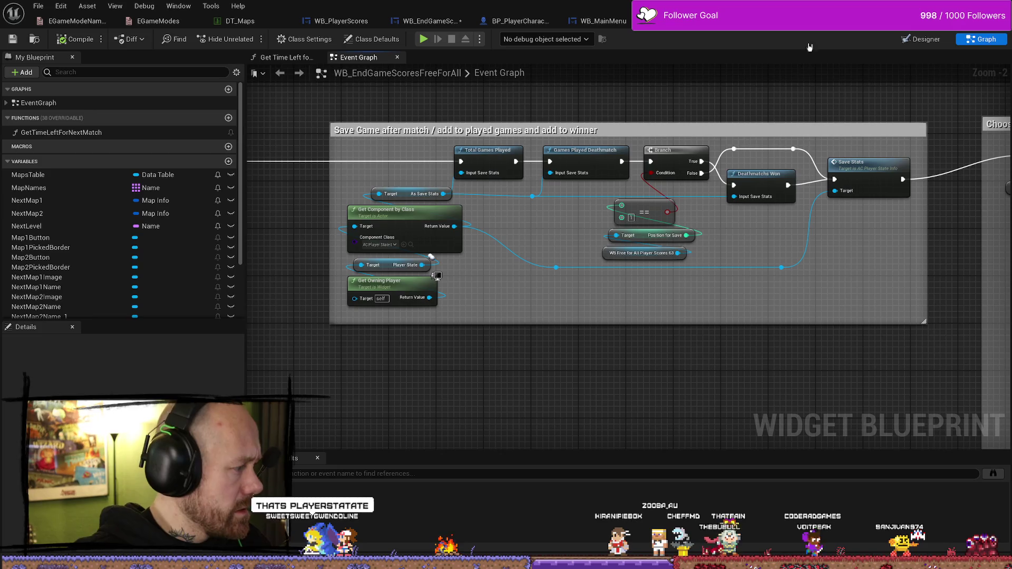
click(614, 24)
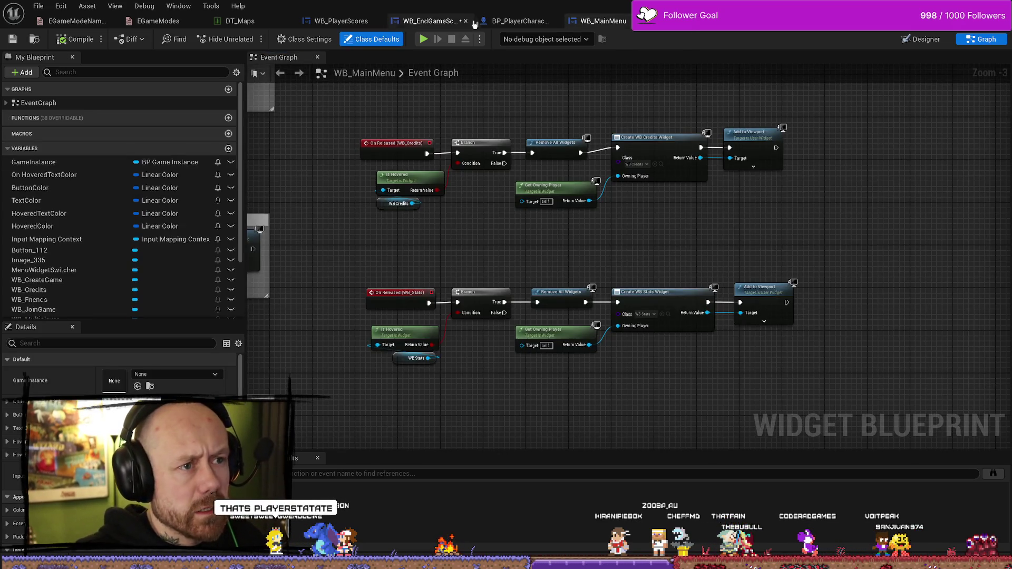
click(431, 22)
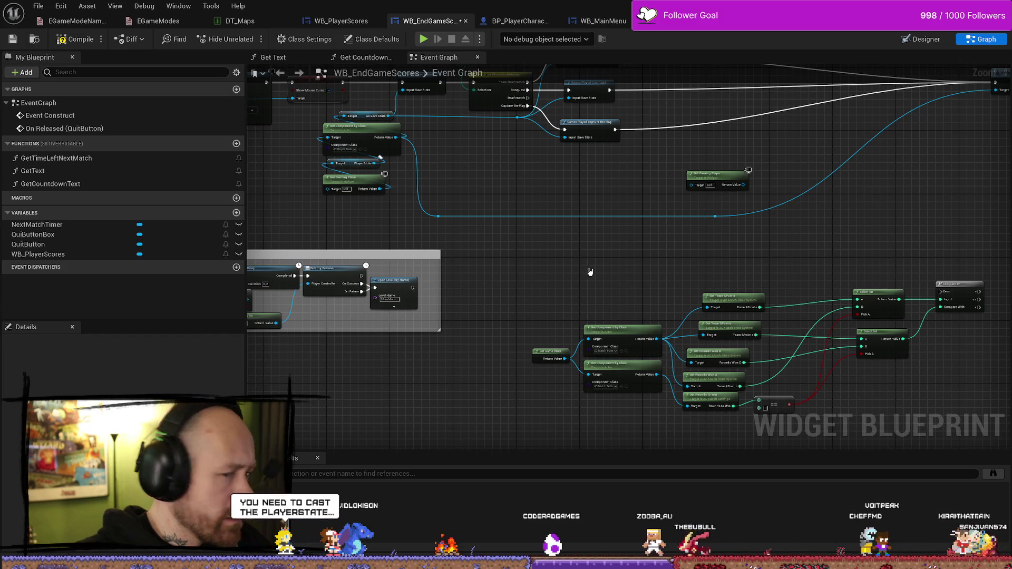
Move the lone Get Owning Player node lower, nearer the score nodes
drag(580, 252, 661, 274)
scroll(480, 198, up, 3)
click(394, 174)
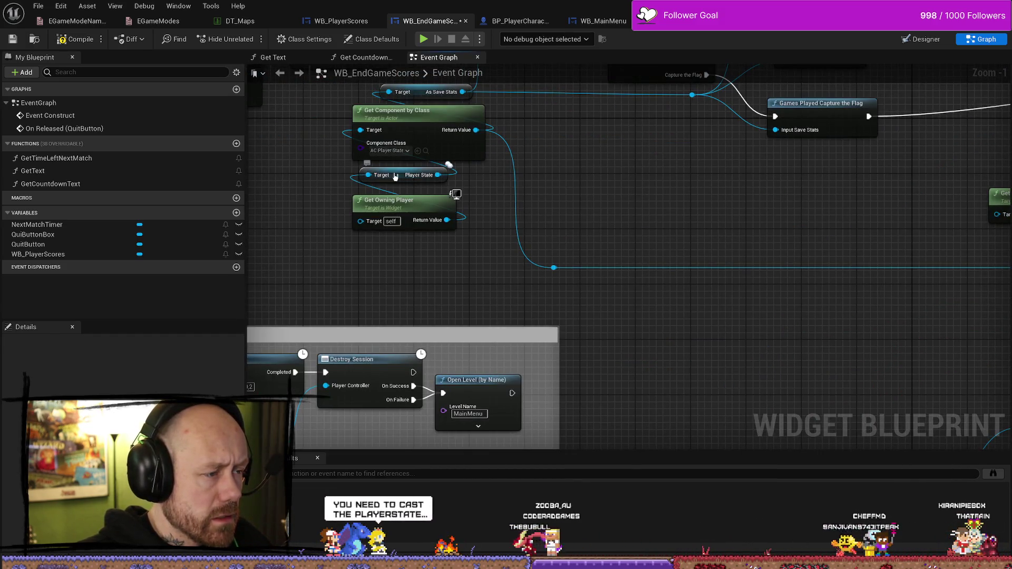
drag(583, 204, 583, 226)
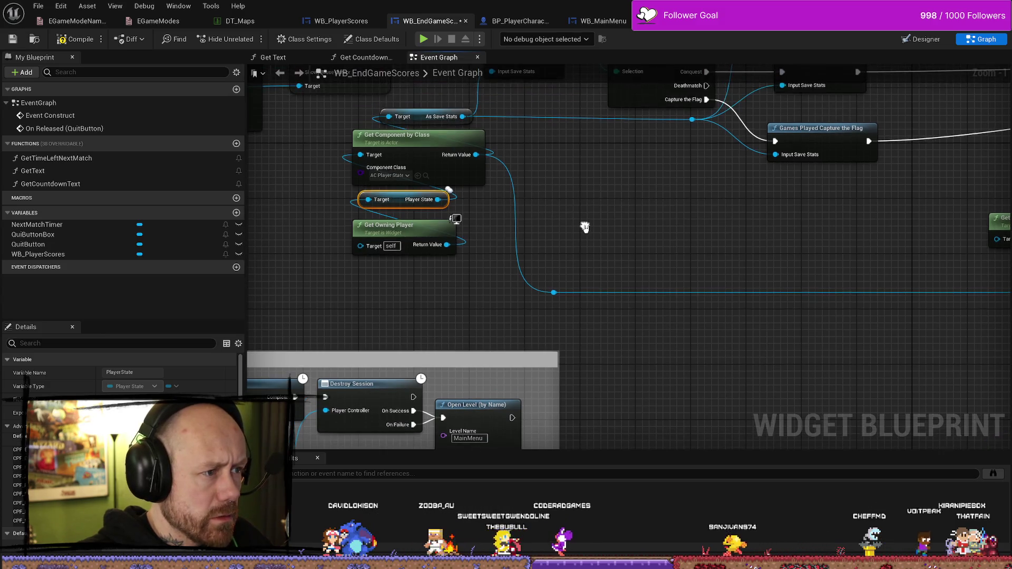
drag(839, 249, 572, 251)
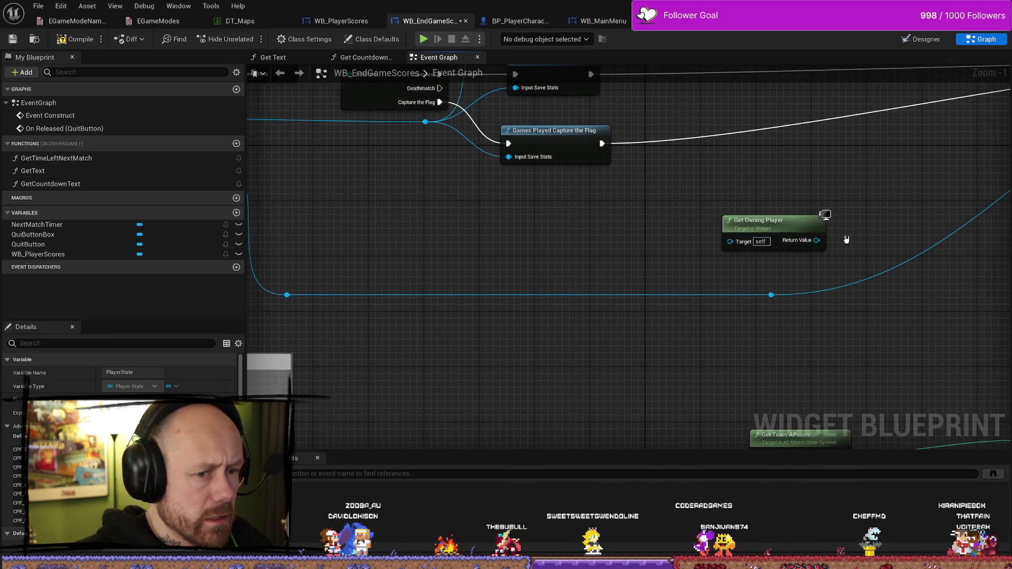
drag(819, 240, 814, 212)
drag(742, 247, 561, 312)
scroll(601, 282, down, 4)
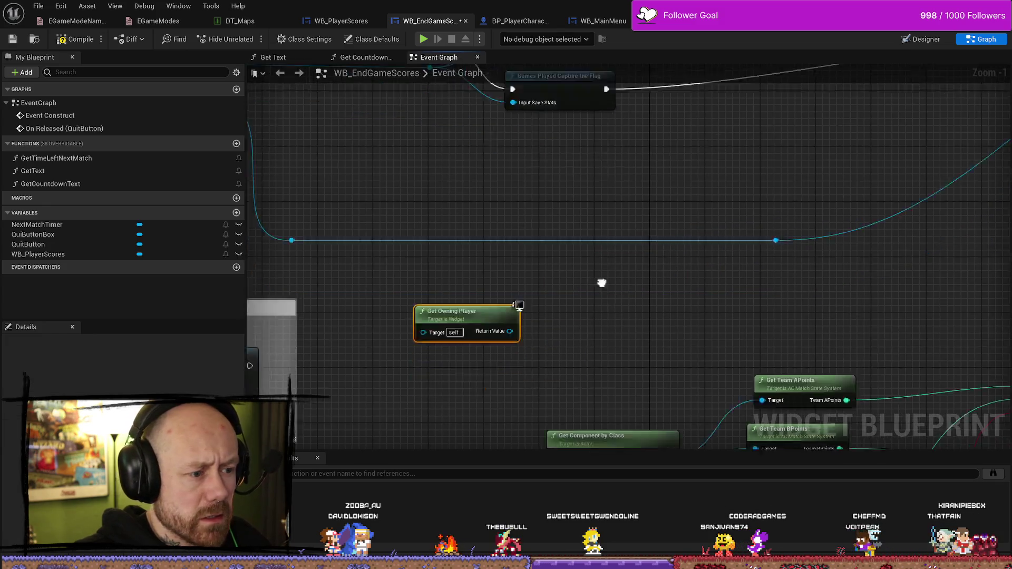
scroll(719, 285, up, 3)
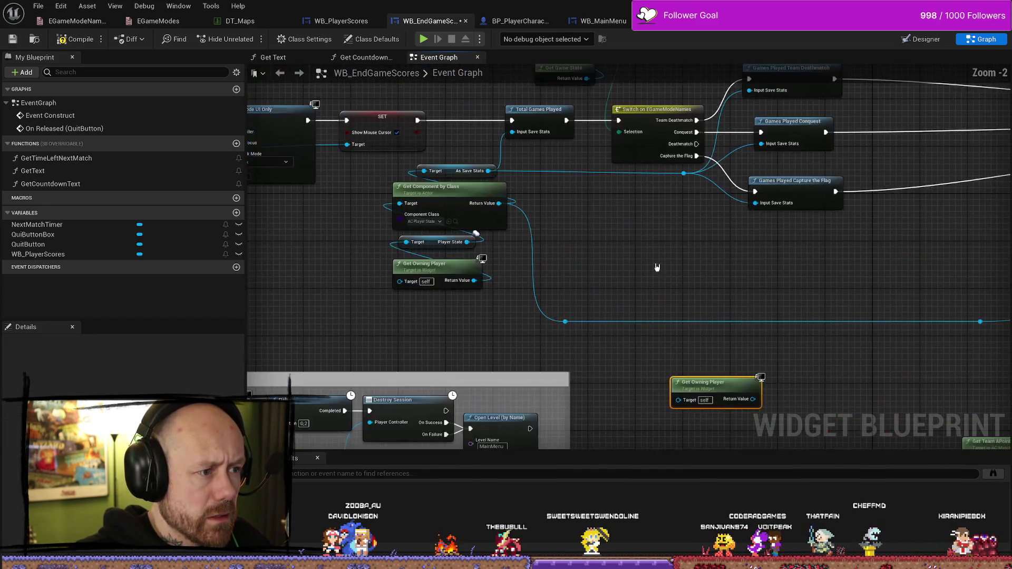
drag(725, 267, 626, 257)
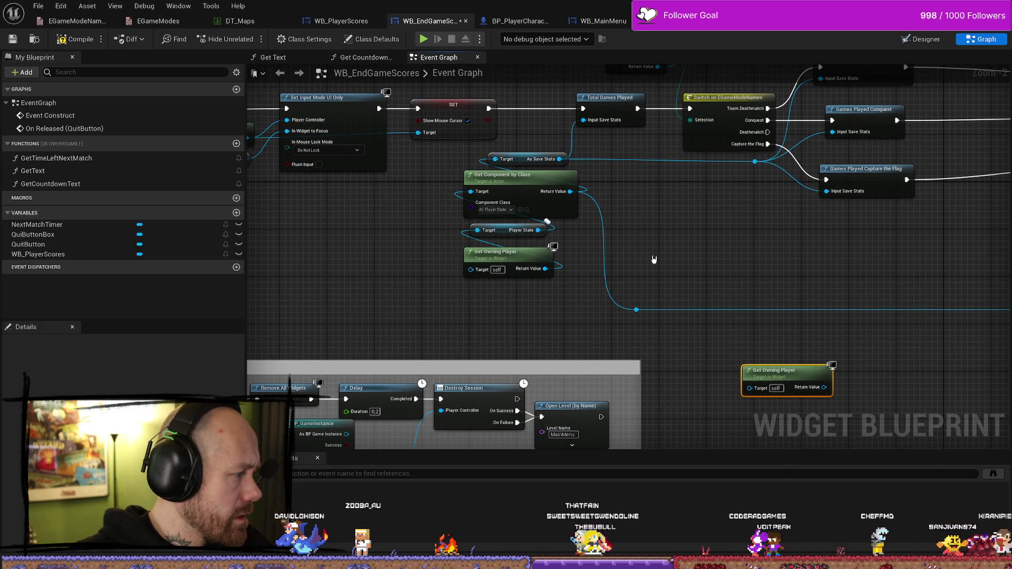
drag(641, 251, 599, 219)
Try adding a Get Player State node off Get Owning Player's Return Value
drag(746, 355, 805, 343)
text(pla)
text(er)
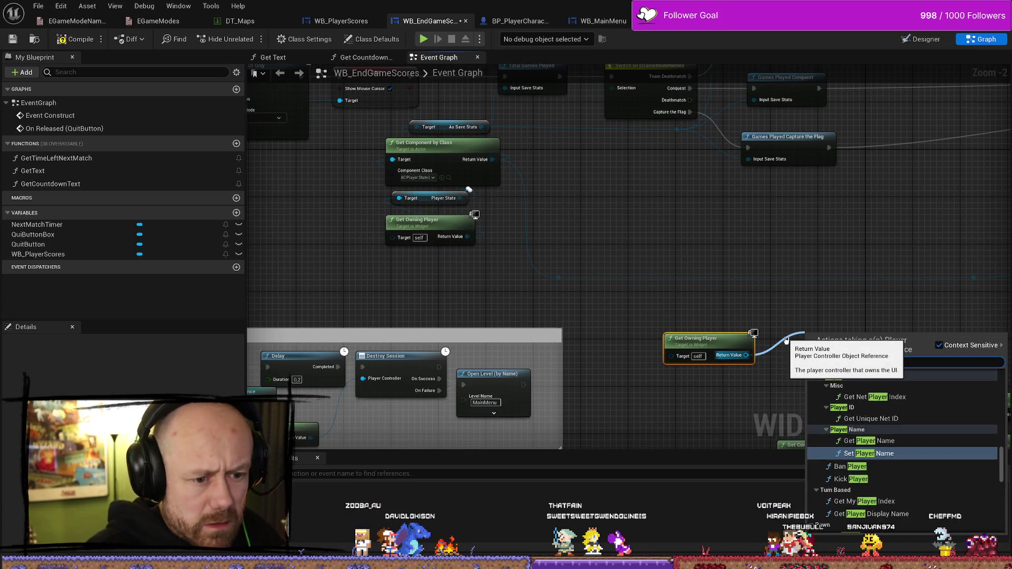
text(rstat)
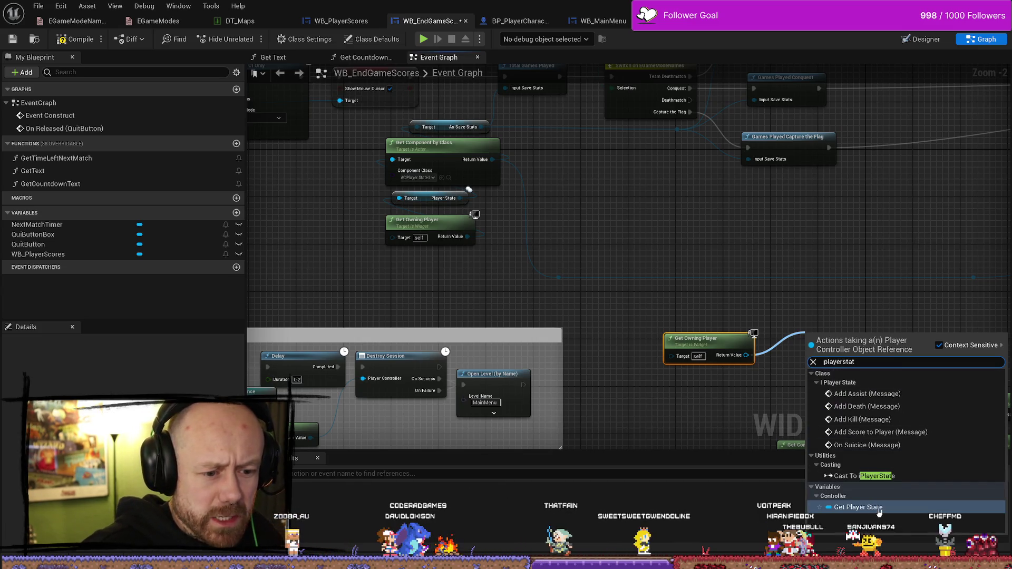
click(879, 507)
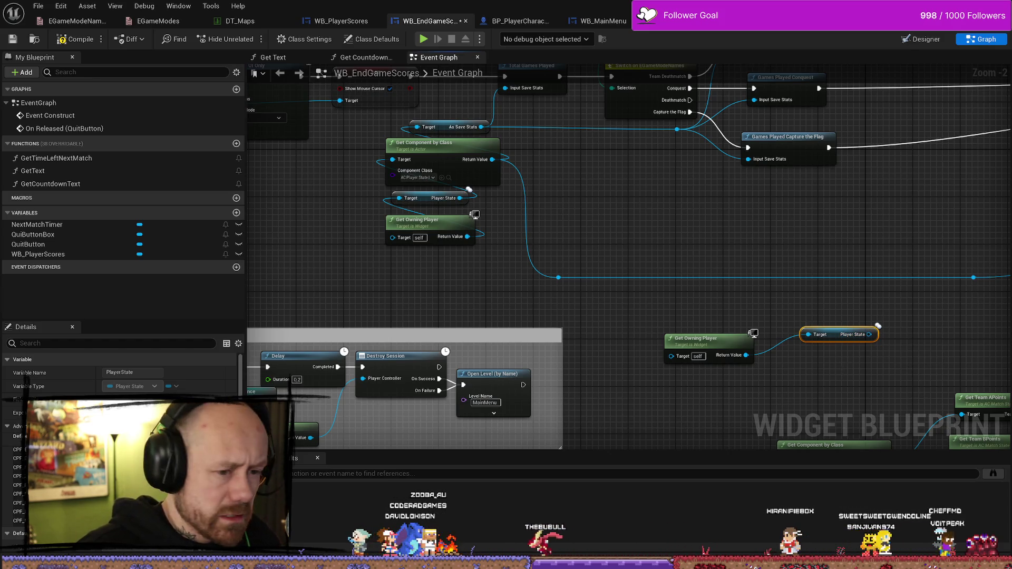
drag(821, 315, 734, 235)
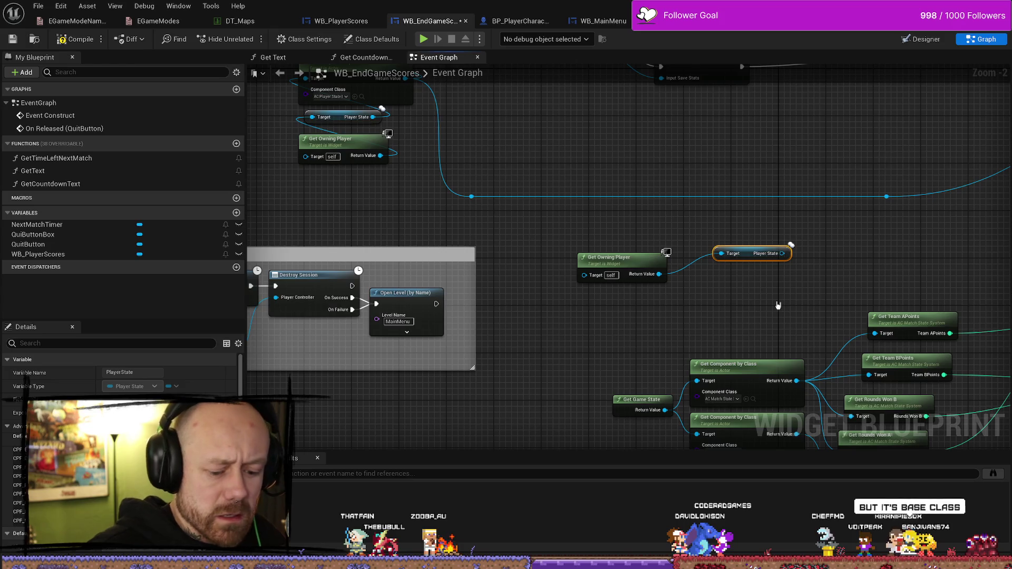
click(777, 306)
drag(778, 306, 673, 311)
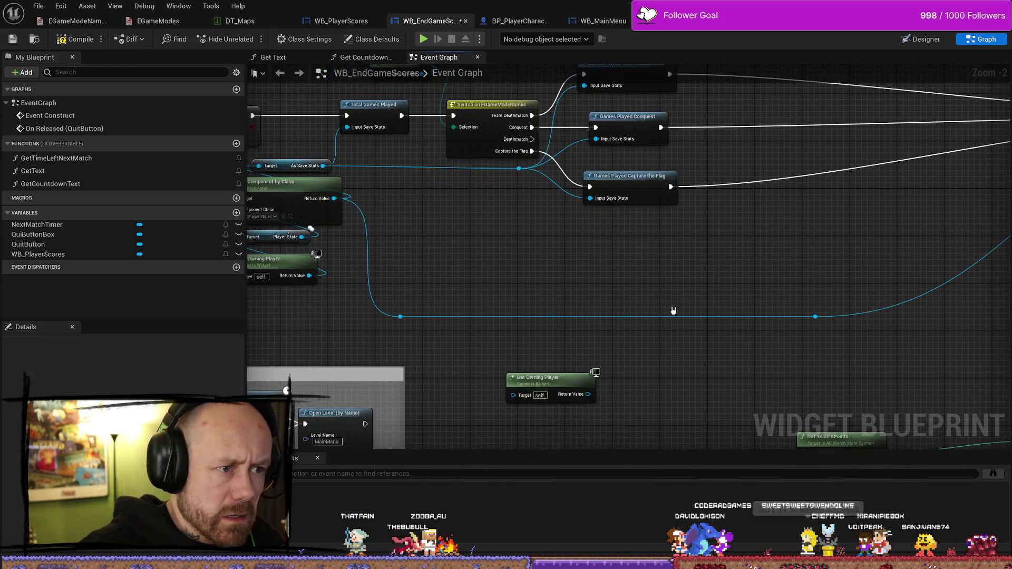
Search for a 'cast to bp' player cast off Get Owning Player, then cancel without adding it
mouse_move(587, 394)
mouse_down()
mouse_move(640, 359)
mouse_move(641, 373)
mouse_move(654, 373)
mouse_up()
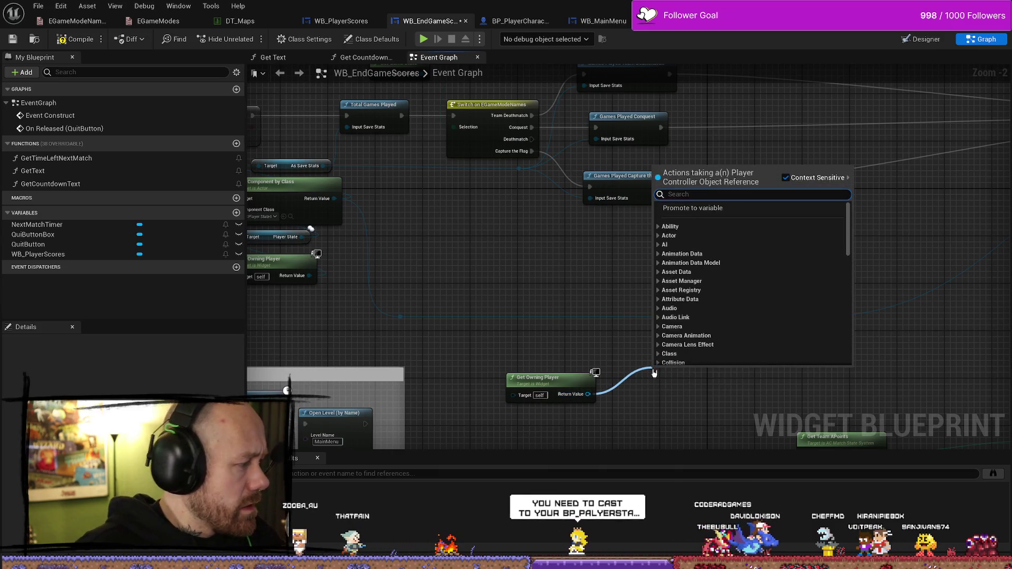
text(cast to)
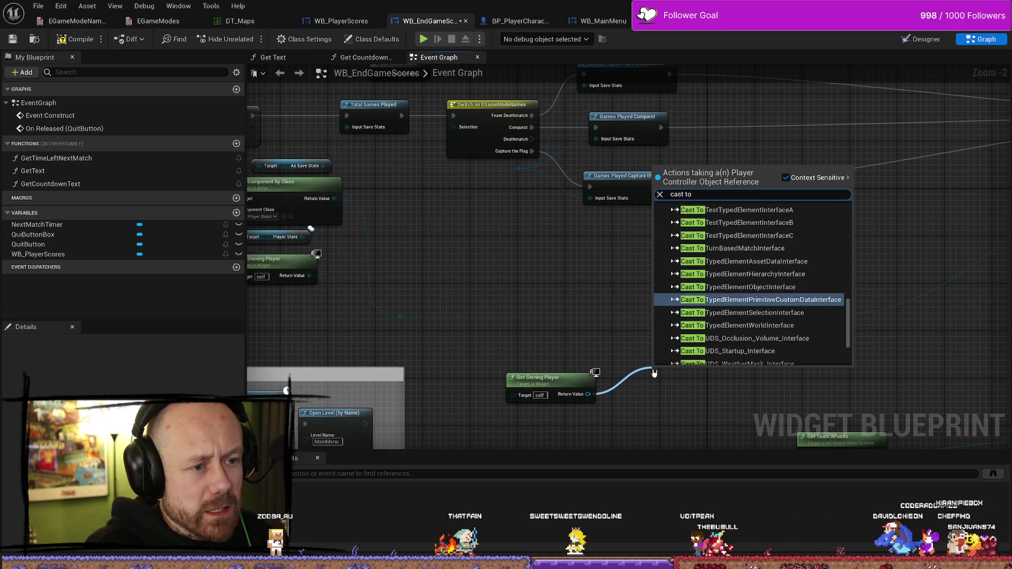
text( bp_)
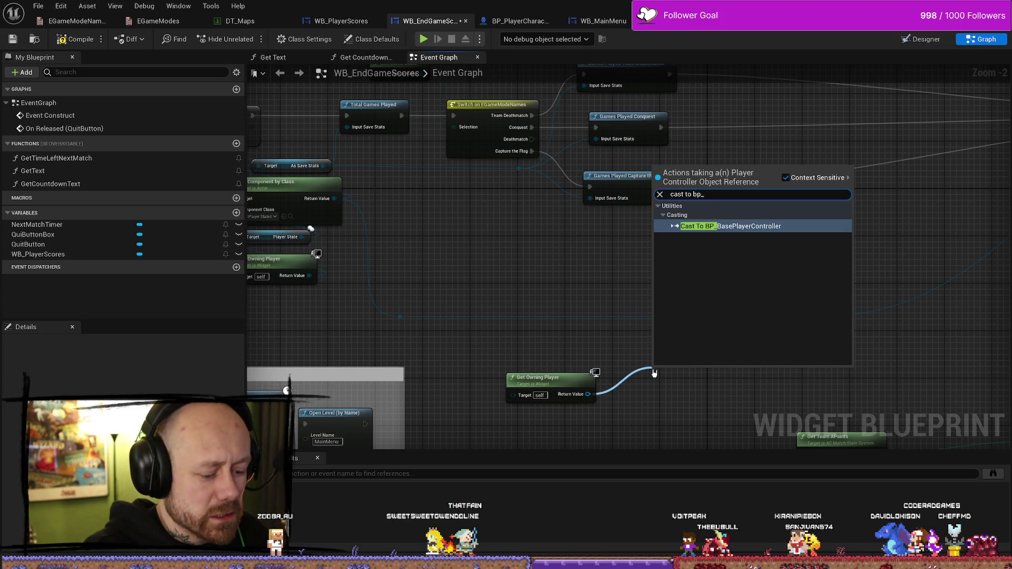
text(playerst)
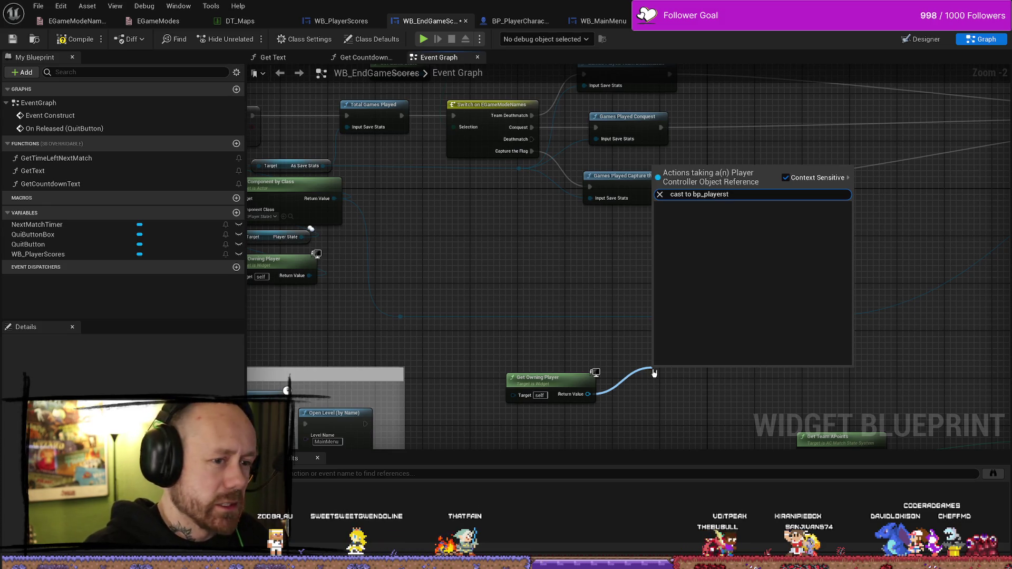
key(BackSpace)
key(BackSpace)
key(BackSpace)
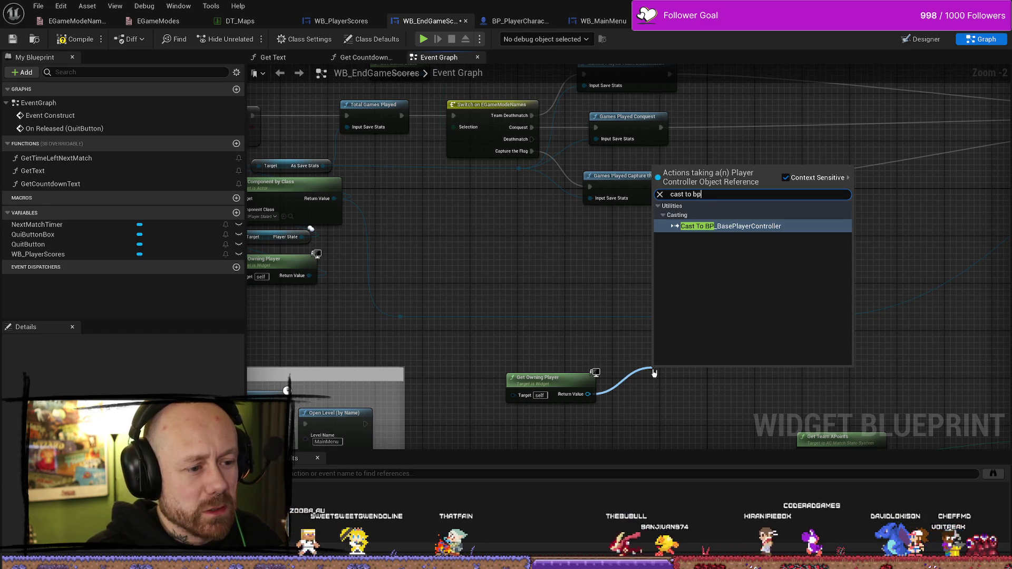
click(663, 357)
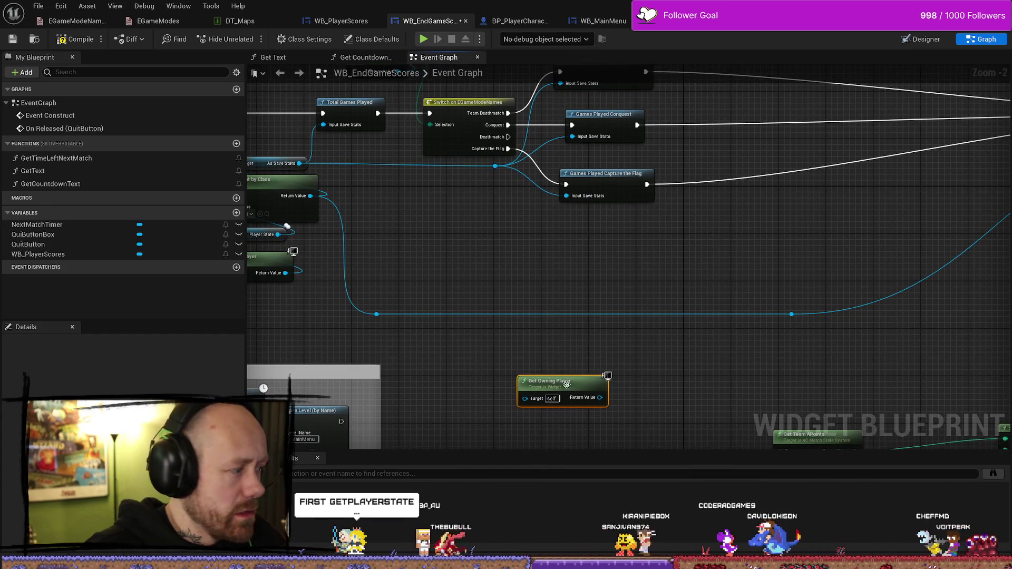
Add a Get Player State node off Get Owning Player's Return Value
drag(527, 375, 561, 381)
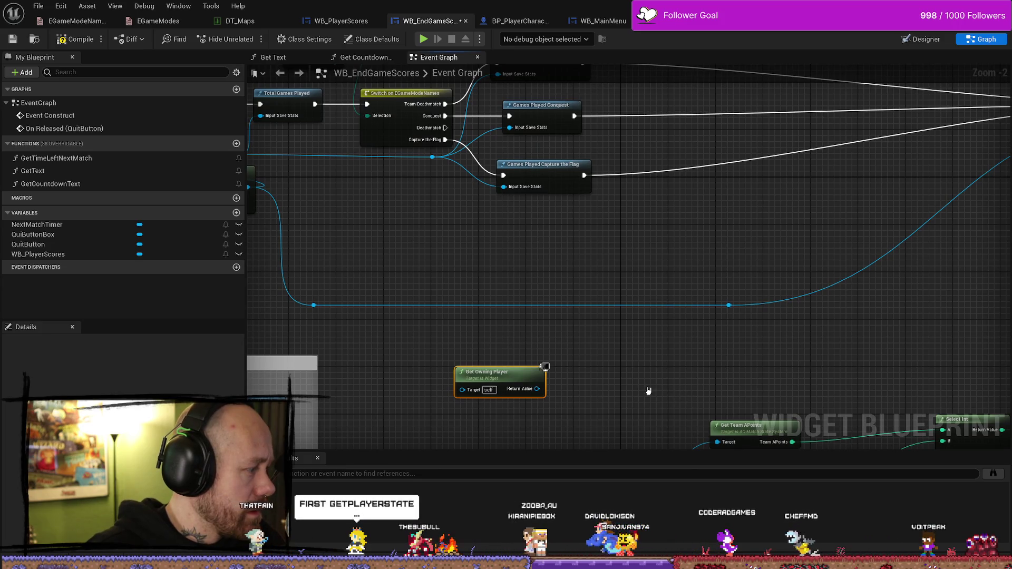
drag(536, 388, 611, 374)
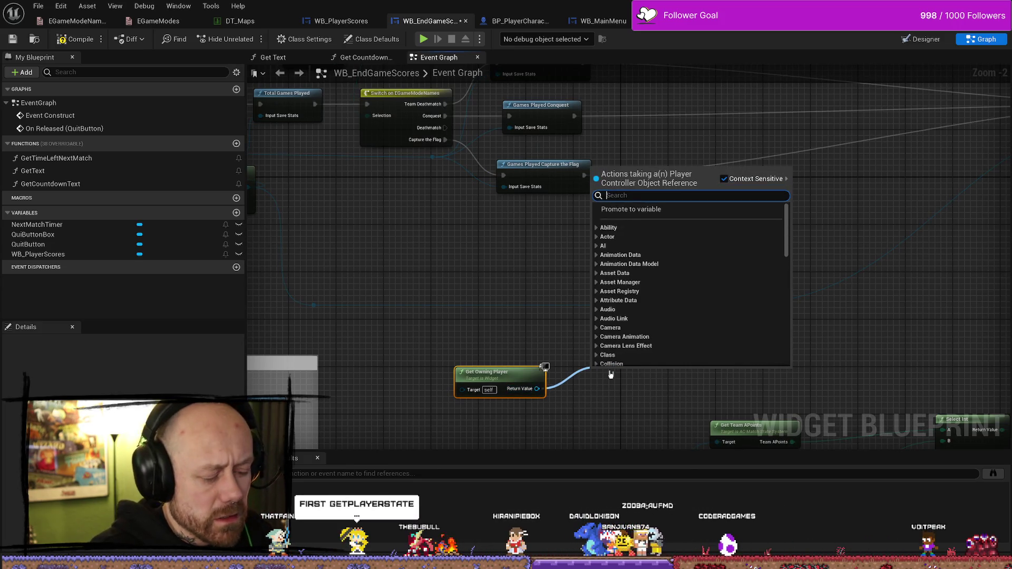
text(get playersta)
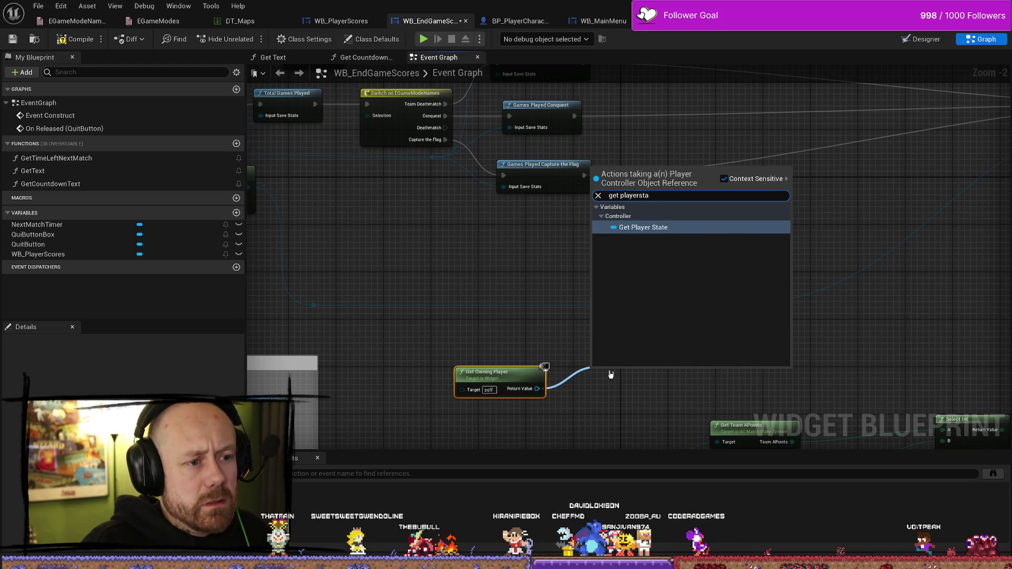
key(Return)
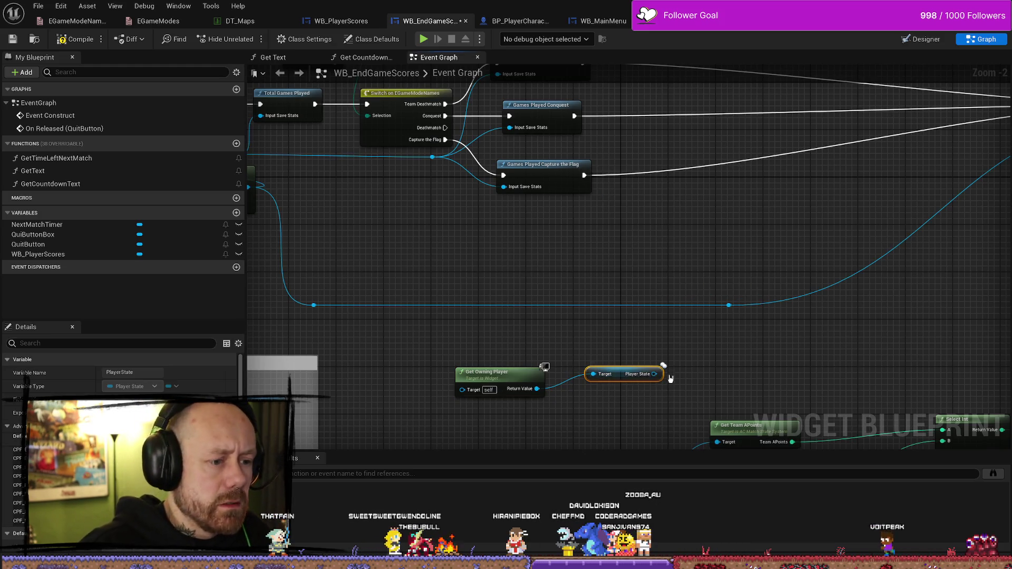
Cast the Player State output to BP_PlayerState
mouse_move(654, 374)
mouse_down()
mouse_move(680, 376)
mouse_move(639, 345)
mouse_up()
text(cast)
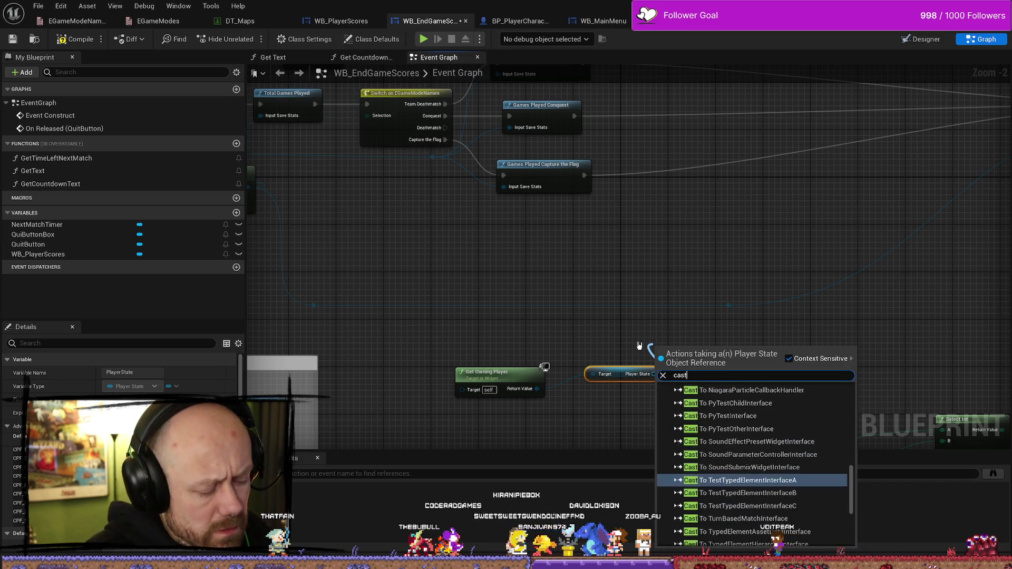
text( to playert)
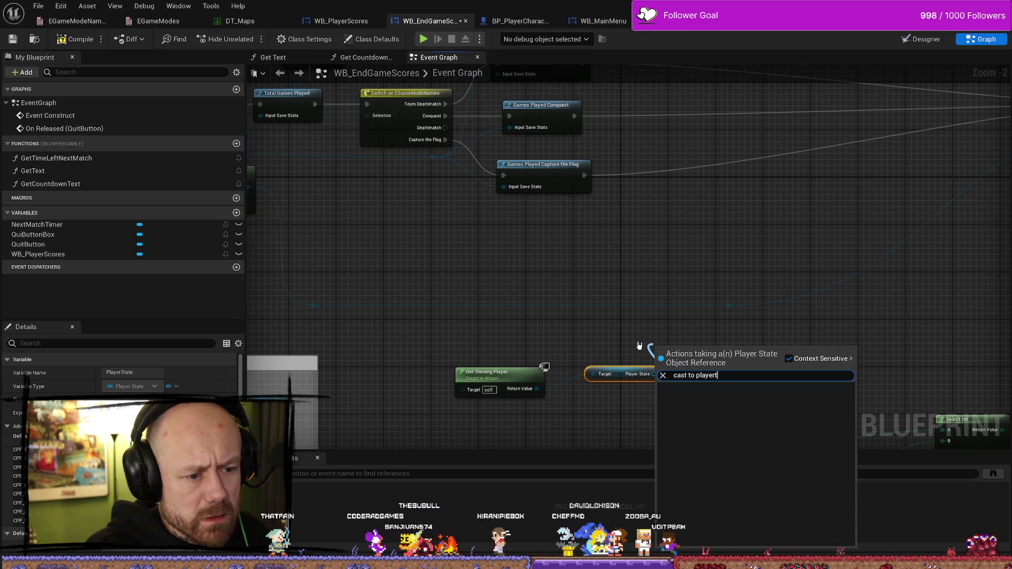
key(Up)
key(Up)
key(Return)
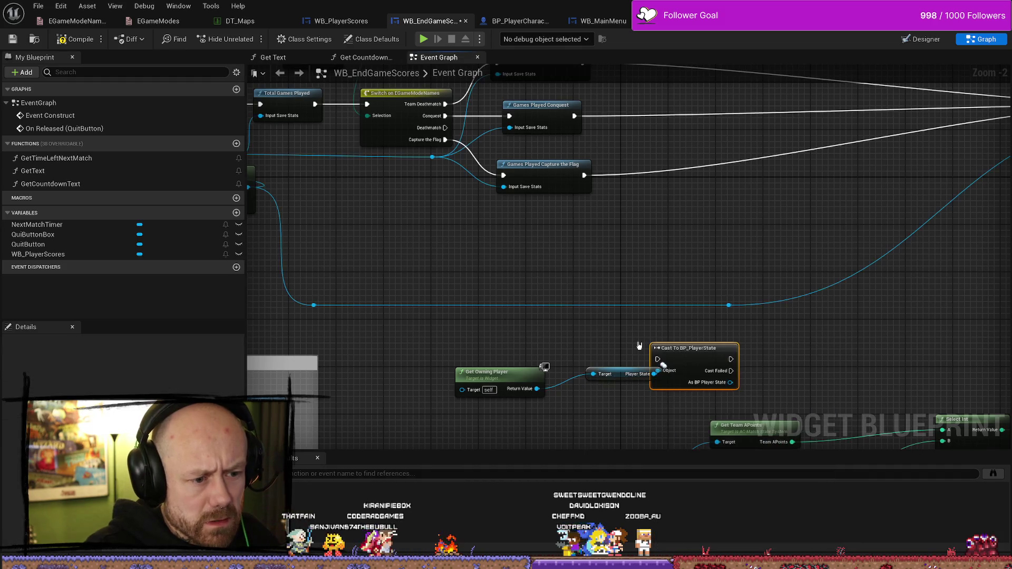
drag(687, 352, 723, 316)
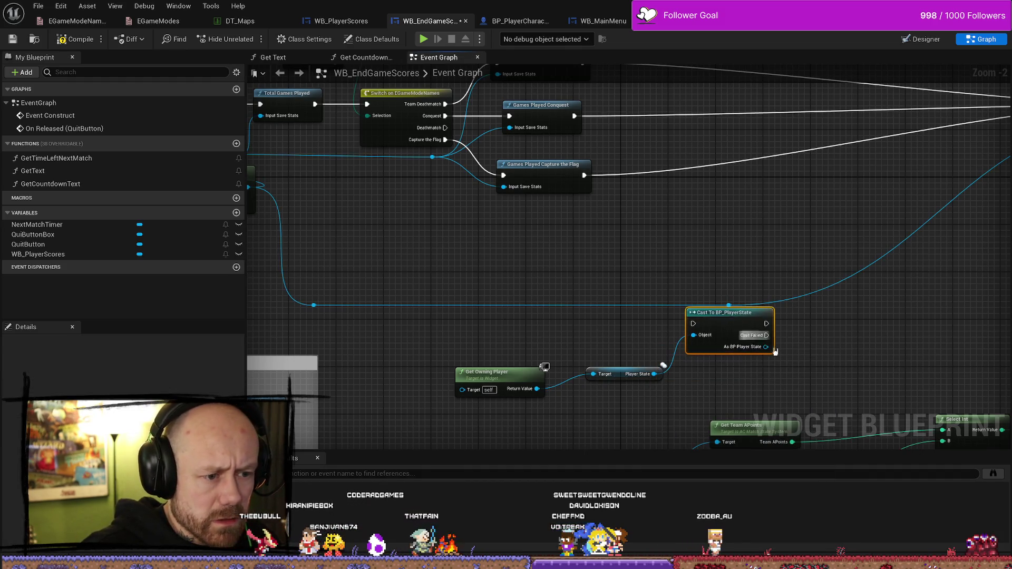
Add a Team Component getter off the cast's As BP Player State output
drag(765, 346, 779, 348)
click(808, 309)
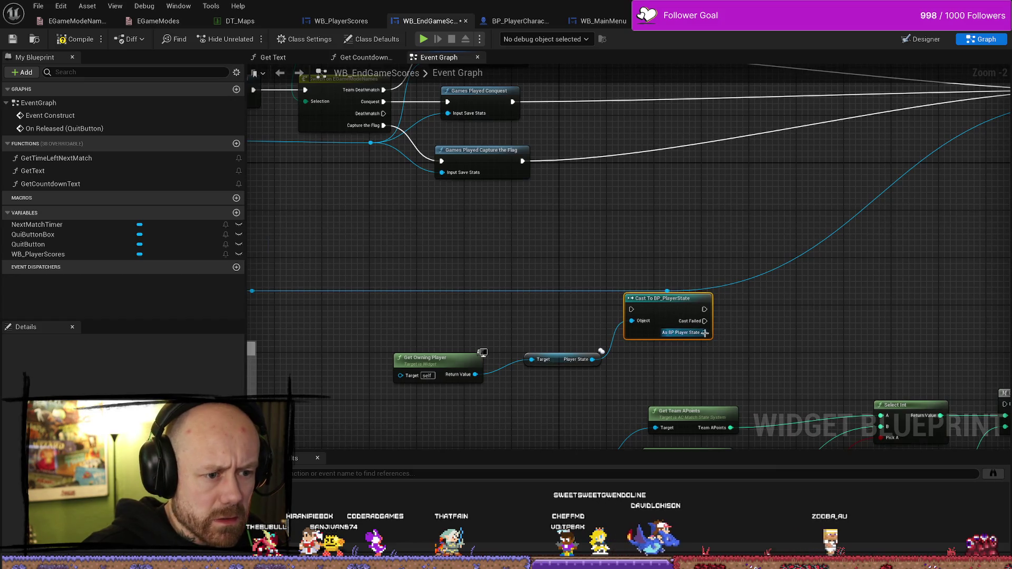
drag(705, 333, 764, 348)
text(team)
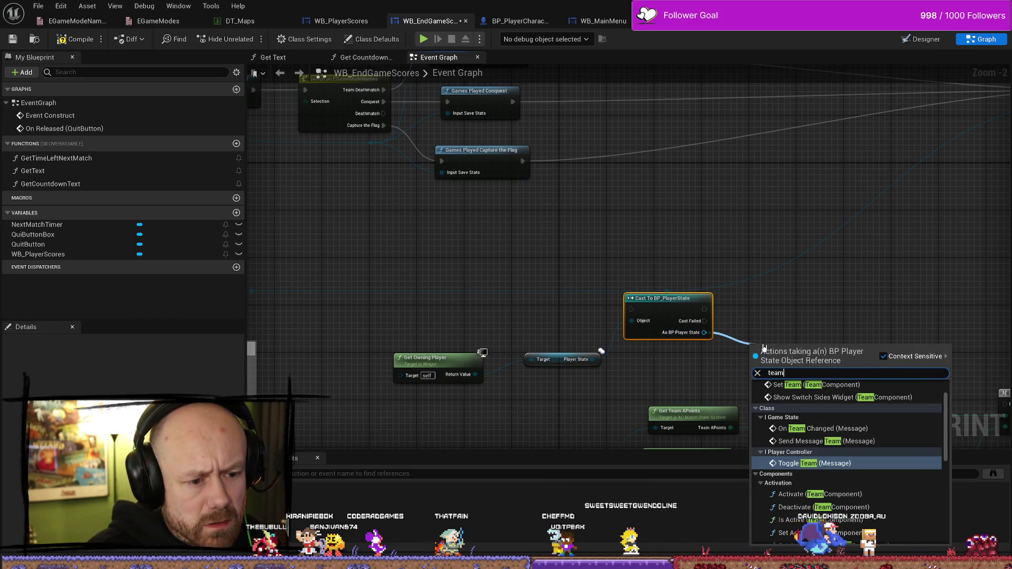
scroll(849, 453, down, 10)
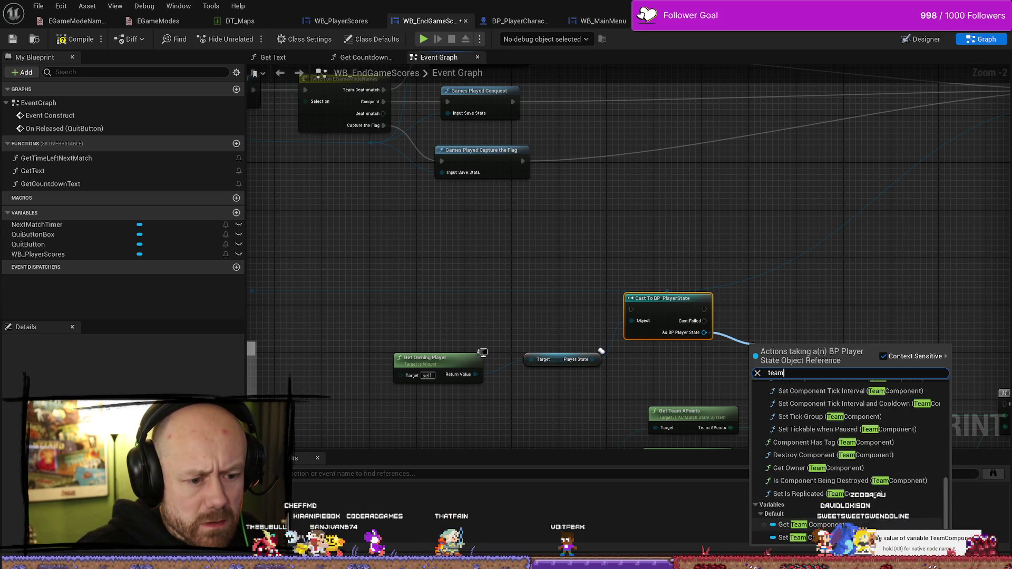
click(837, 527)
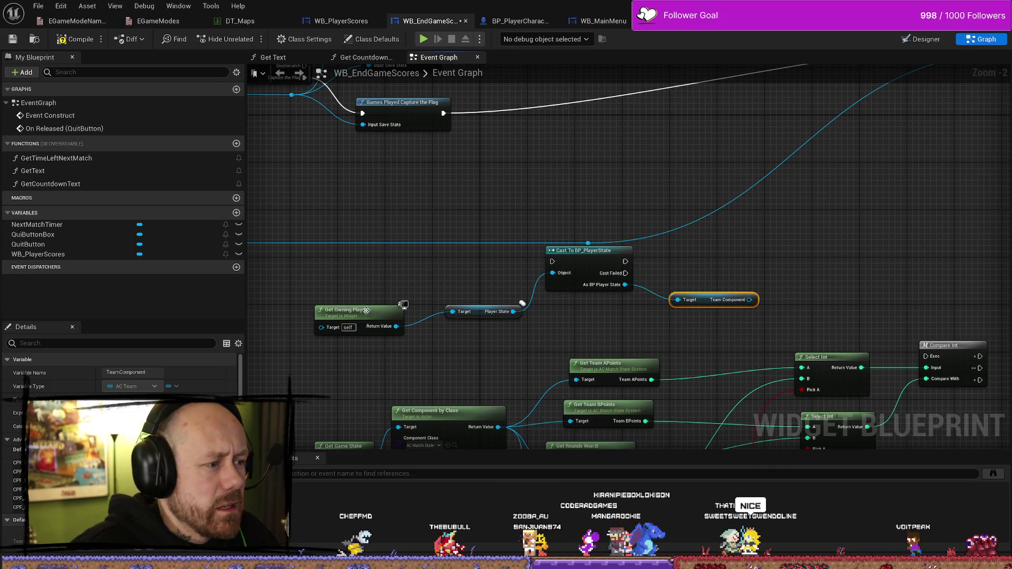
Arrange Get Owning Player, the cast and Team Component nodes into a tidy group
mouse_move(366, 310)
mouse_down()
mouse_move(465, 337)
mouse_move(590, 312)
mouse_up()
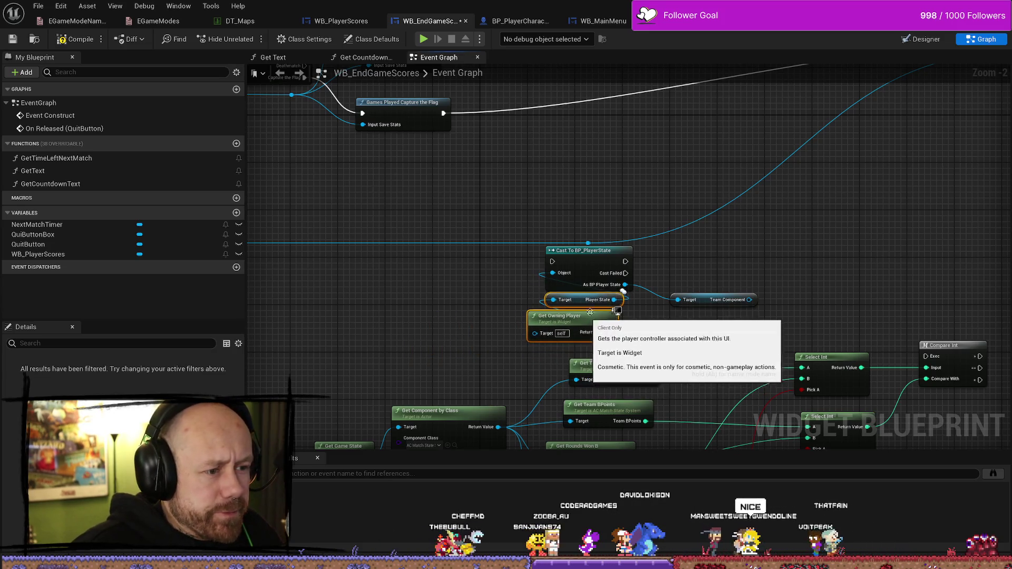
scroll(590, 312, down, 1)
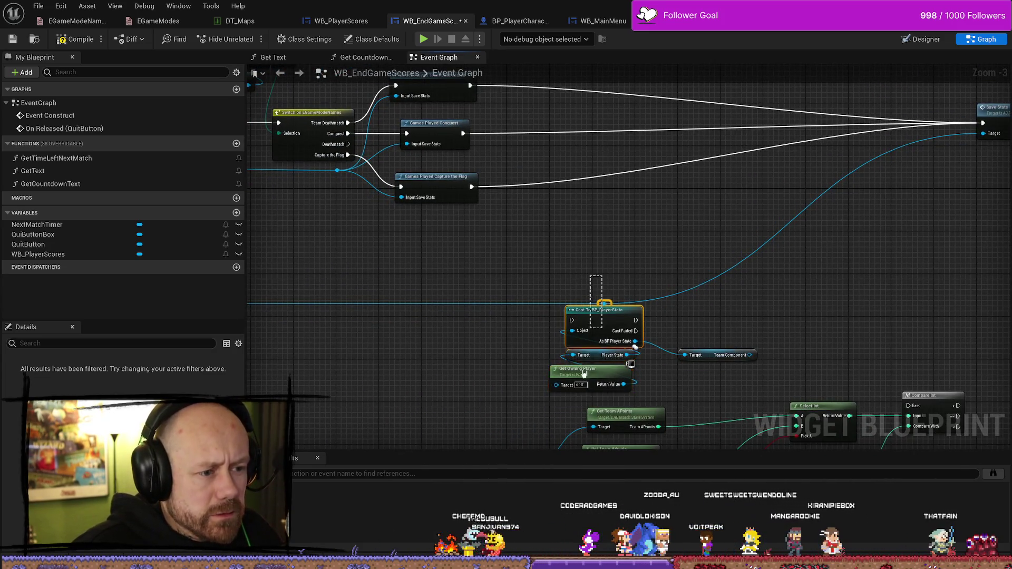
shift+click(584, 373)
drag(596, 310, 578, 317)
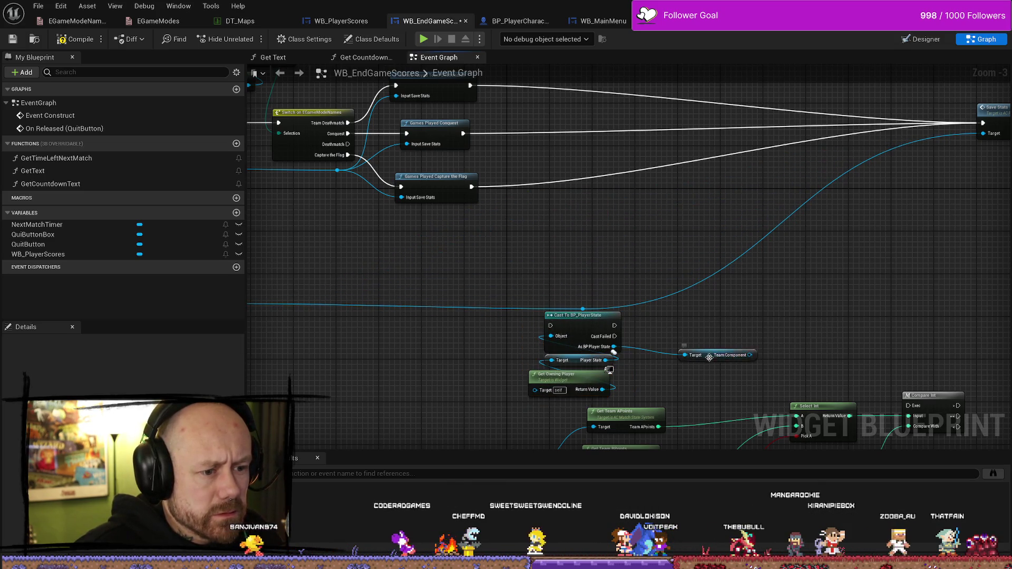
drag(701, 355, 701, 338)
mouse_move(645, 372)
mouse_down()
mouse_move(569, 340)
mouse_move(542, 205)
mouse_up()
scroll(610, 228, up, 2)
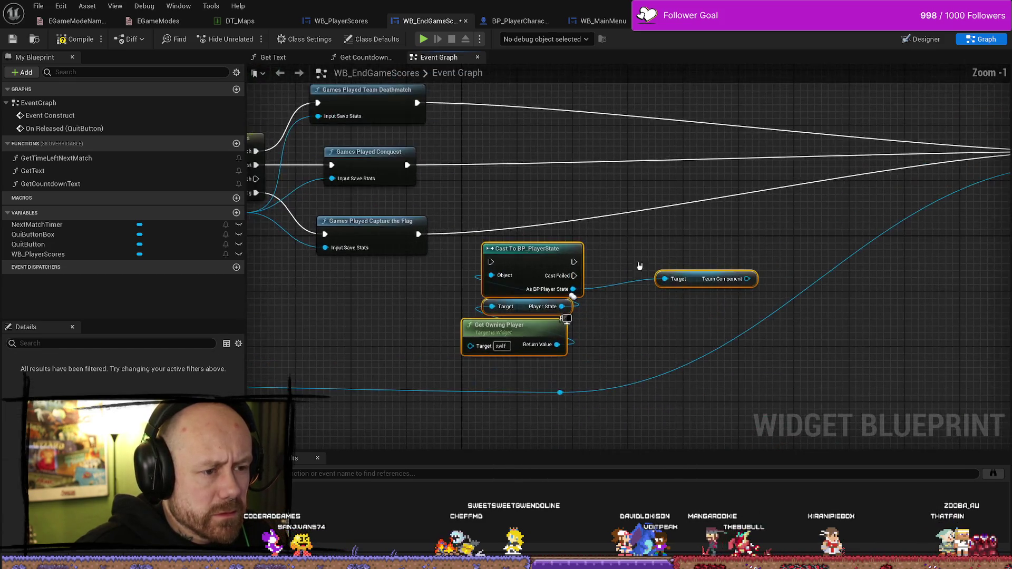
scroll(506, 119, down, 3)
scroll(599, 226, up, 2)
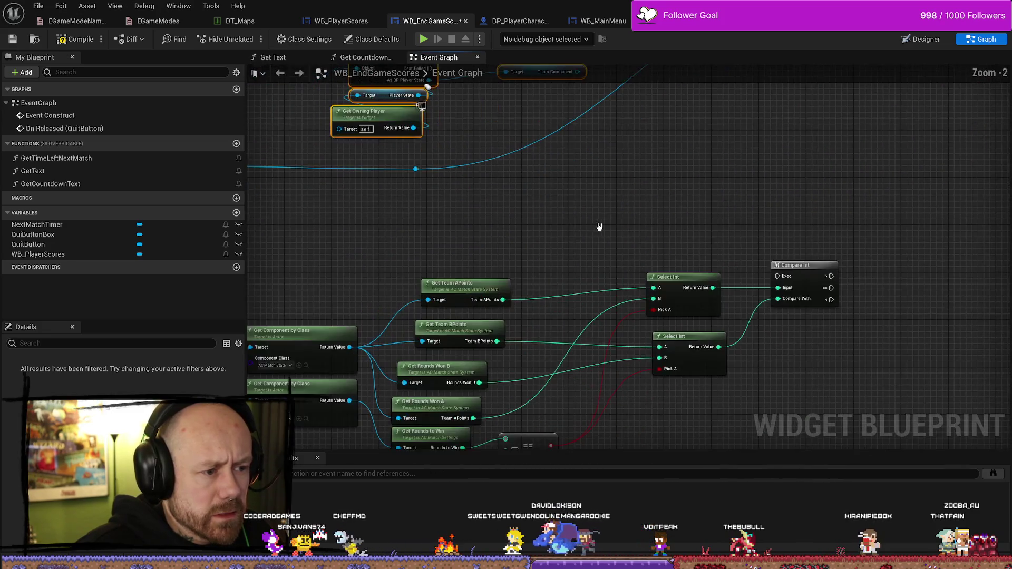
scroll(650, 224, down, 2)
scroll(582, 250, up, 2)
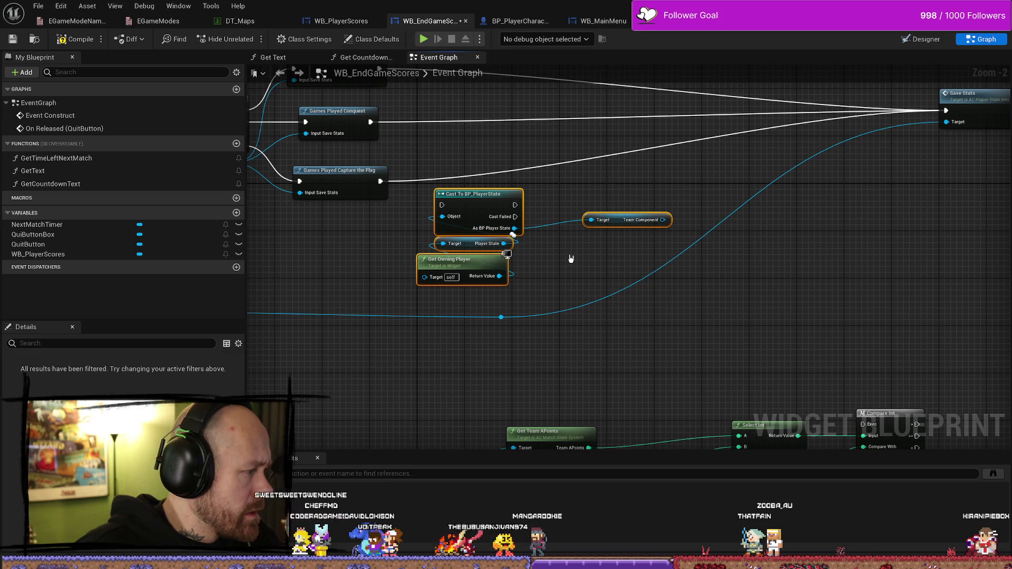
click(538, 260)
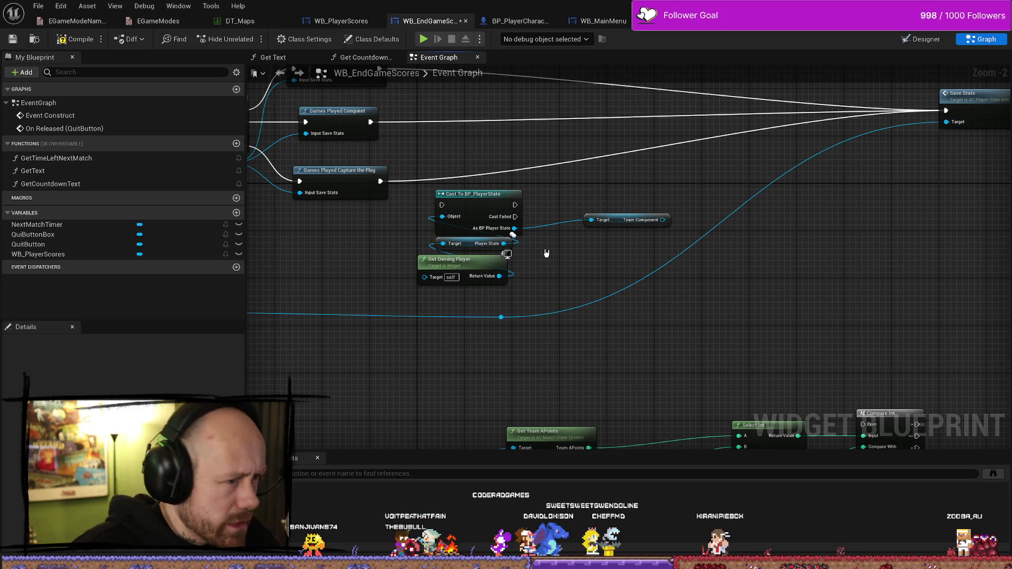
click(506, 193)
Replace the cast with a Get Component by Class node on Player State, class AC_Team
key(Delete)
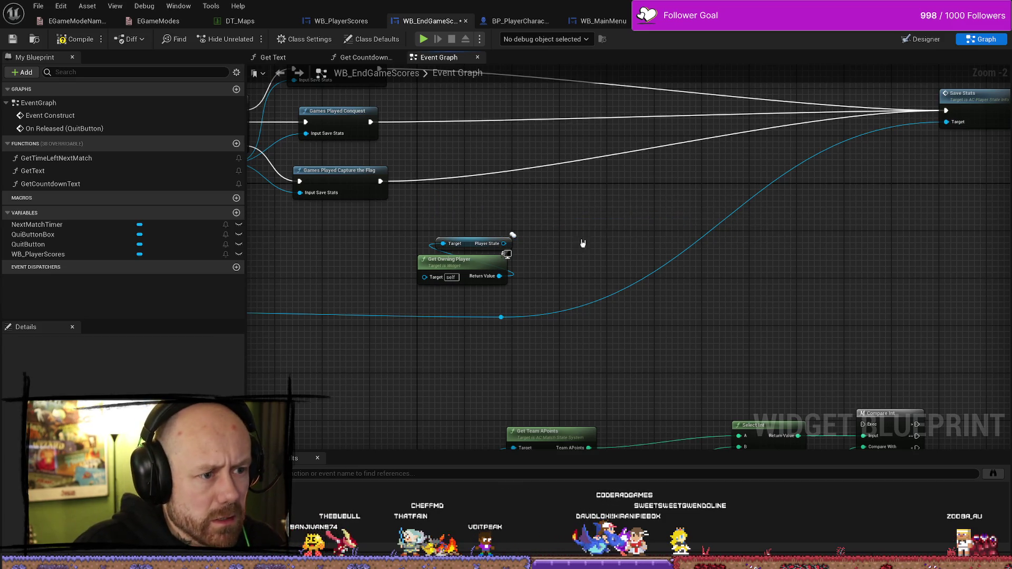
drag(510, 247, 562, 218)
text(get component)
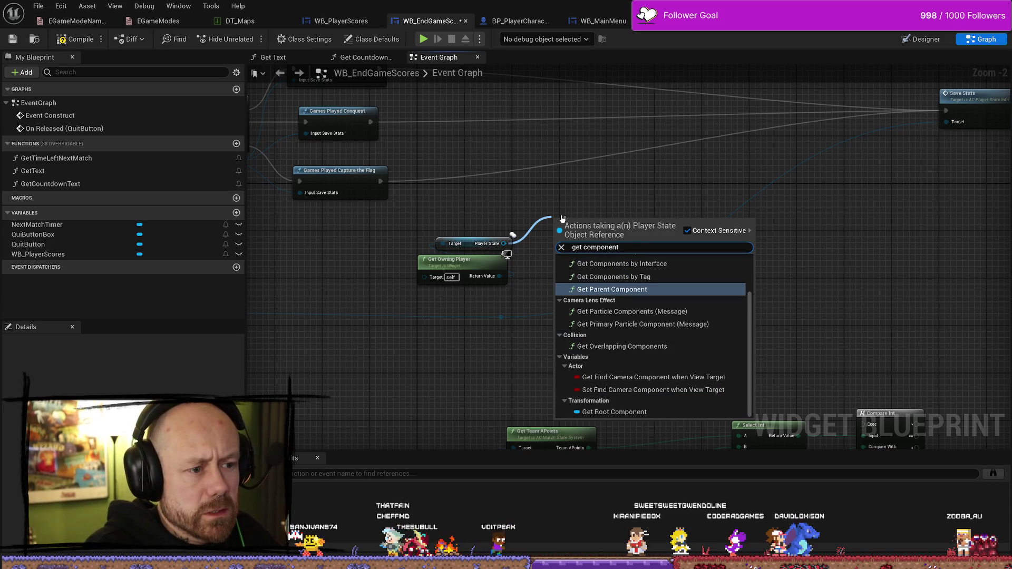
text( by)
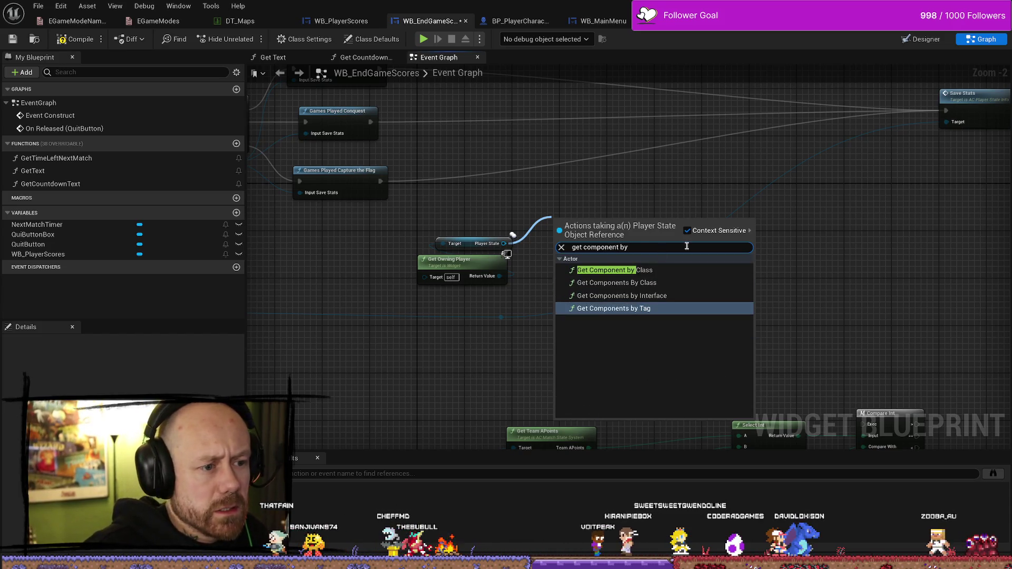
click(639, 271)
click(594, 253)
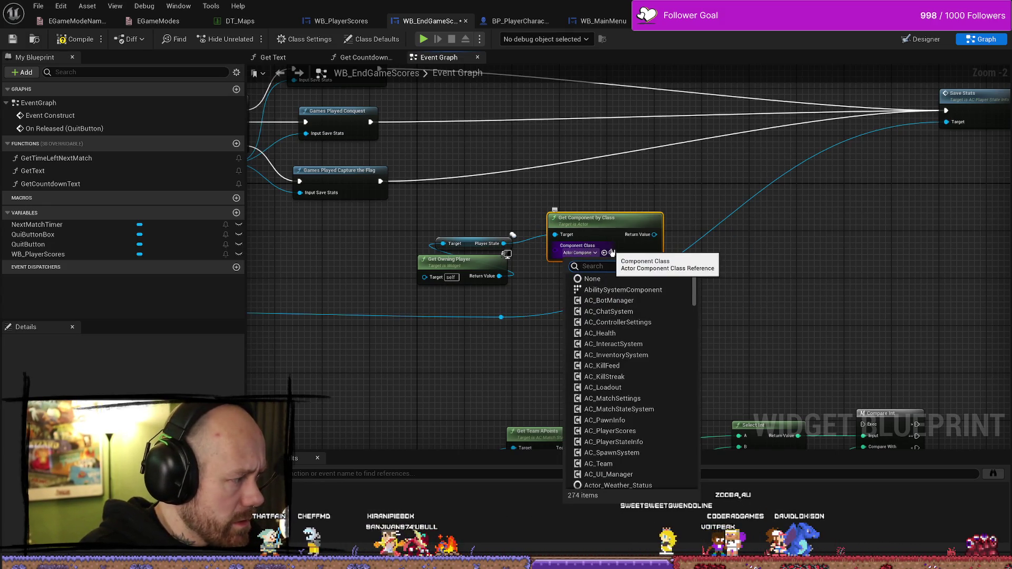
text(team)
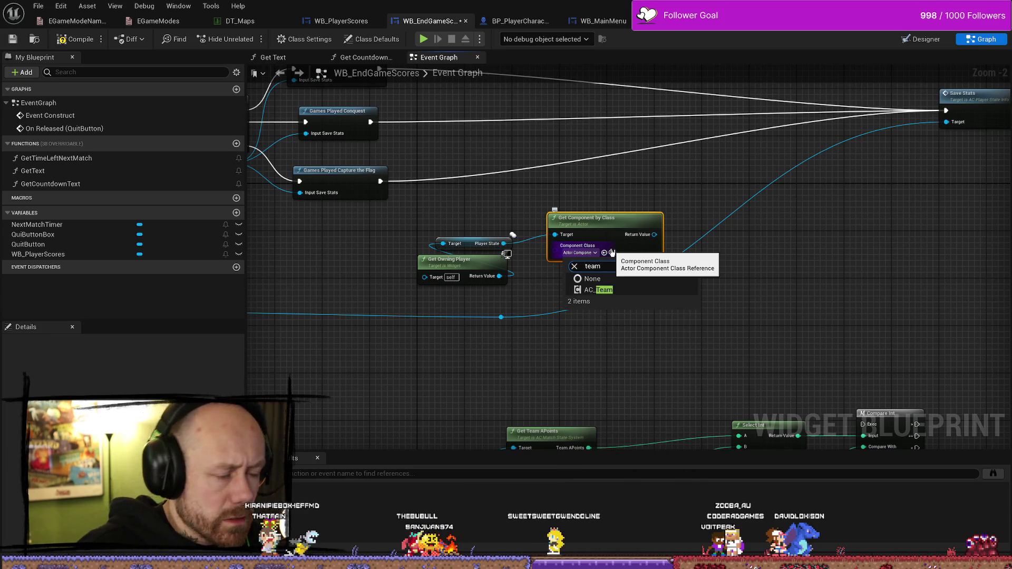
click(598, 290)
Place the component node beside Get Owning Player and check its team actions and class list
mouse_move(601, 219)
mouse_down()
mouse_move(487, 200)
mouse_move(456, 165)
mouse_move(602, 189)
mouse_up()
ctrl+click(487, 271)
text(team)
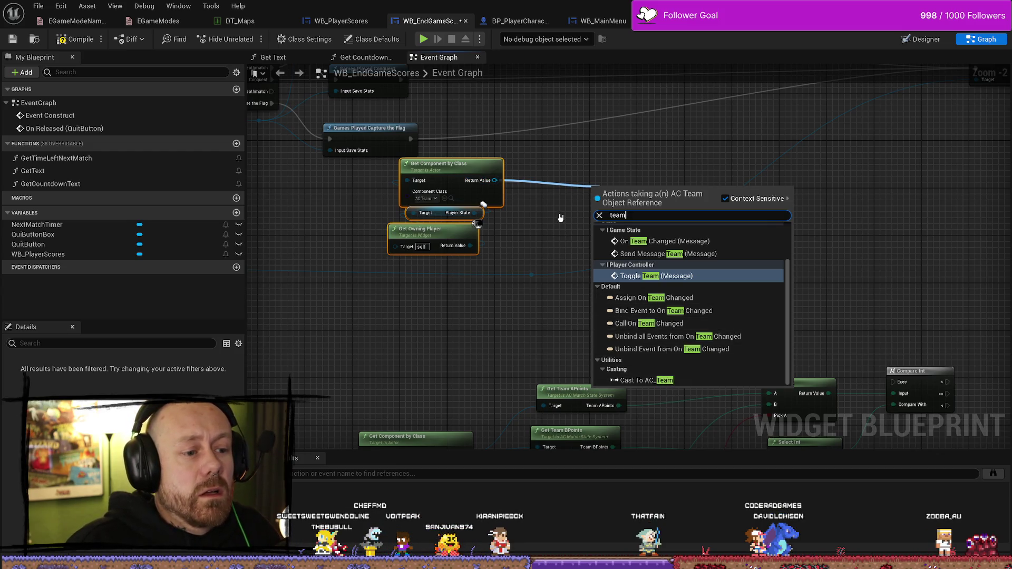
click(561, 218)
drag(494, 180, 558, 180)
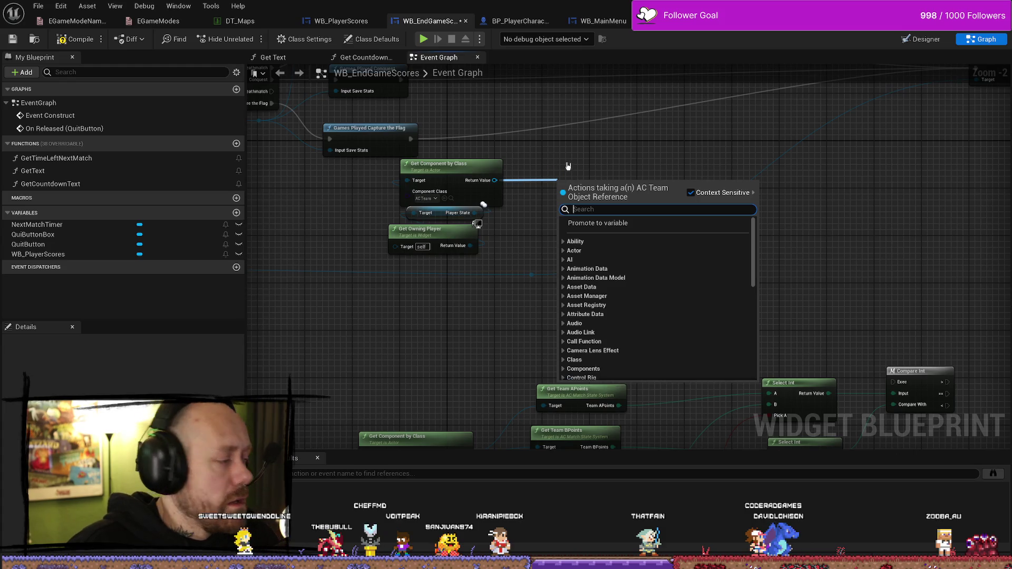
click(565, 167)
click(435, 199)
text(team)
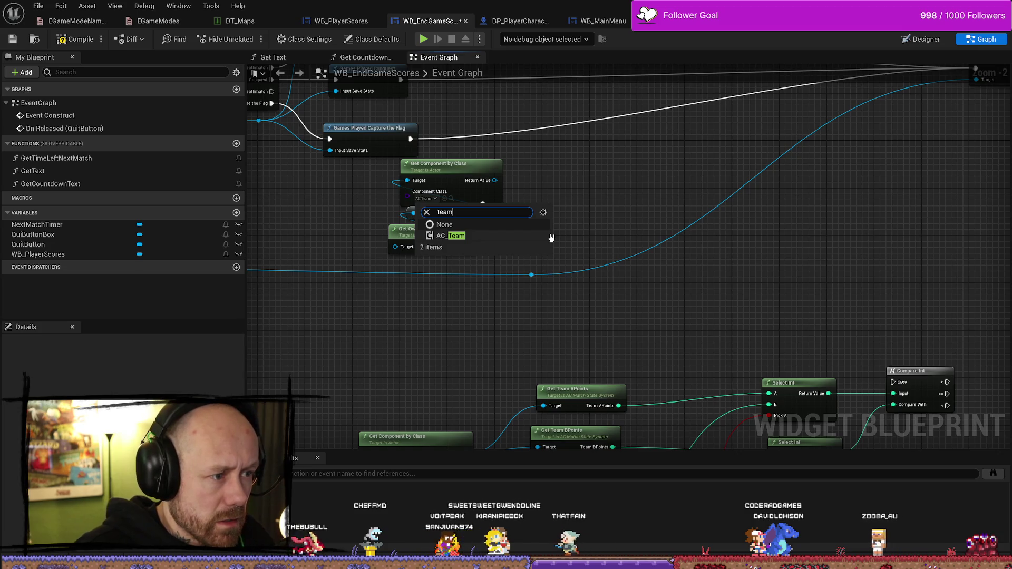
click(560, 224)
Locate the AC_Team asset from the Get Component by Class node and open its Blueprint
drag(562, 223, 571, 235)
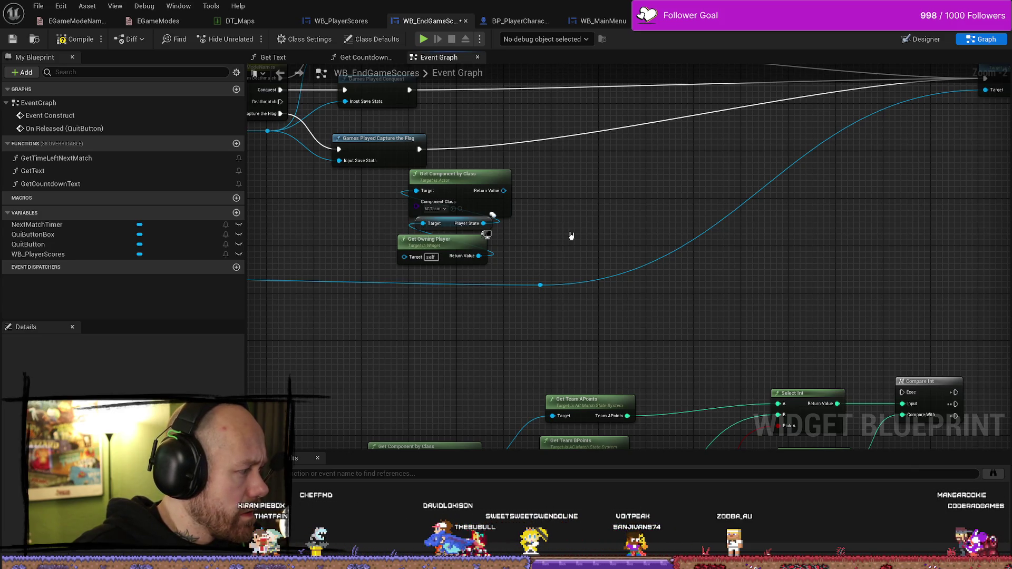
click(445, 186)
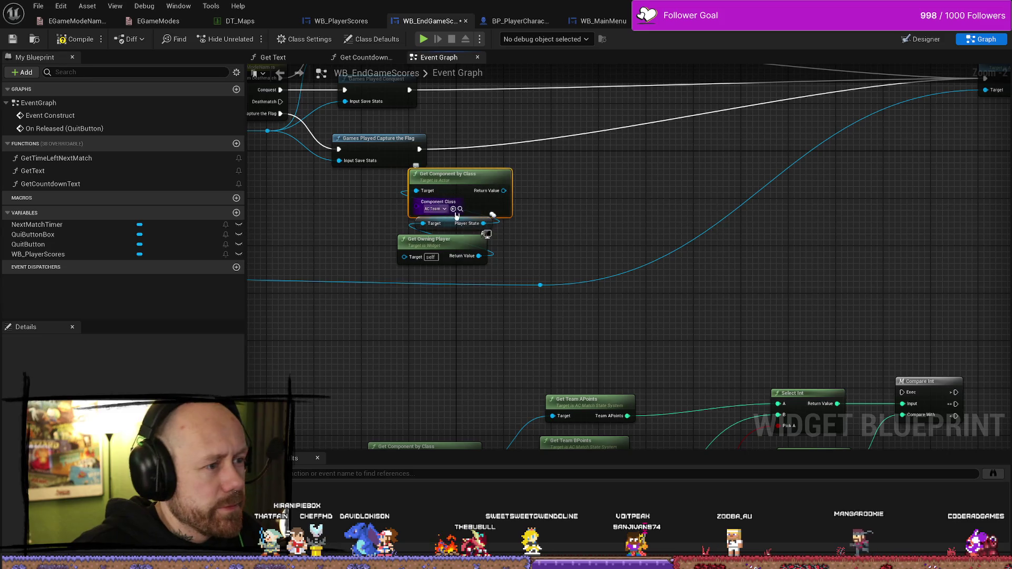
click(460, 210)
double_click(266, 317)
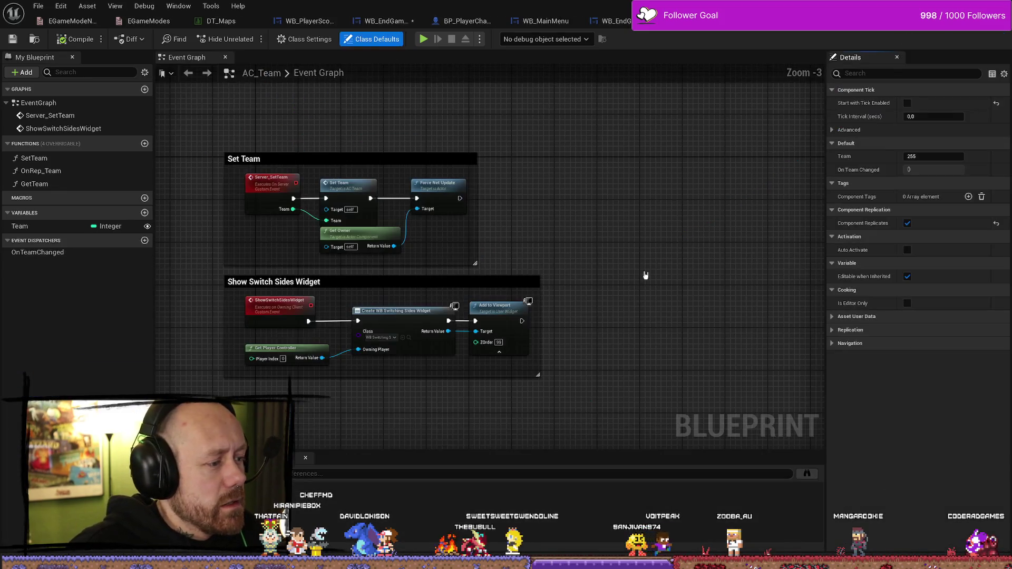
Inspect AC_Team's GetTeam function and its returned Team variable
scroll(648, 224, down, 2)
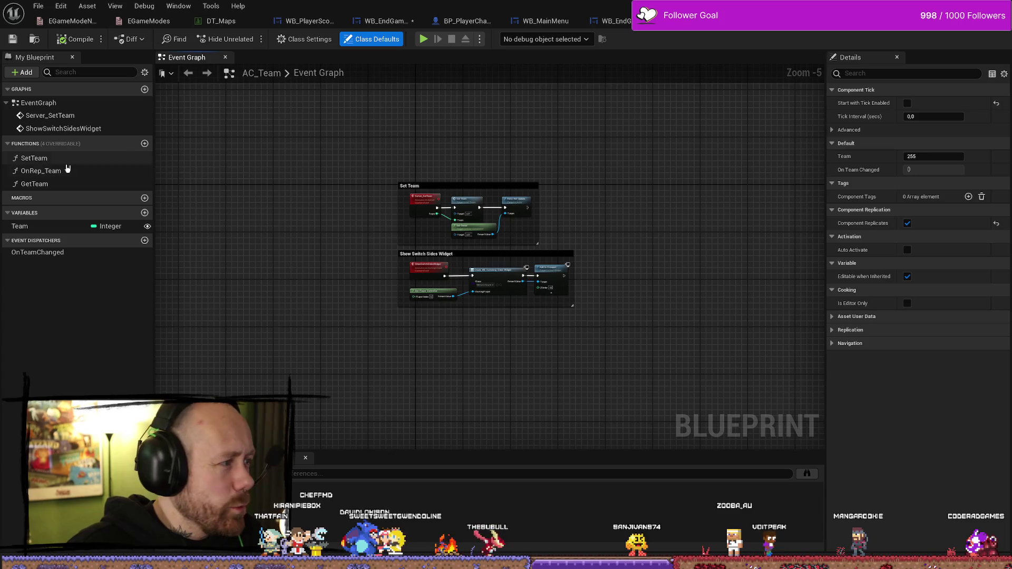
double_click(34, 184)
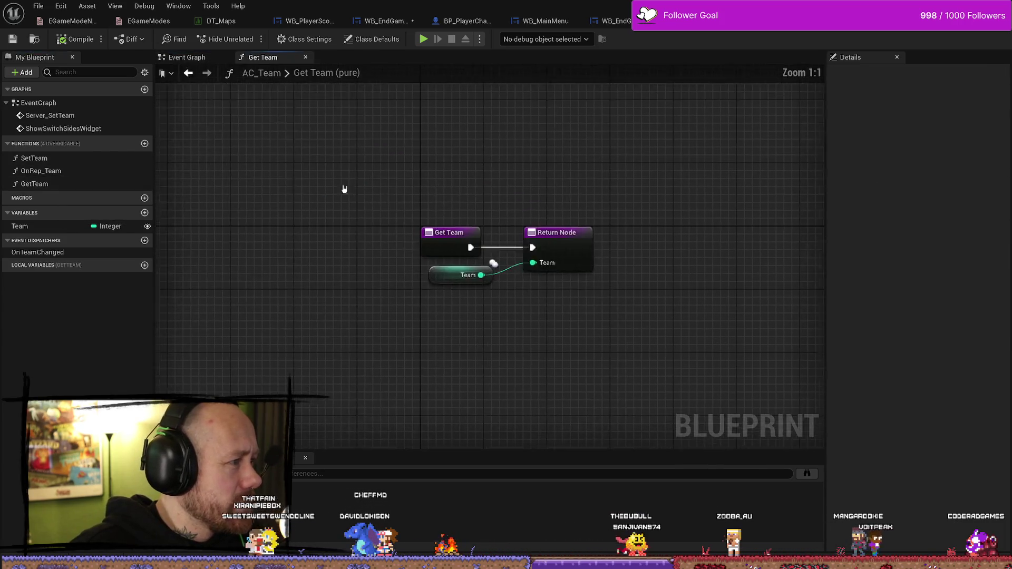
click(390, 248)
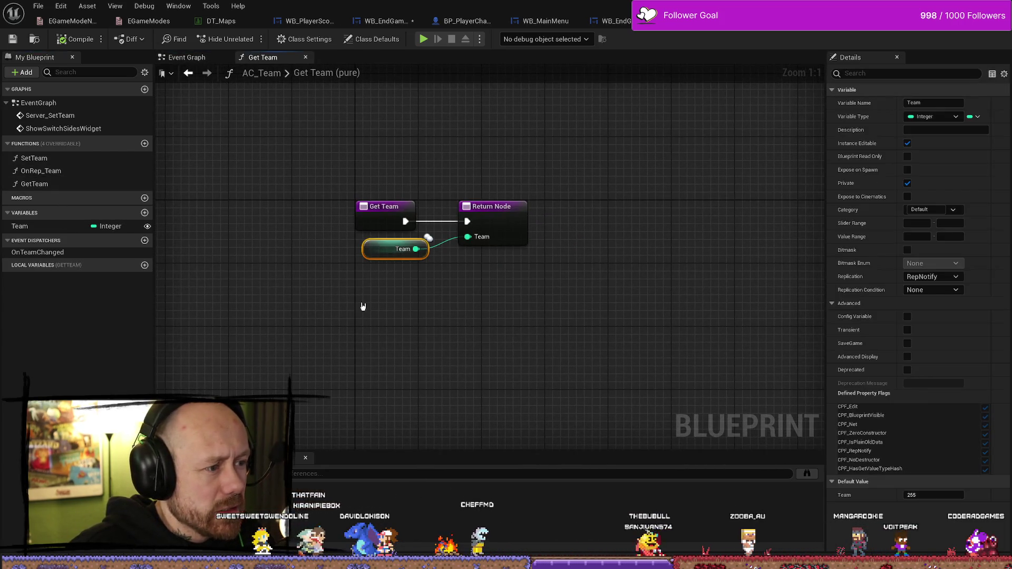
click(31, 184)
click(395, 249)
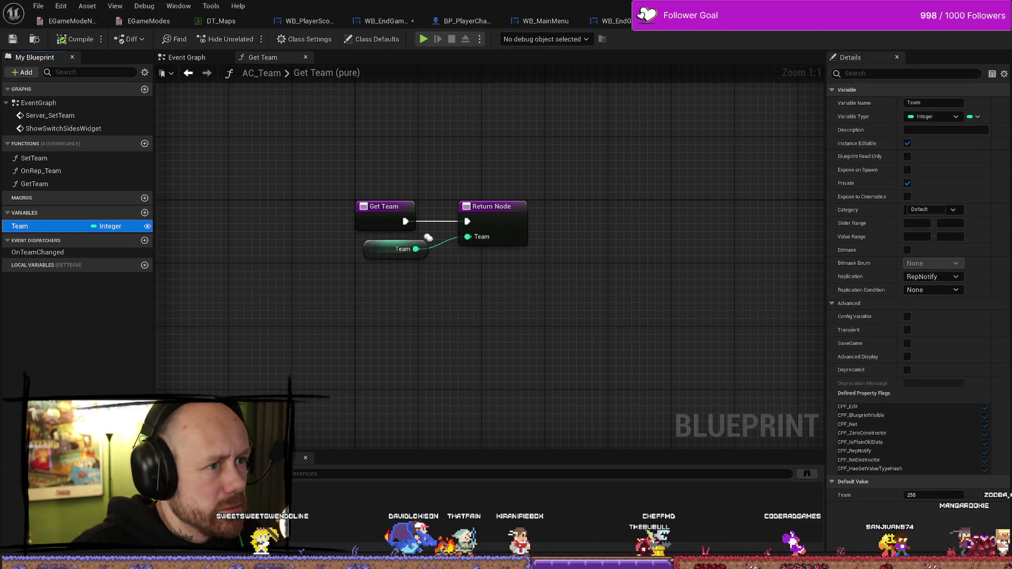
Go back to the WB_EndGameScores Event Graph
click(806, 21)
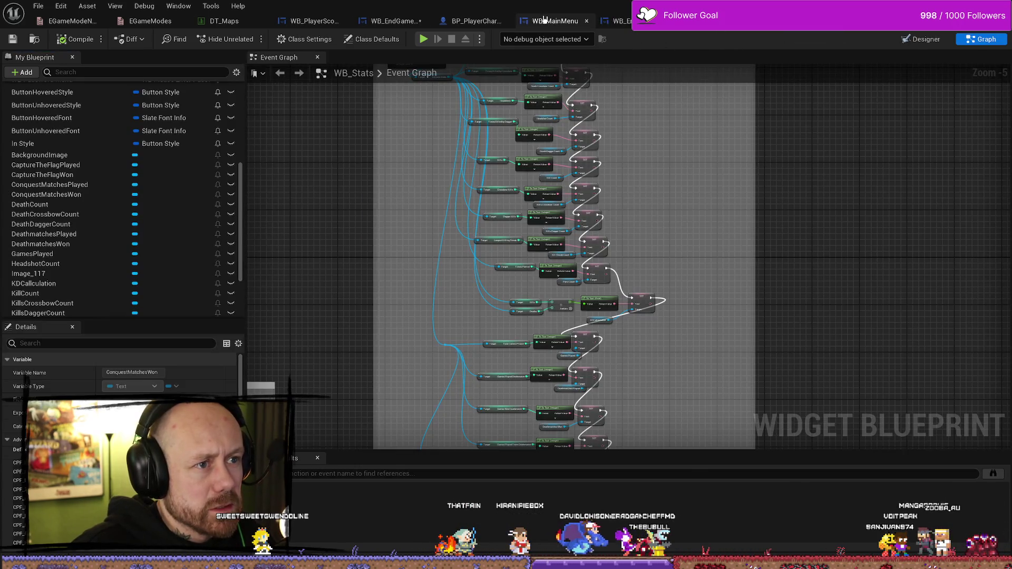
click(555, 21)
click(474, 21)
click(396, 22)
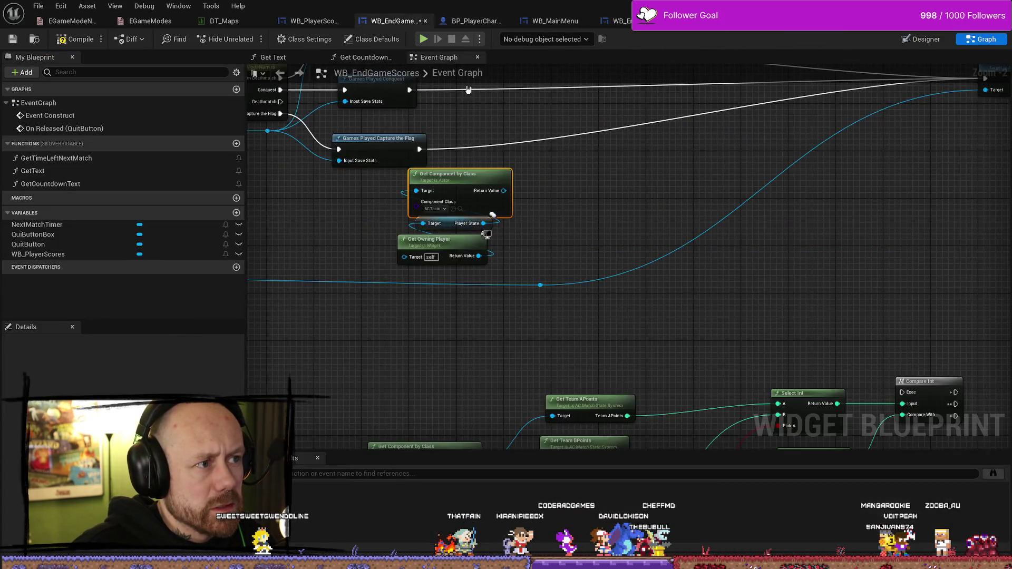
Add a Get Team node reading the AC_Team component from Get Component by Class
drag(494, 194, 543, 192)
text(team)
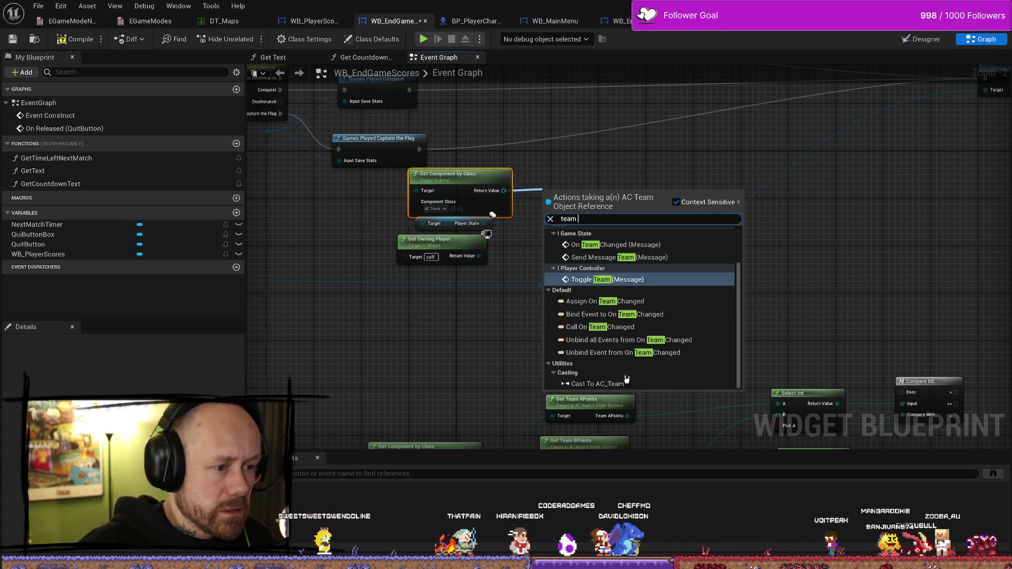
scroll(670, 359, up, 2)
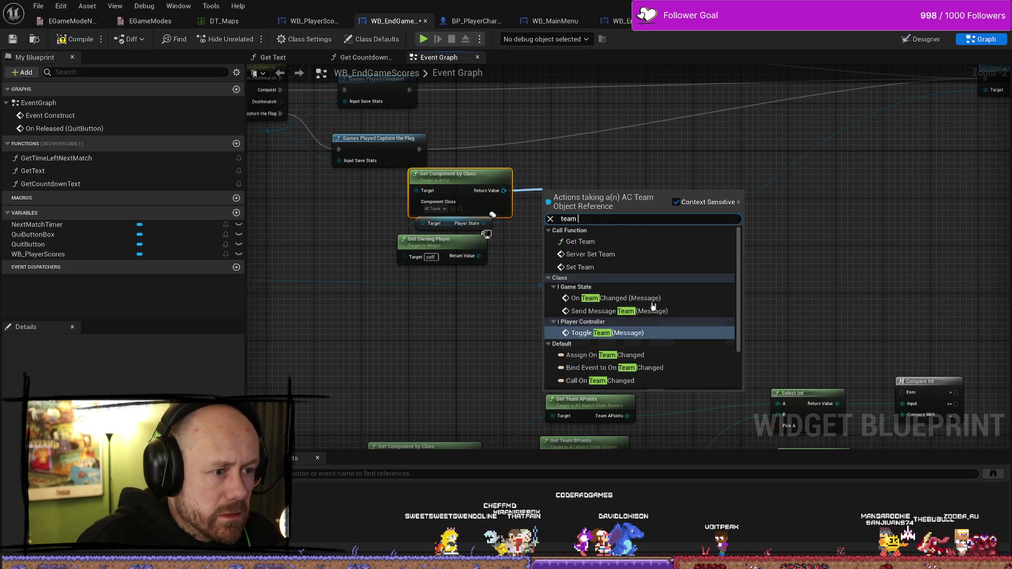
click(585, 241)
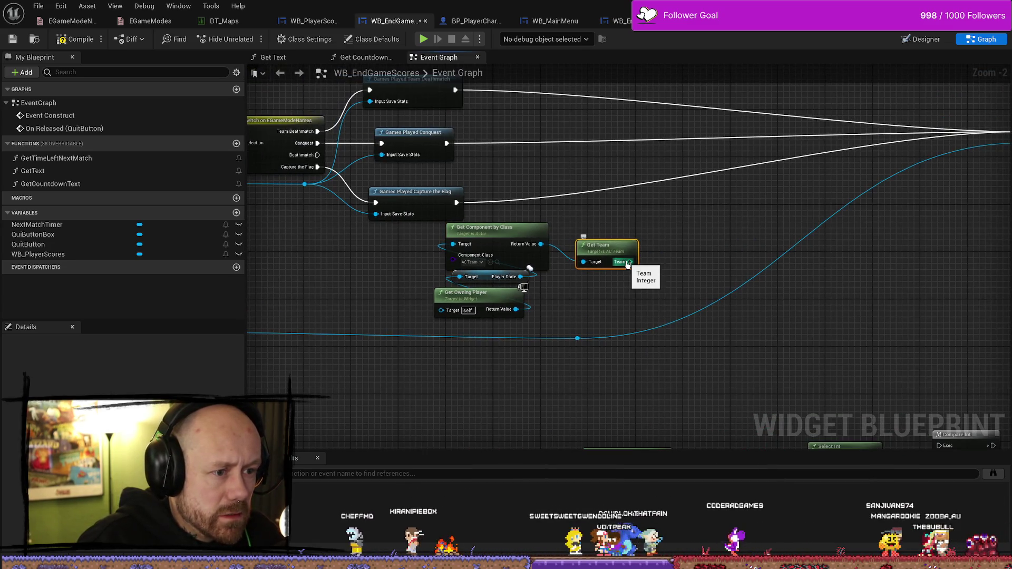
drag(630, 262, 660, 244)
click(669, 217)
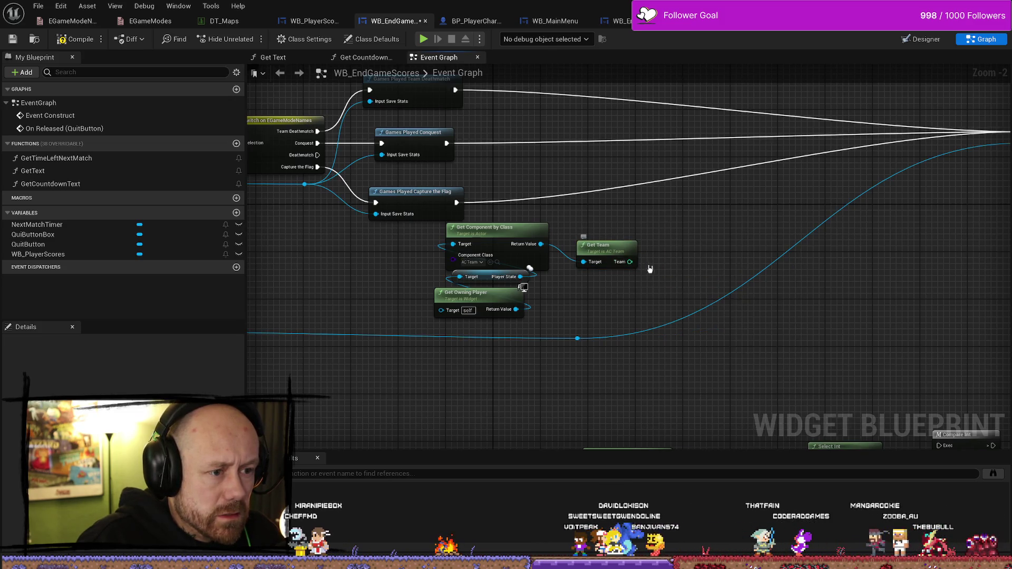
Stack Get Team above the component lookup and Get Owning Player nodes
mouse_move(650, 269)
mouse_down()
mouse_move(599, 91)
mouse_move(569, 104)
mouse_move(652, 244)
mouse_up()
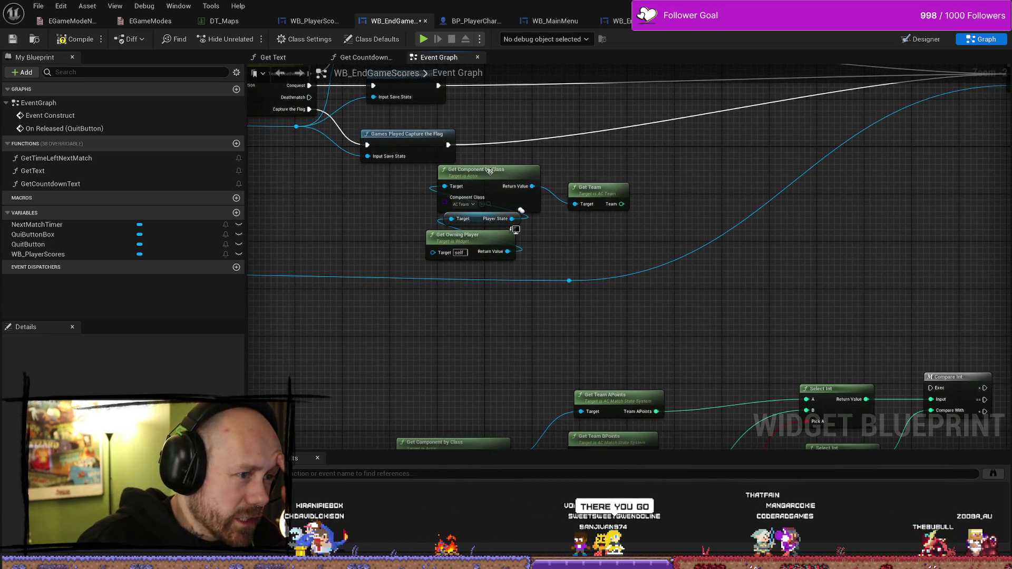
drag(569, 207, 474, 247)
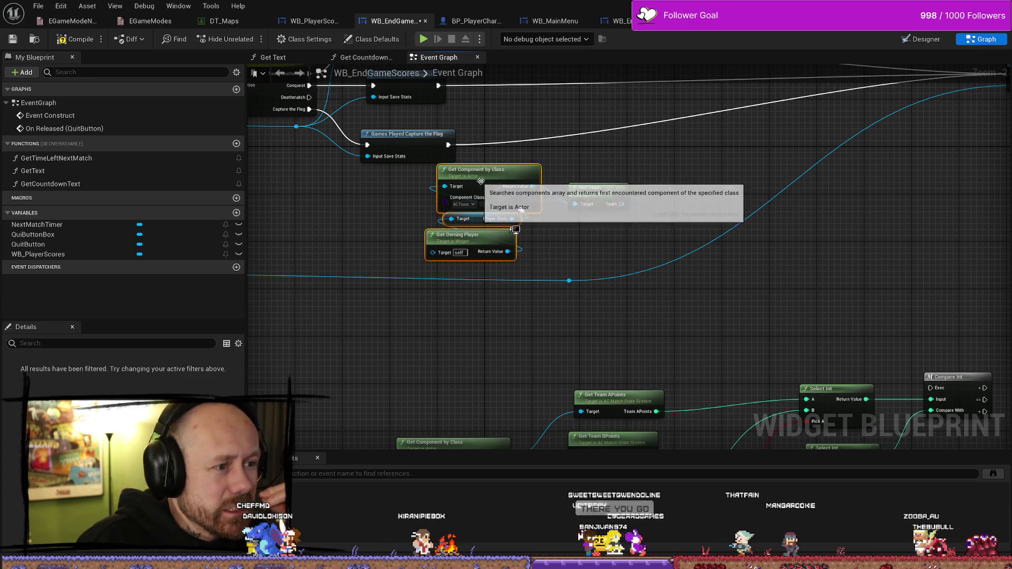
mouse_move(488, 182)
mouse_down()
mouse_move(577, 248)
mouse_move(601, 230)
mouse_up()
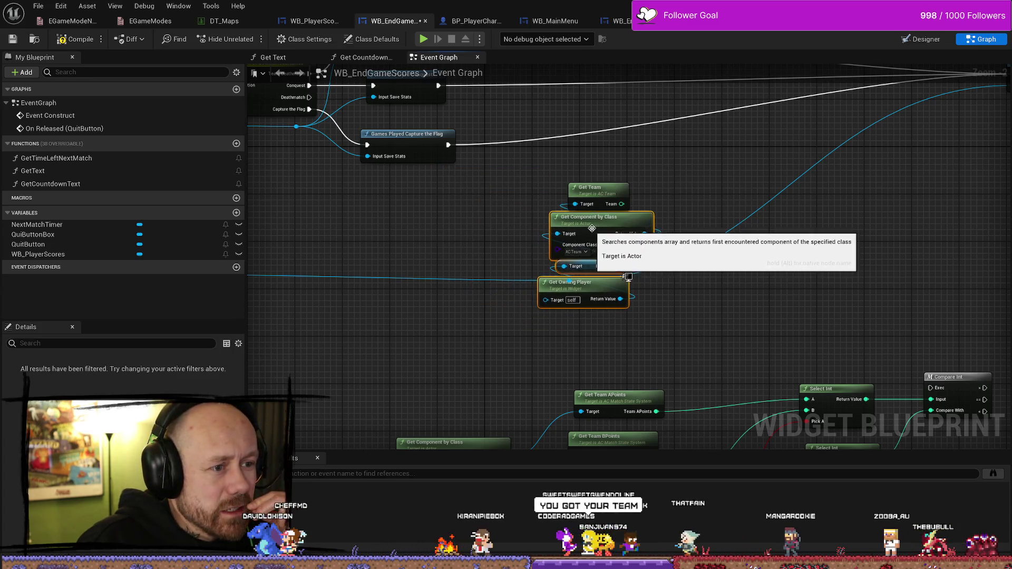
shift+click(587, 196)
drag(587, 196, 552, 179)
mouse_move(682, 227)
mouse_down()
mouse_move(577, 185)
mouse_move(530, 152)
mouse_up()
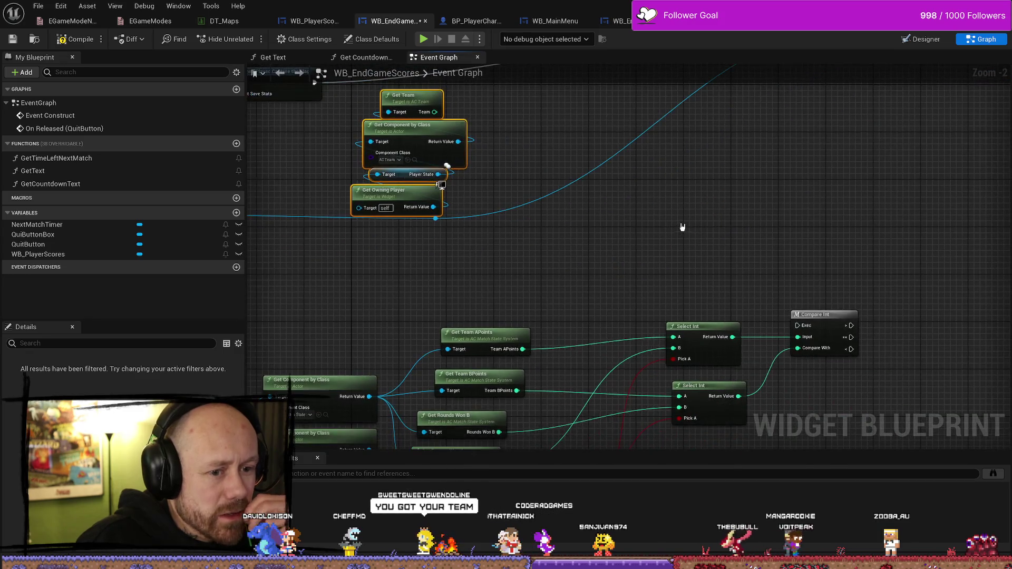
mouse_move(738, 232)
mouse_down()
mouse_move(782, 180)
mouse_move(630, 158)
mouse_move(524, 201)
mouse_up()
drag(626, 170, 557, 176)
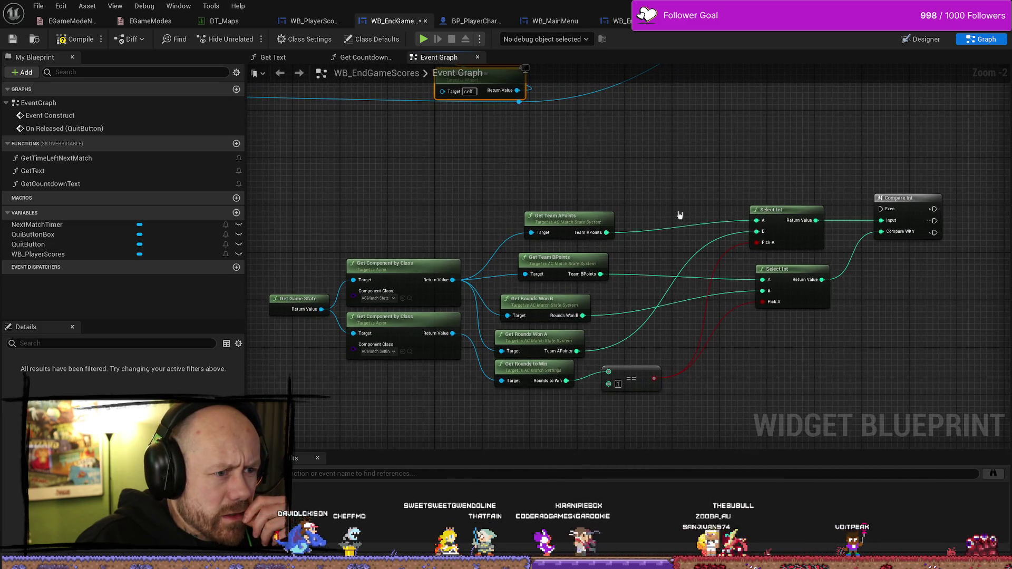
Fine-tune the Get Team node's position while bringing the score comparison nodes into view
click(571, 225)
mouse_move(612, 167)
mouse_down()
mouse_move(567, 190)
mouse_move(643, 323)
mouse_up()
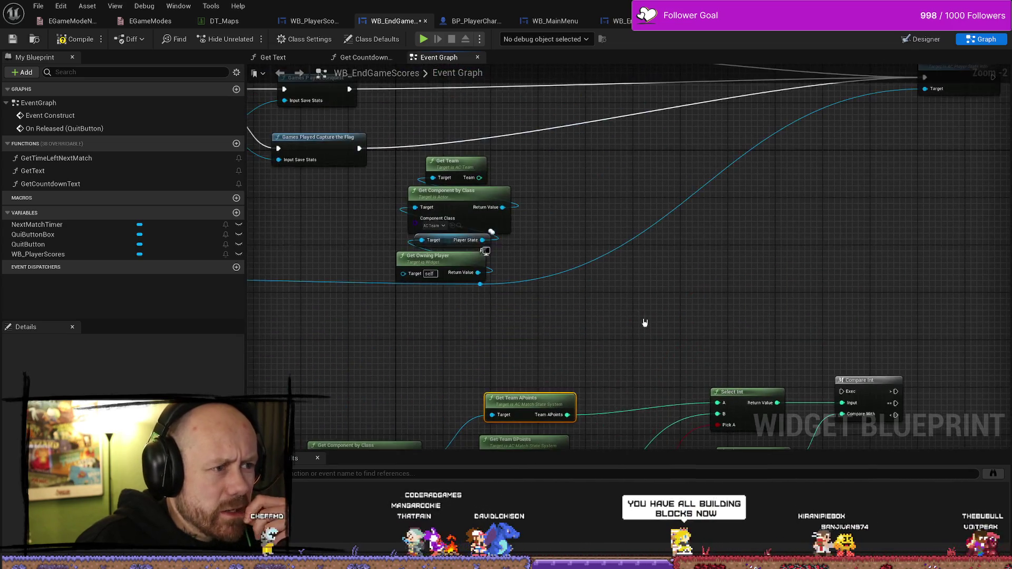
mouse_move(569, 196)
mouse_down()
mouse_move(564, 128)
mouse_move(606, 225)
mouse_up()
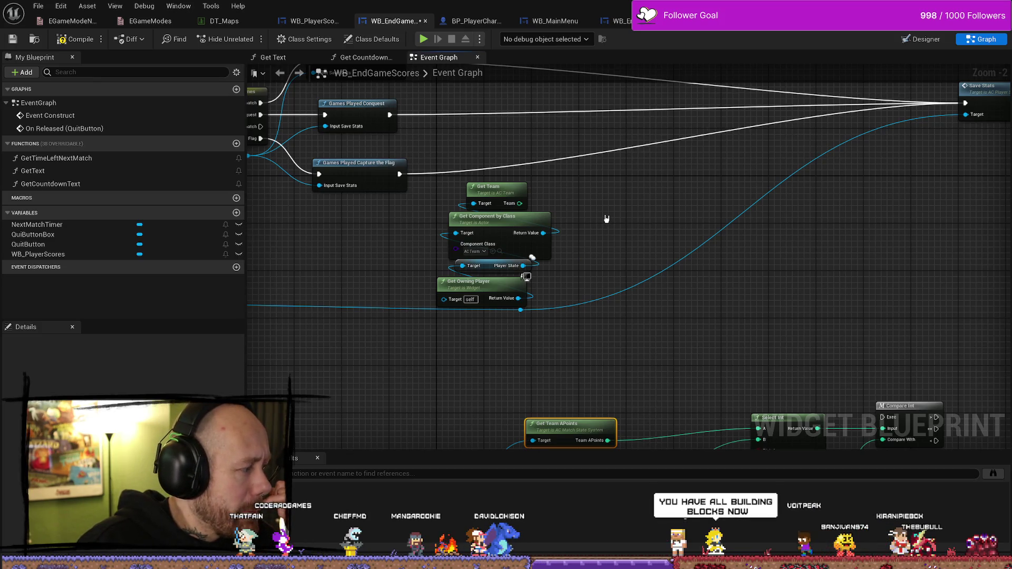
mouse_move(497, 203)
mouse_down()
mouse_move(523, 266)
mouse_move(527, 196)
mouse_move(502, 202)
mouse_up()
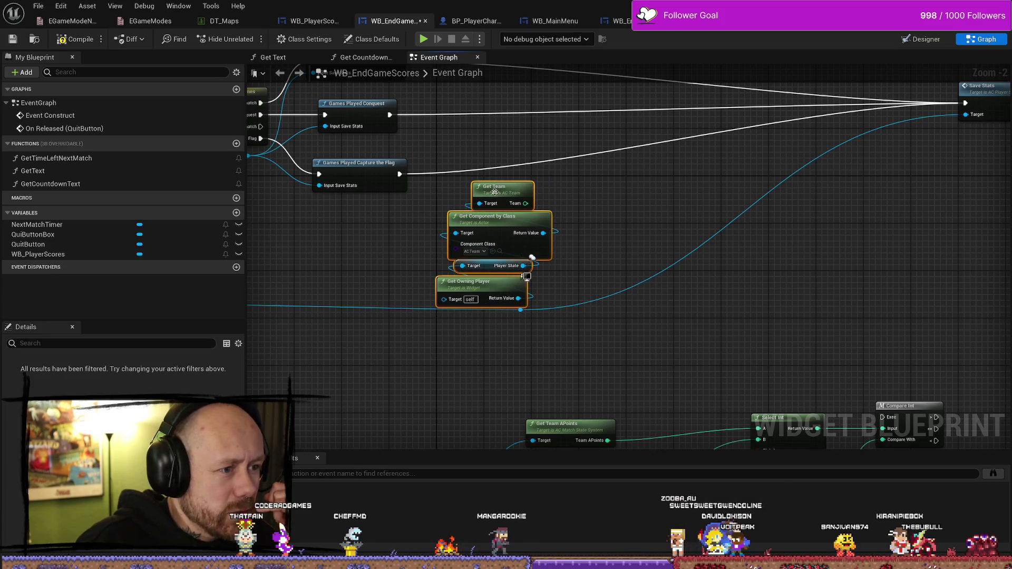
click(614, 219)
drag(614, 219, 661, 257)
drag(655, 301, 627, 253)
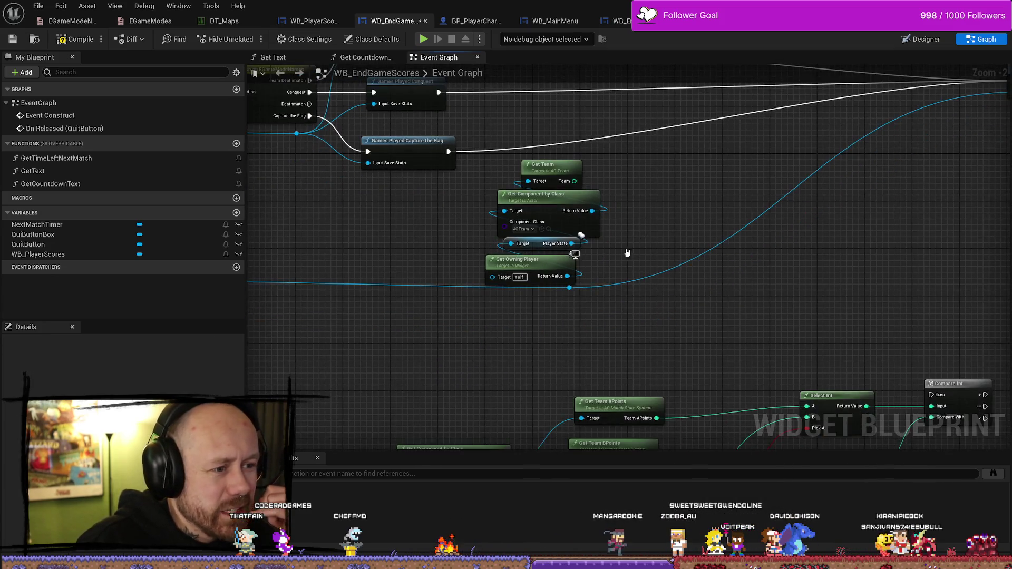
Move the team lookup nodes left toward the comparison and open AC_Team's Get Team function
drag(510, 187, 513, 263)
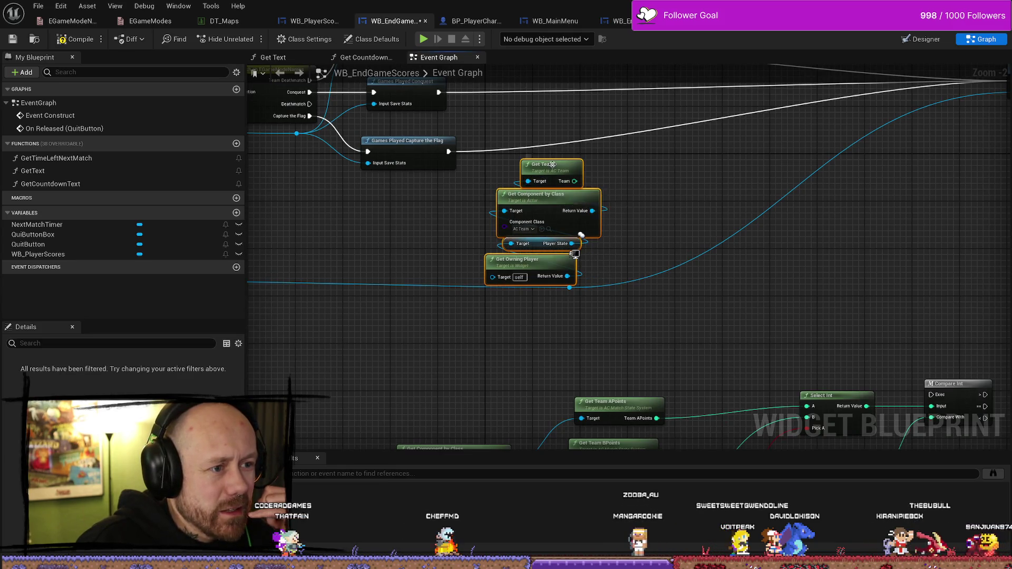
drag(556, 165, 455, 313)
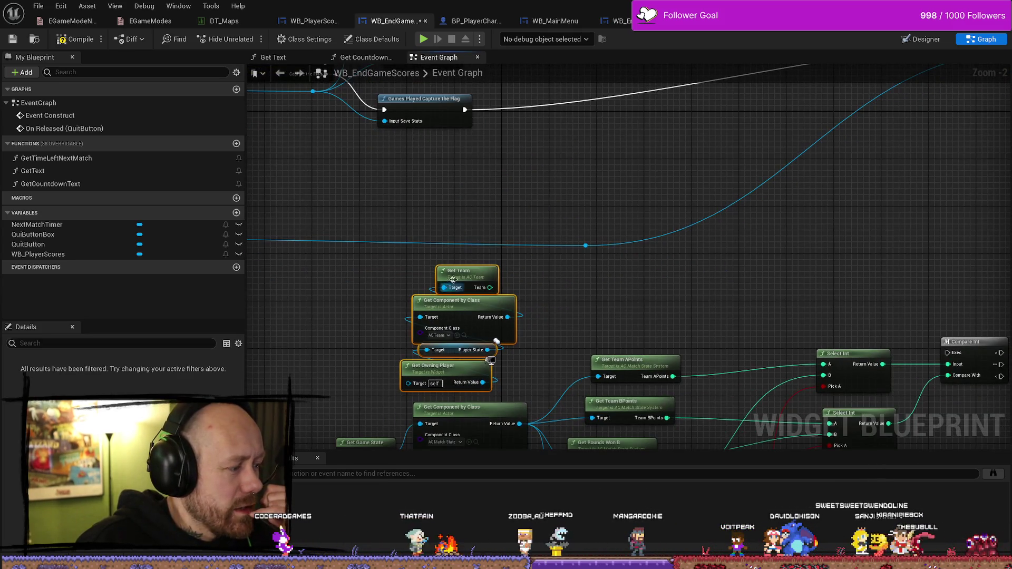
drag(453, 279, 375, 271)
mouse_move(519, 305)
mouse_down()
mouse_move(575, 306)
mouse_move(531, 283)
mouse_up()
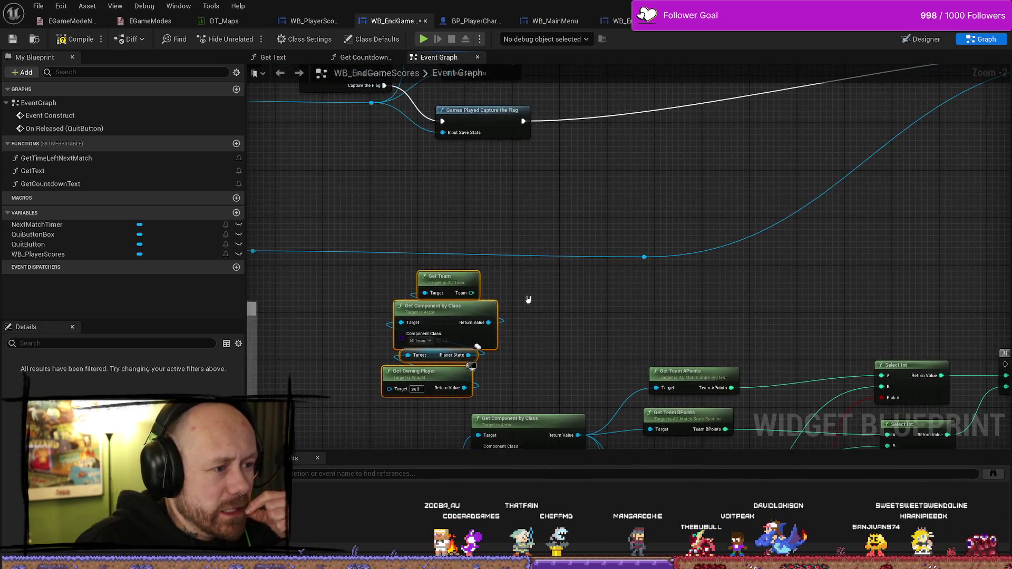
click(457, 283)
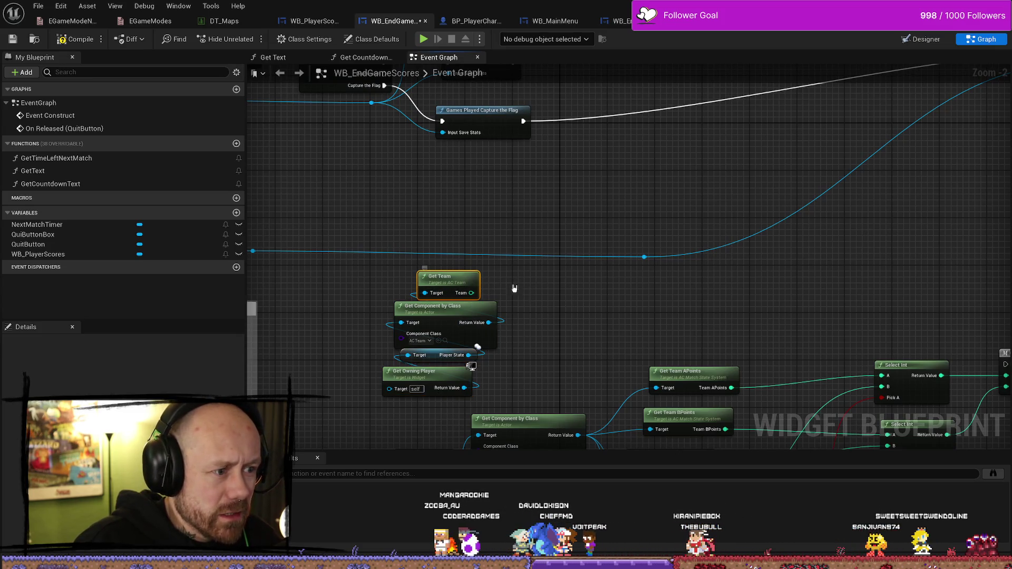
double_click(448, 279)
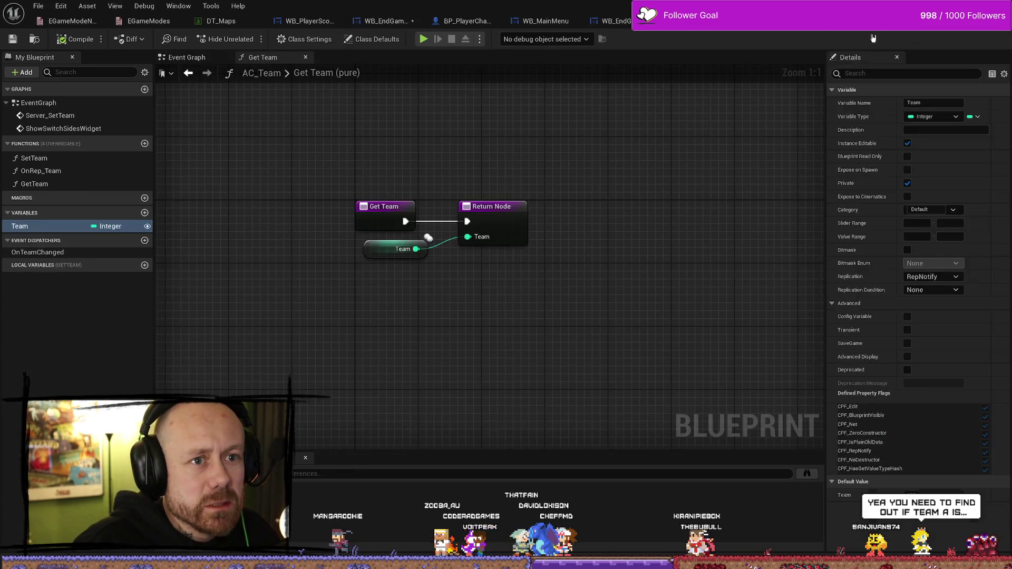
Review AC_Team's SetTeam, OnRep_Team and Server_SetTeam graphs
click(374, 253)
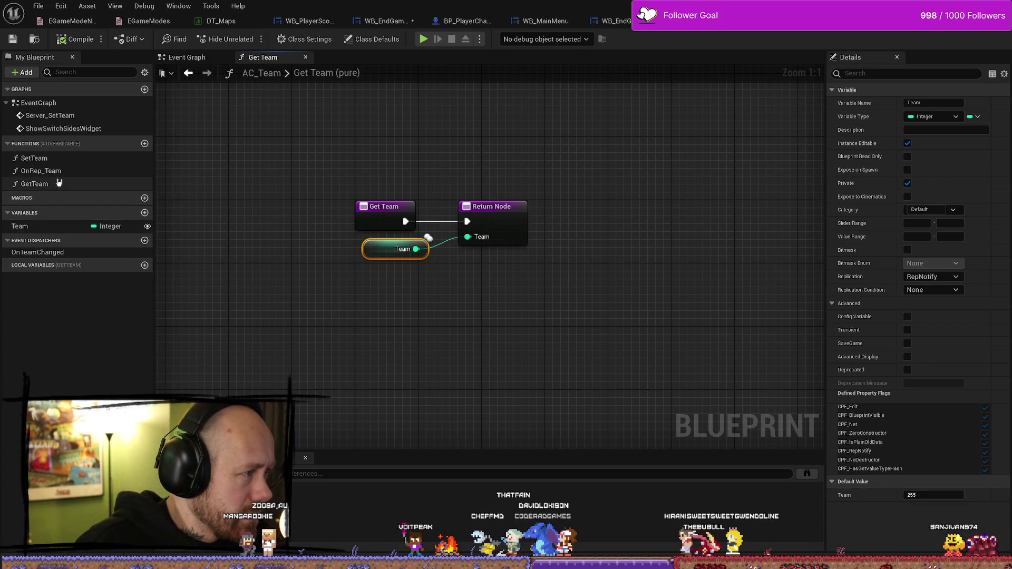
double_click(37, 159)
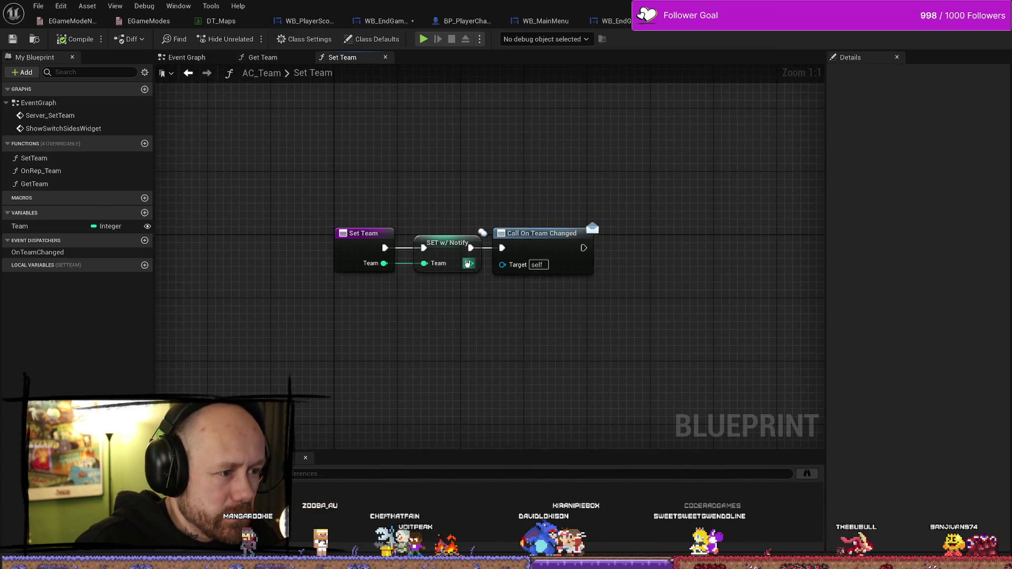
double_click(55, 172)
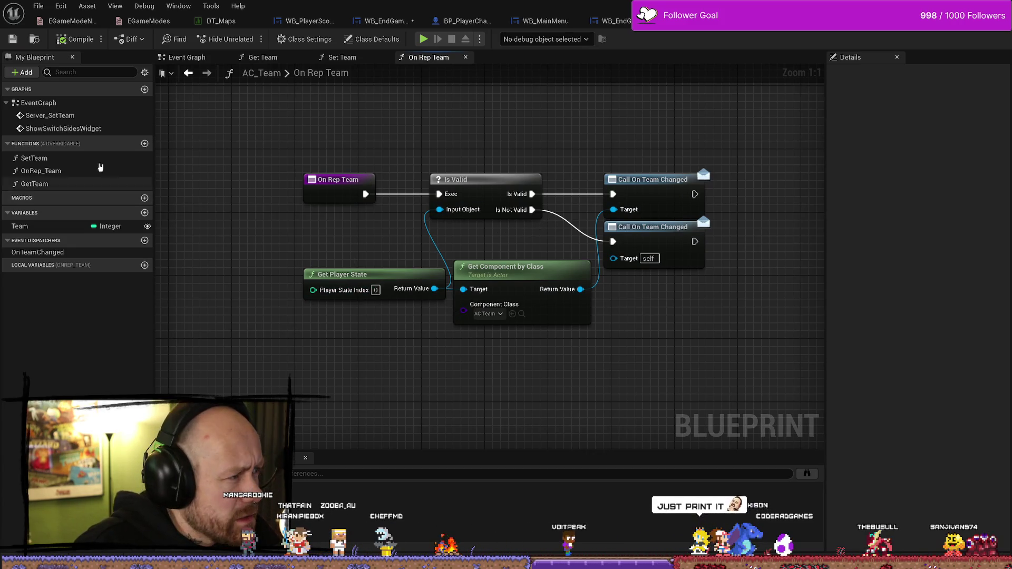
double_click(82, 117)
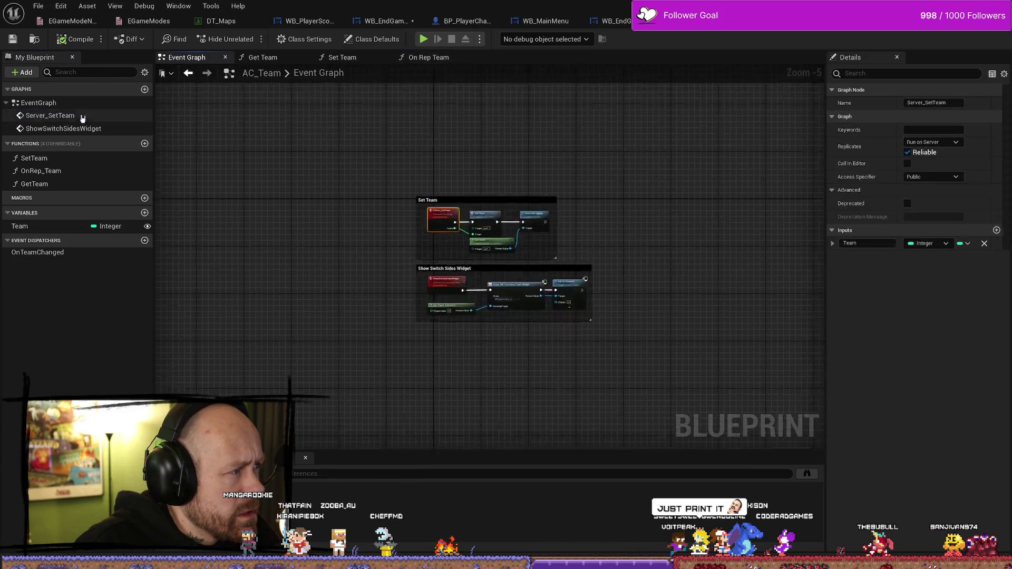
drag(770, 300, 690, 235)
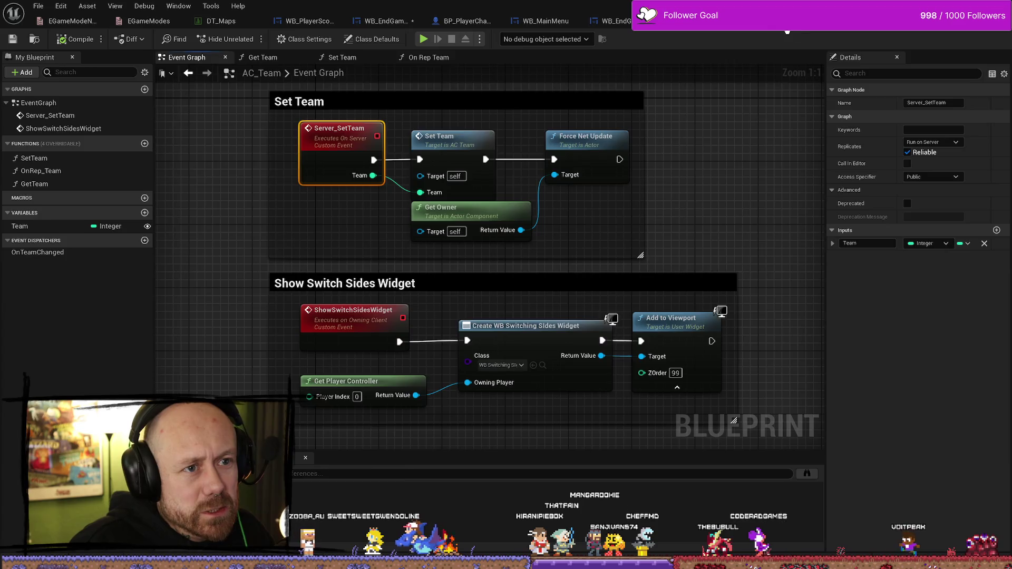
Switch to the WB_EndGameScoresFreeForAll Event Graph
click(616, 21)
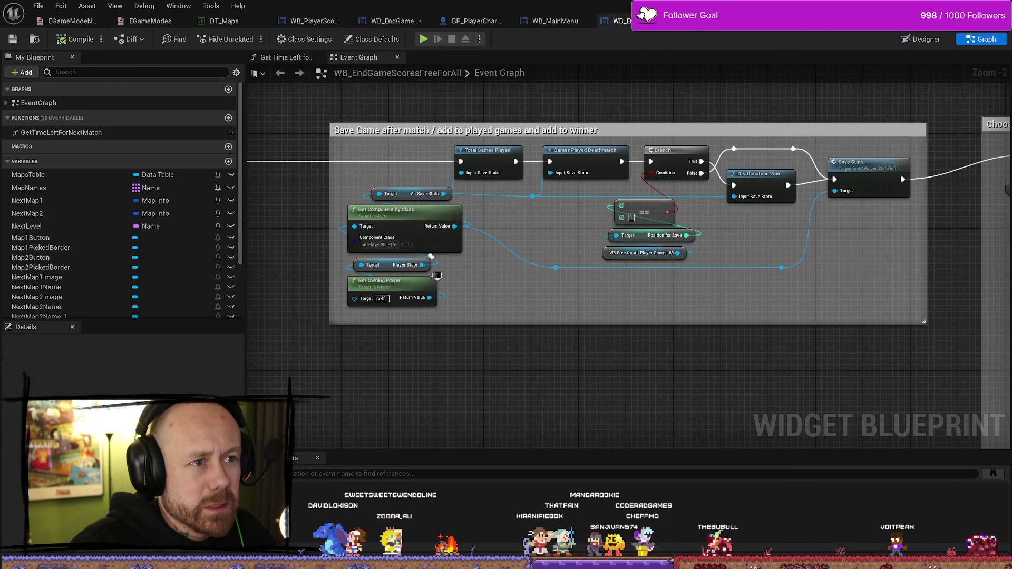
click(555, 21)
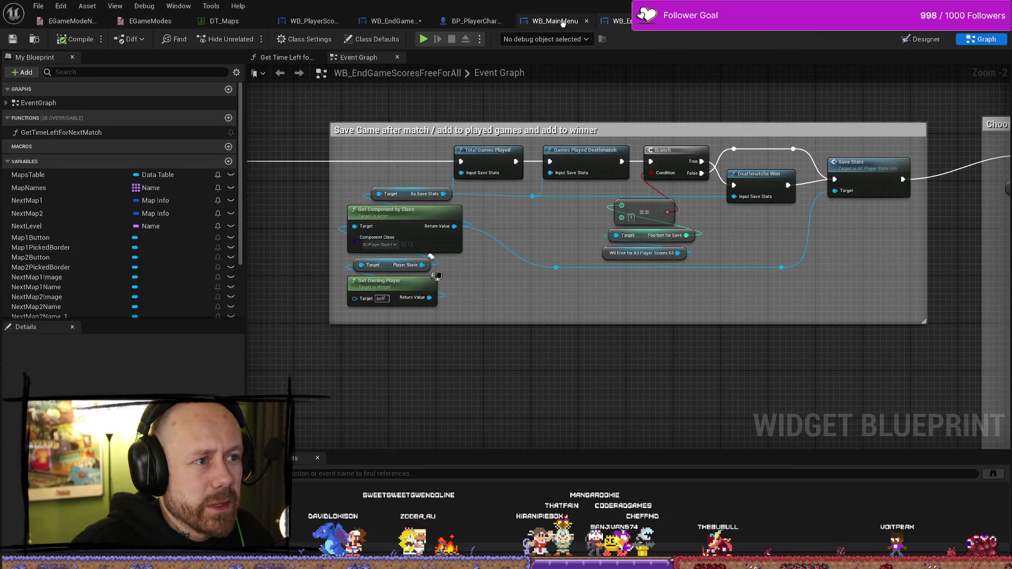
click(617, 22)
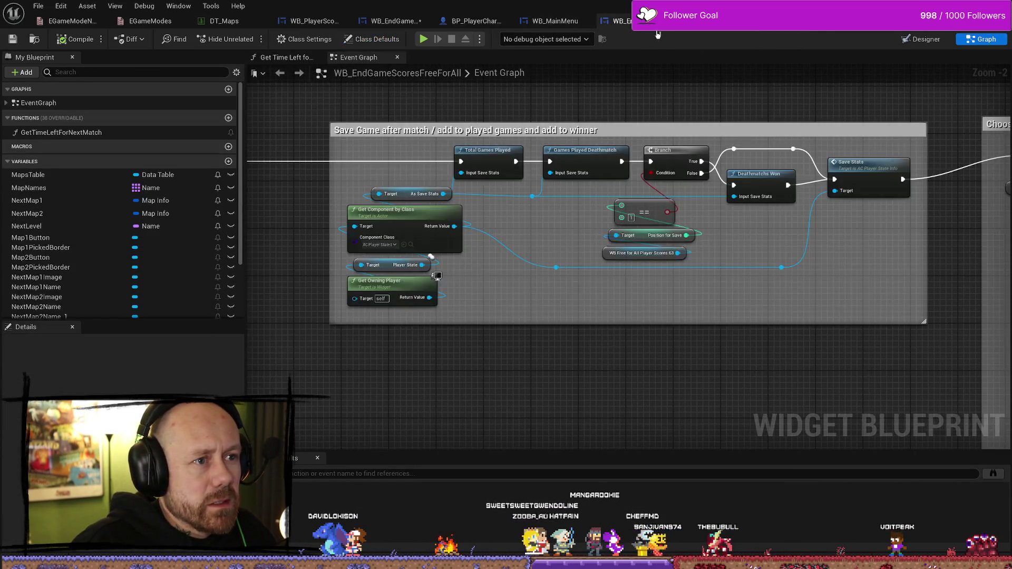
In WB_EndGameScores, move Get Team, Get Component by Class and Get Owning Player up together
click(393, 21)
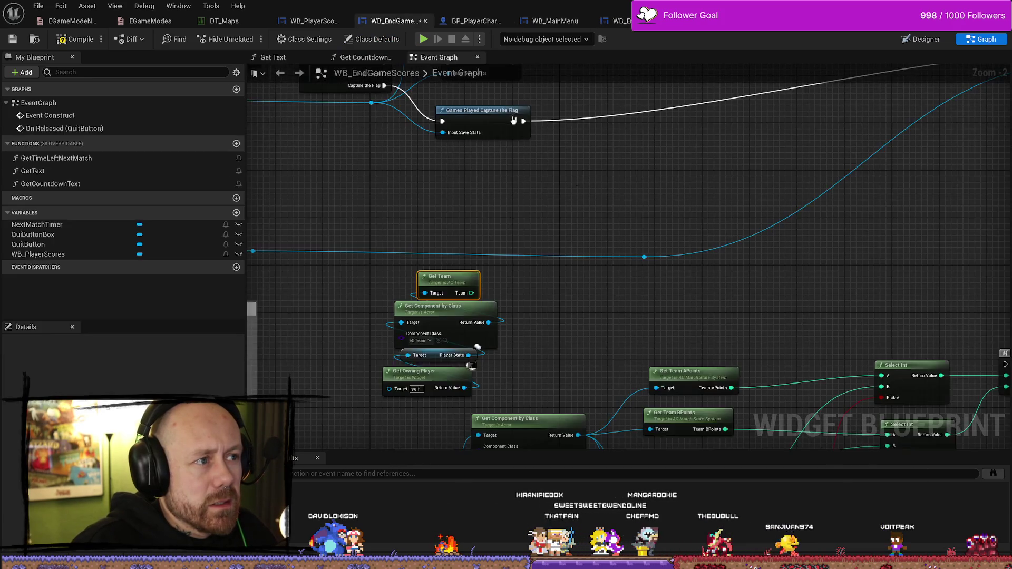
scroll(604, 218, down, 4)
scroll(601, 199, up, 4)
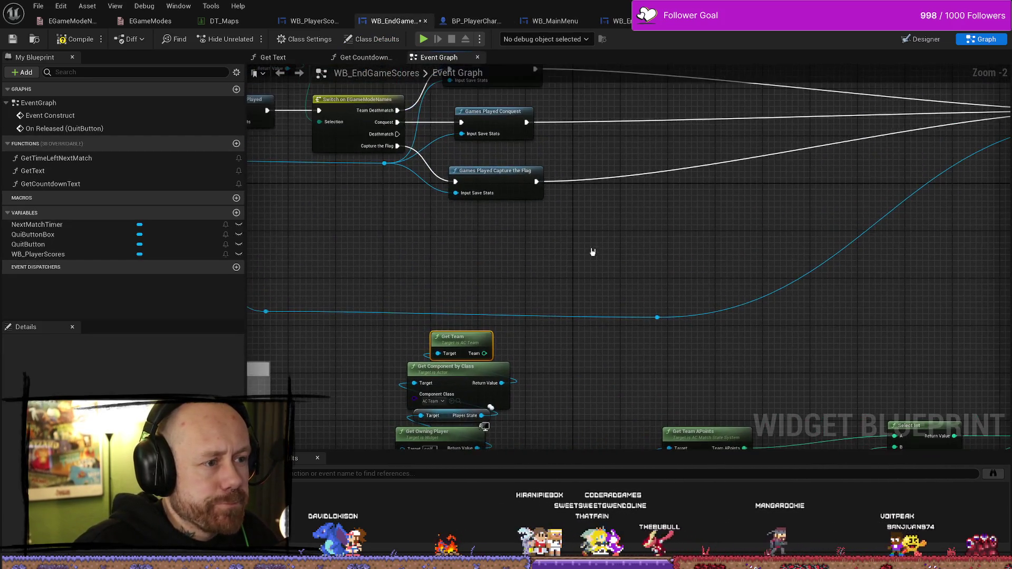
scroll(531, 242, down, 2)
scroll(600, 207, up, 3)
scroll(494, 199, down, 1)
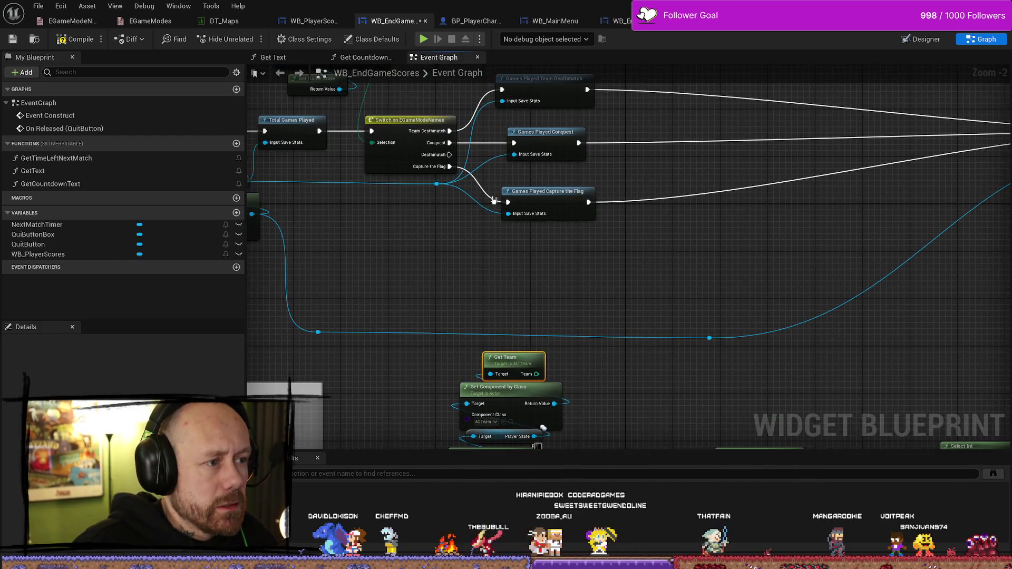
scroll(670, 252, down, 1)
scroll(565, 185, up, 1)
scroll(497, 324, down, 3)
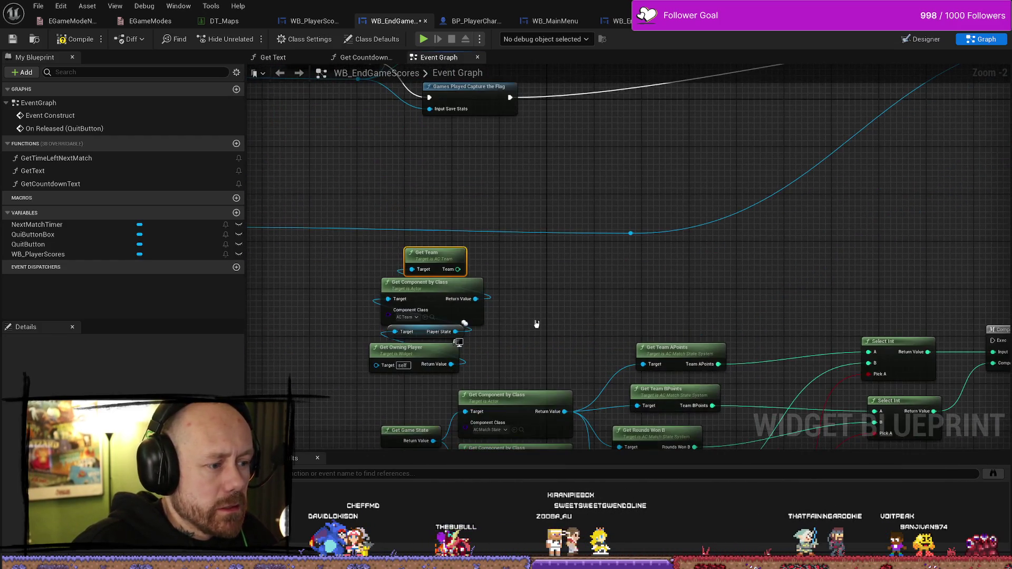
scroll(430, 288, up, 3)
mouse_move(479, 355)
mouse_down()
mouse_move(490, 253)
mouse_move(395, 334)
mouse_move(639, 158)
mouse_move(585, 304)
mouse_move(643, 197)
mouse_move(606, 105)
mouse_move(632, 158)
mouse_move(316, 147)
mouse_up()
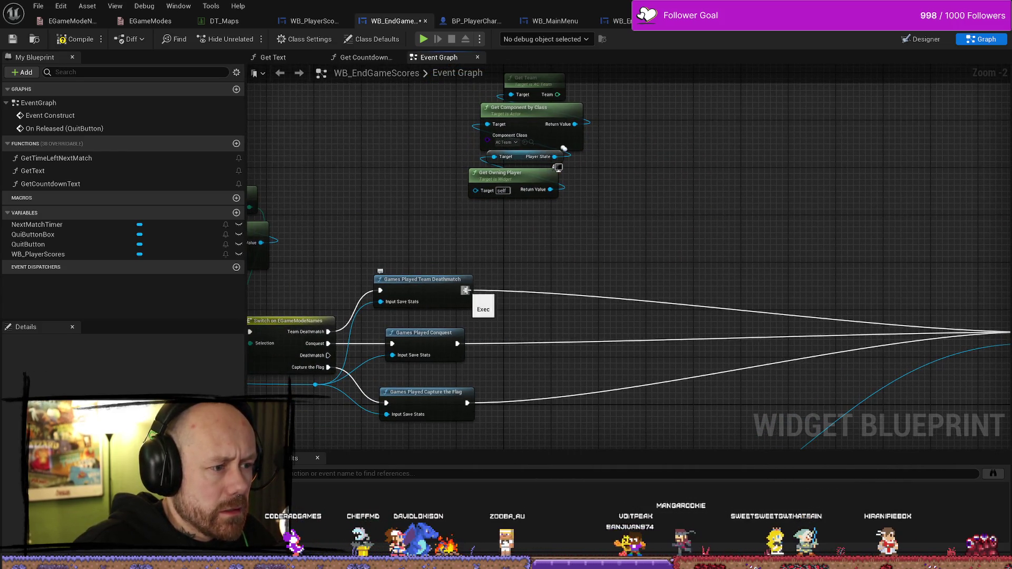
Add a Print String after Games Played Team Deathmatch that prints the owning player's Get Team value
drag(465, 290, 414, 211)
text(print)
key(Return)
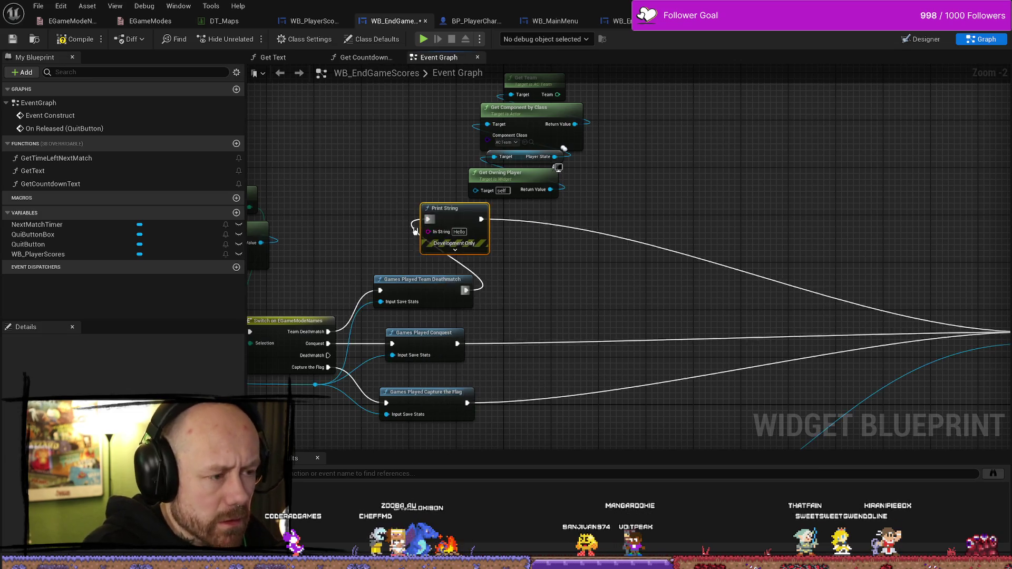
drag(558, 97, 436, 232)
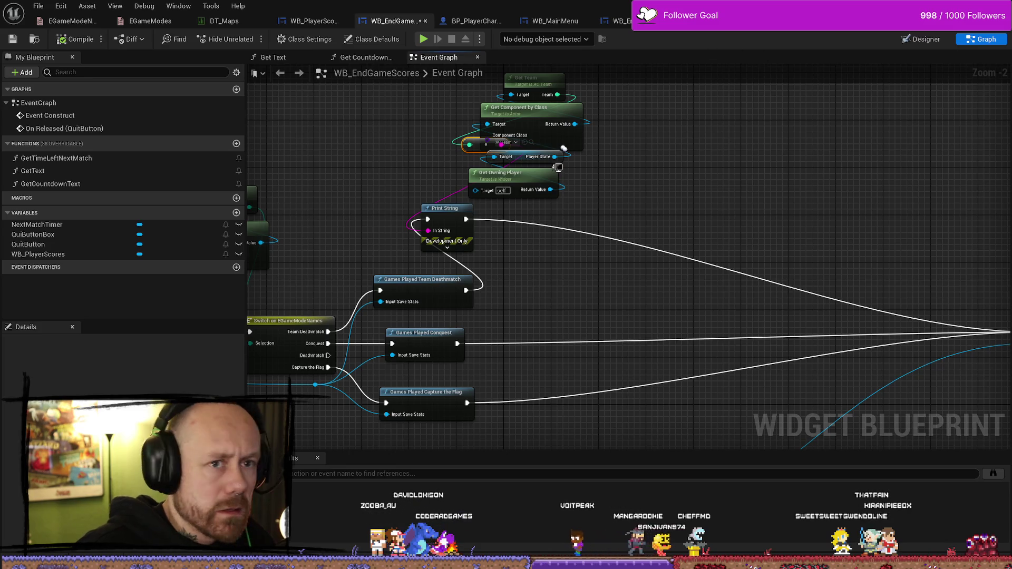
key(alt+Tab)
Start a singleplayer Team Deathmatch test match from Play
click(244, 38)
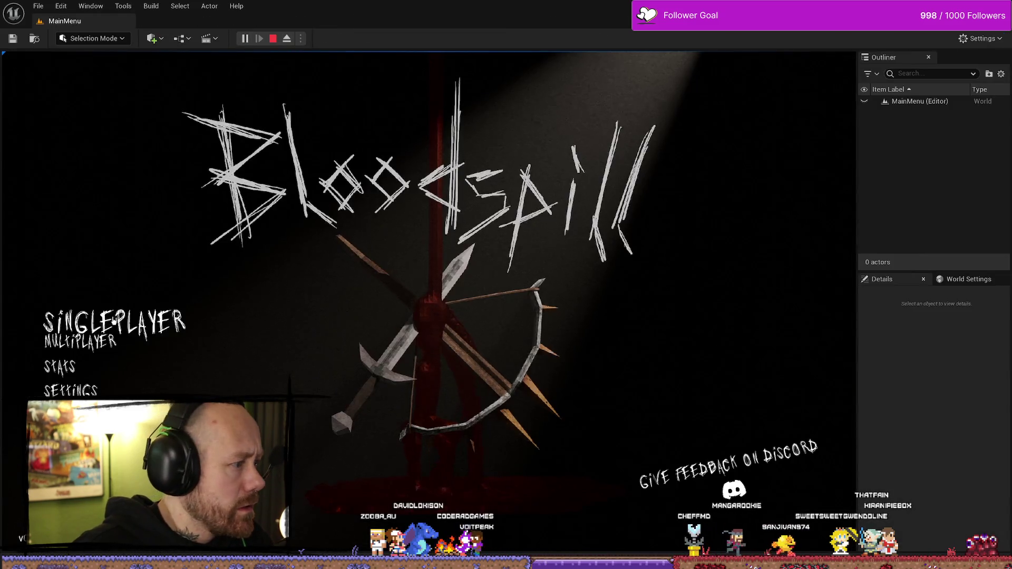
click(100, 308)
click(665, 243)
click(665, 243)
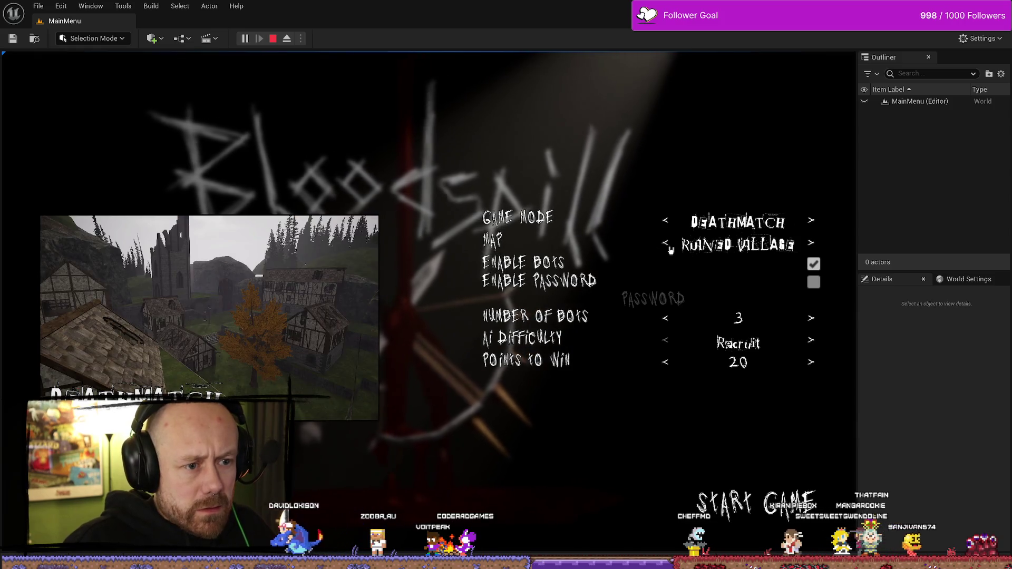
click(664, 220)
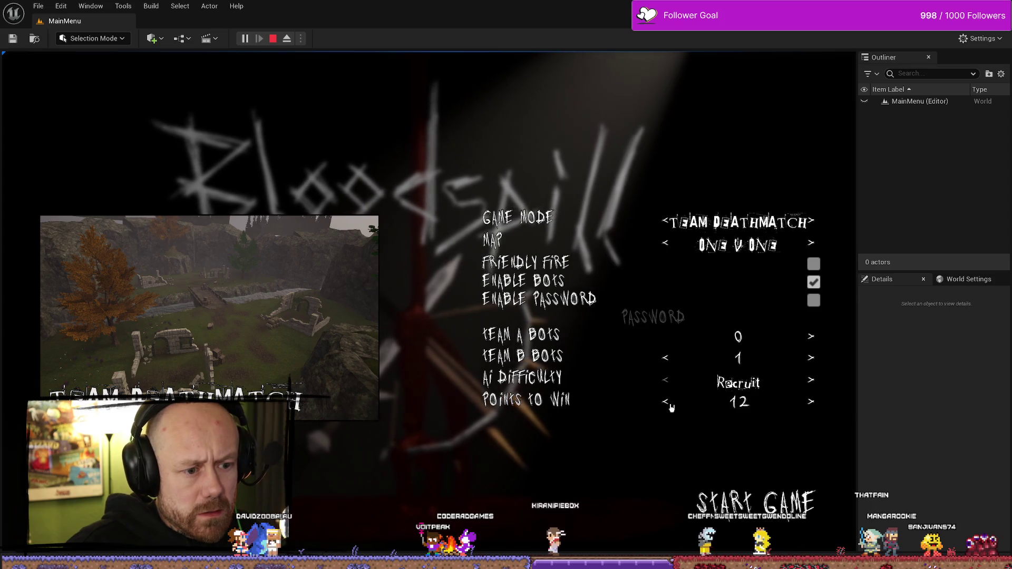
click(776, 497)
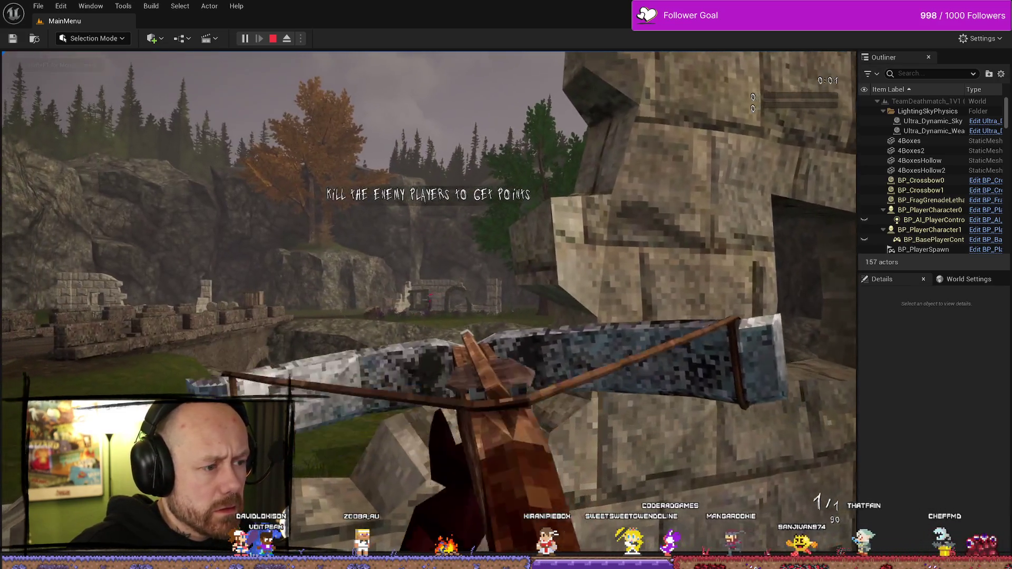
Score two crossbow kills for a 2–0 result, then stop the test session
click(428, 302)
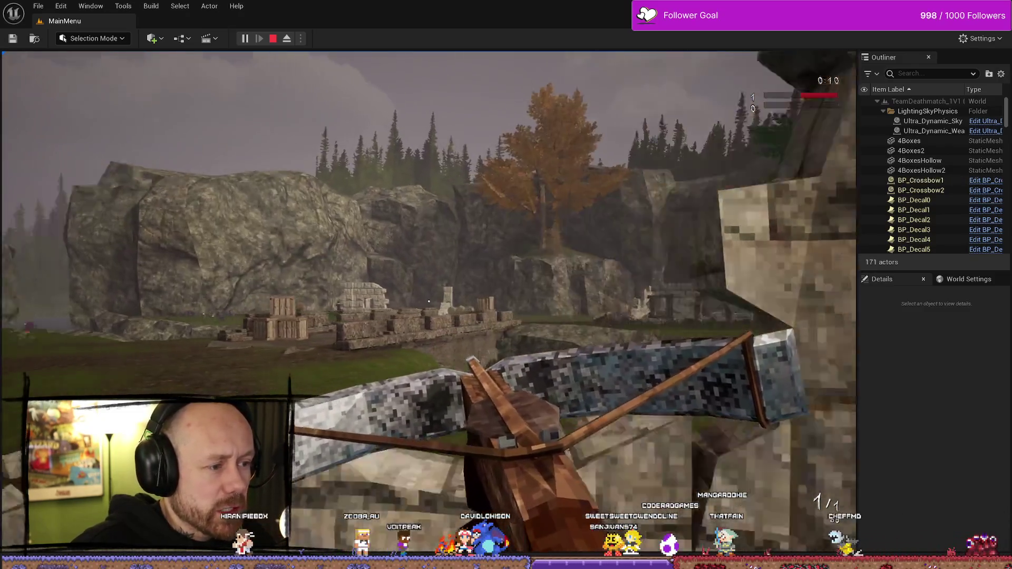
click(428, 301)
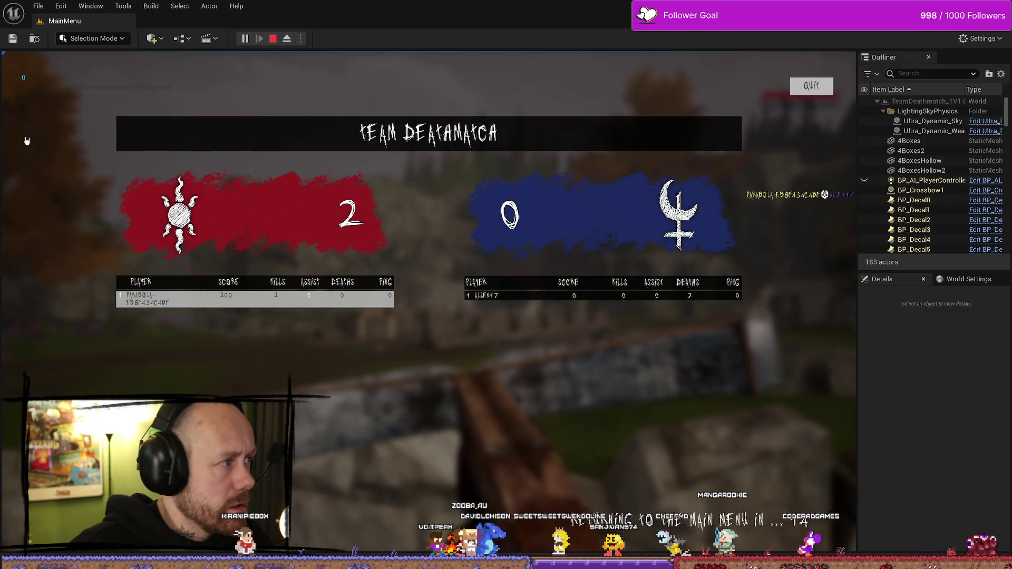
key(Escape)
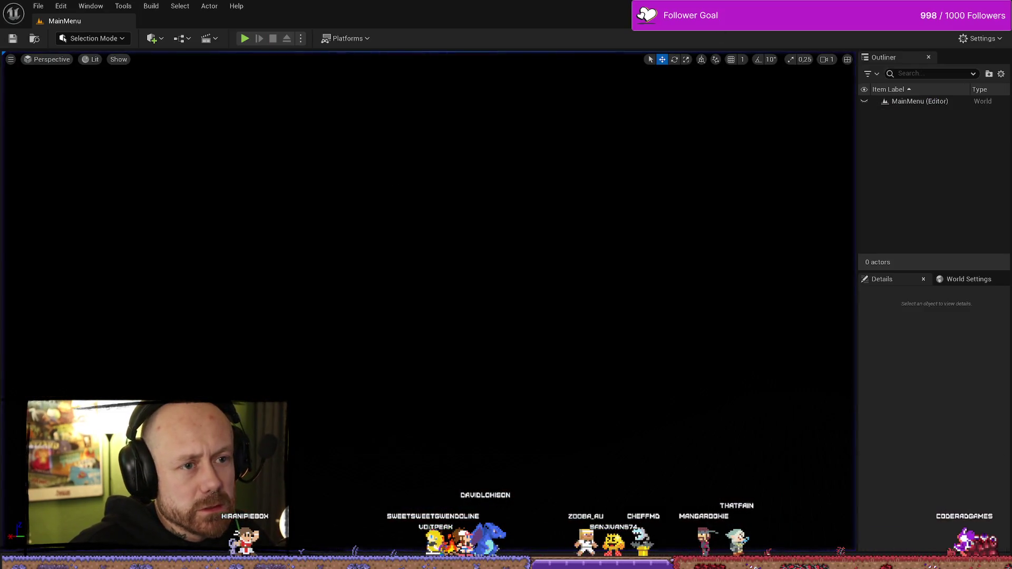
key(ctrl+space)
key(alt+Tab)
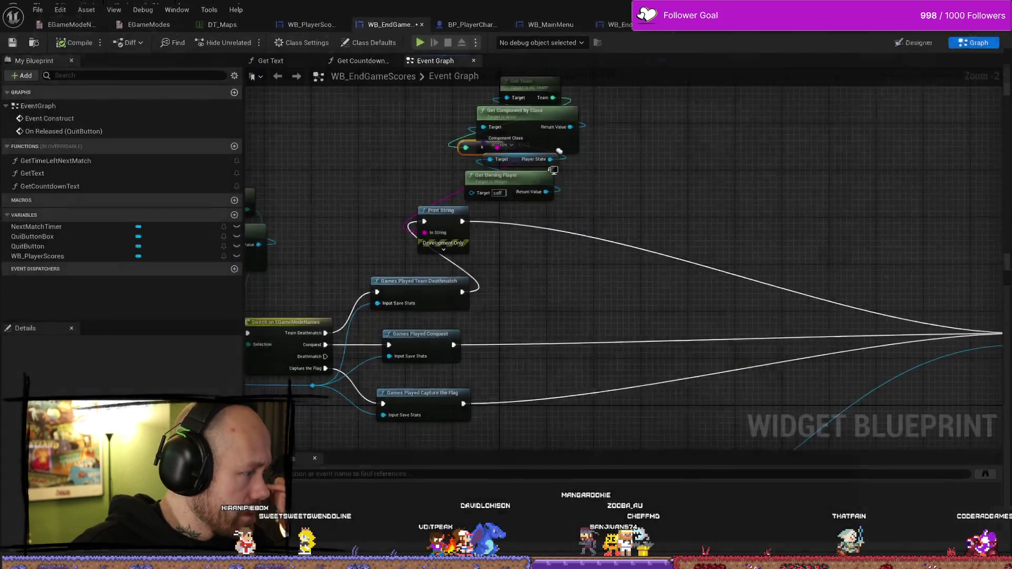
drag(627, 289, 661, 232)
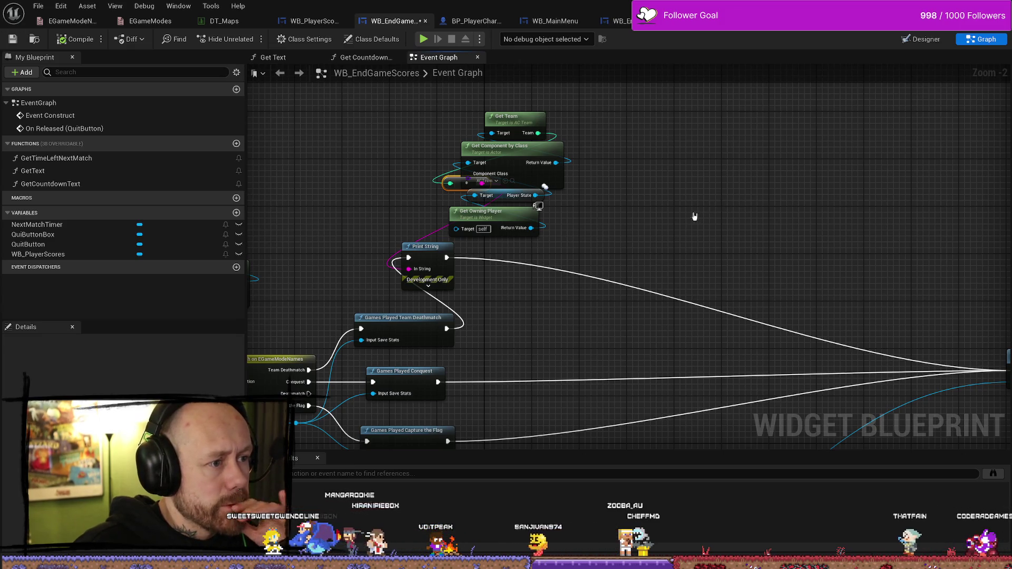
mouse_move(661, 180)
mouse_down()
mouse_move(682, 203)
mouse_move(646, 214)
mouse_up()
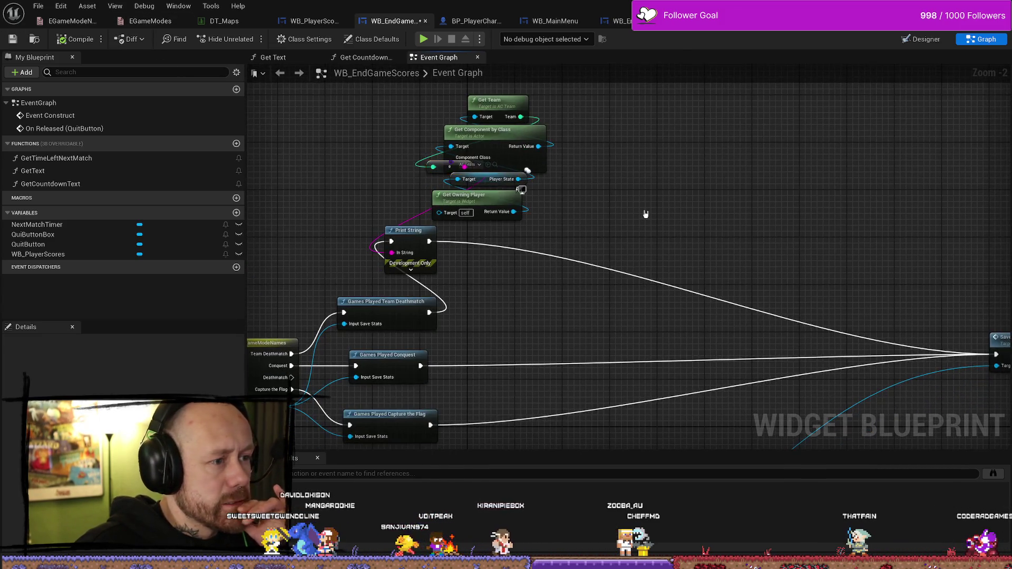
key(alt+Tab)
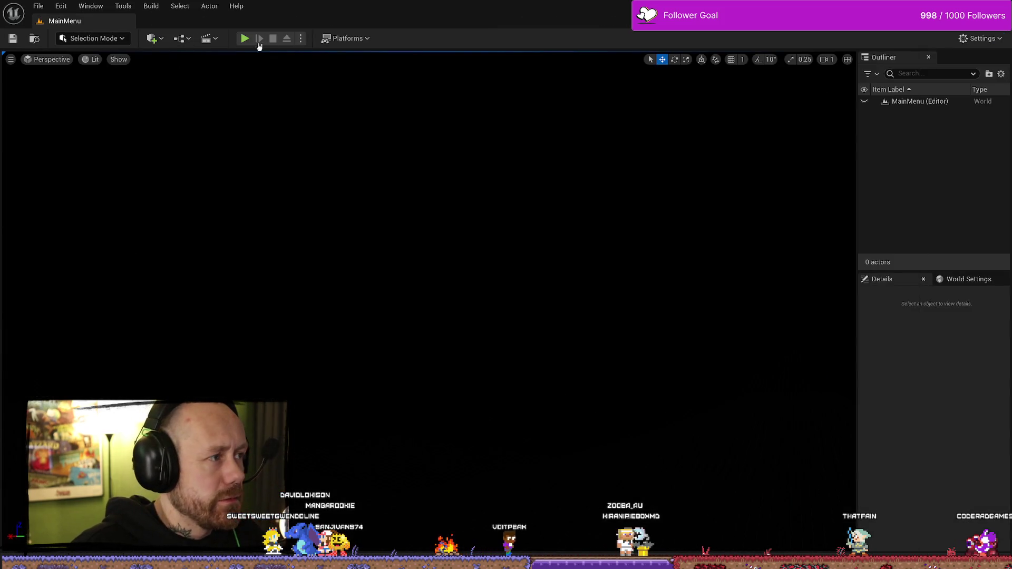
click(244, 39)
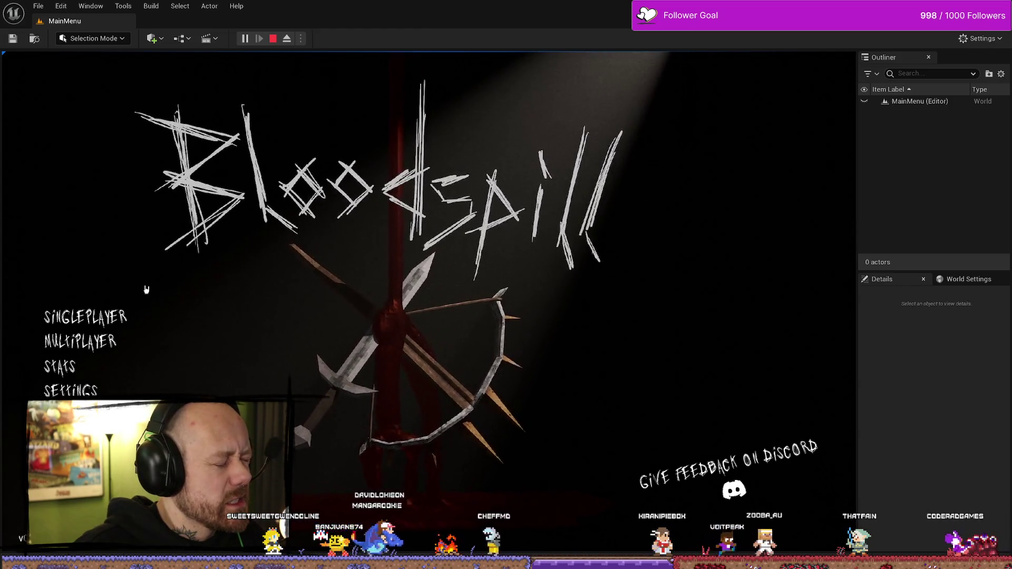
click(125, 312)
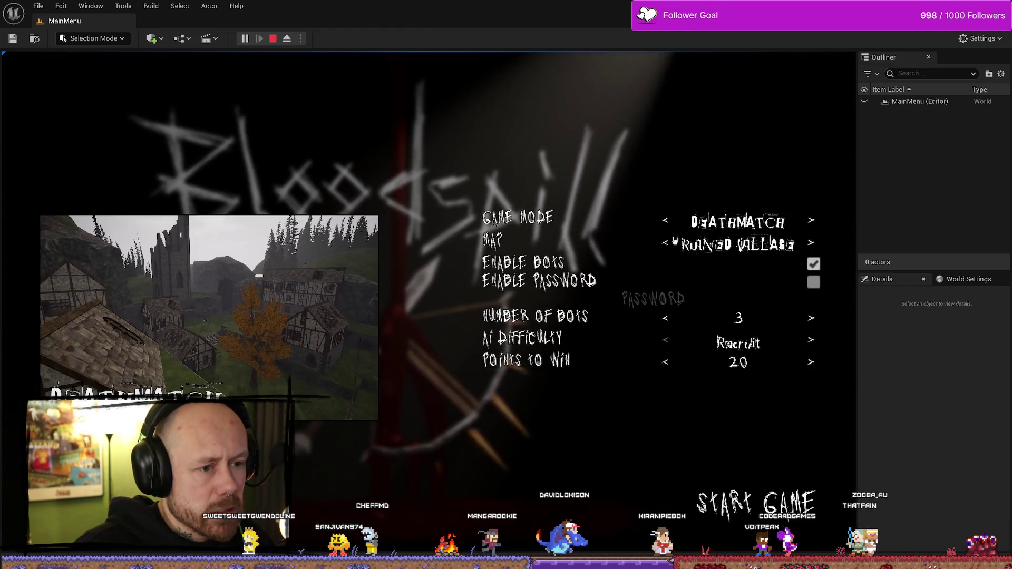
click(666, 224)
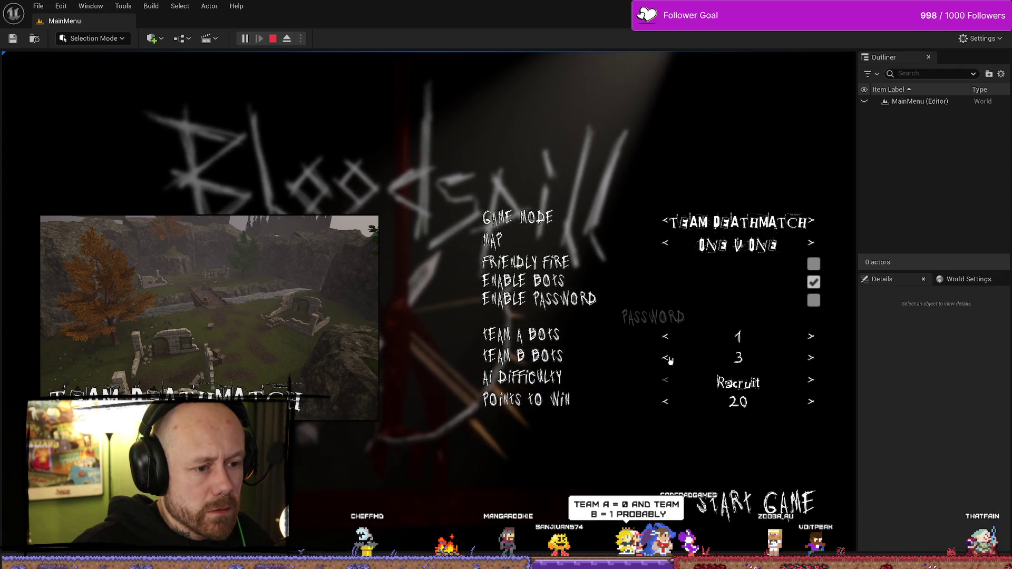
click(666, 402)
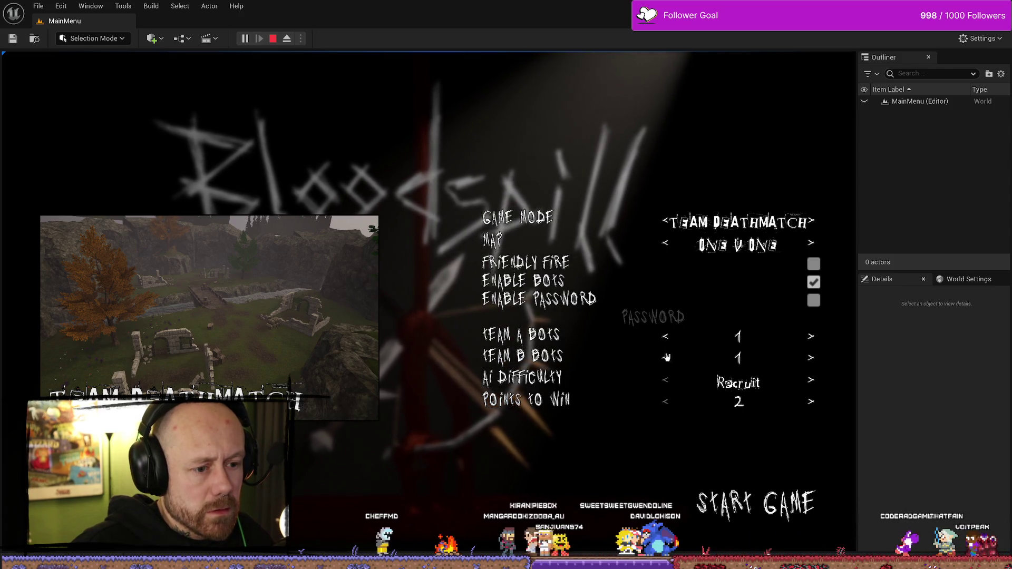
click(766, 519)
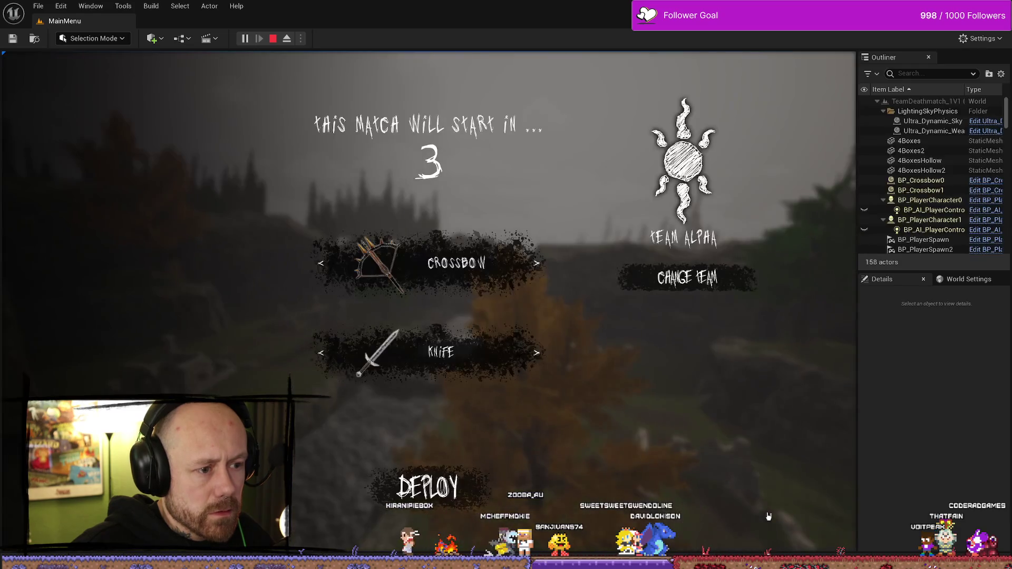
click(490, 498)
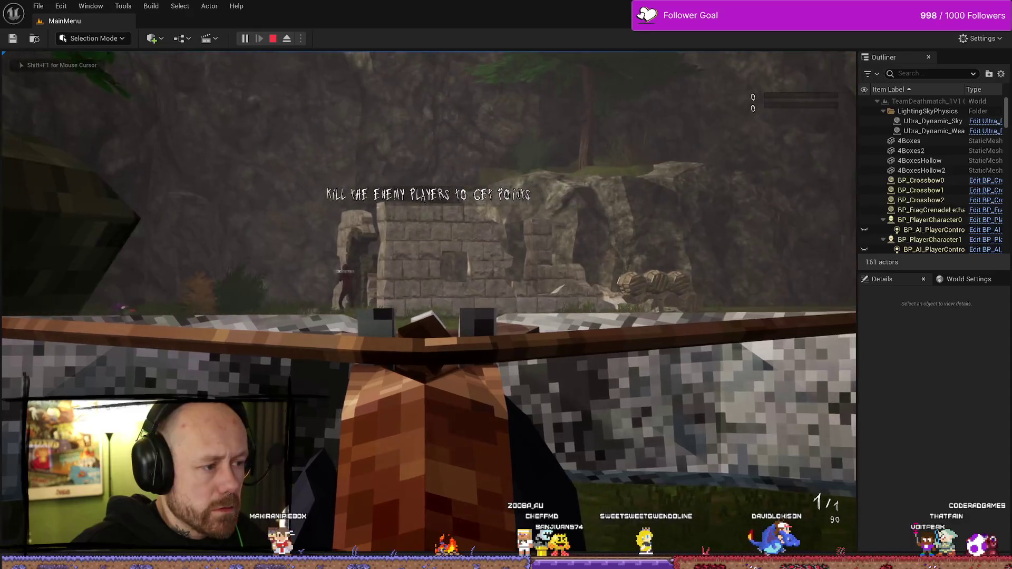
click(428, 301)
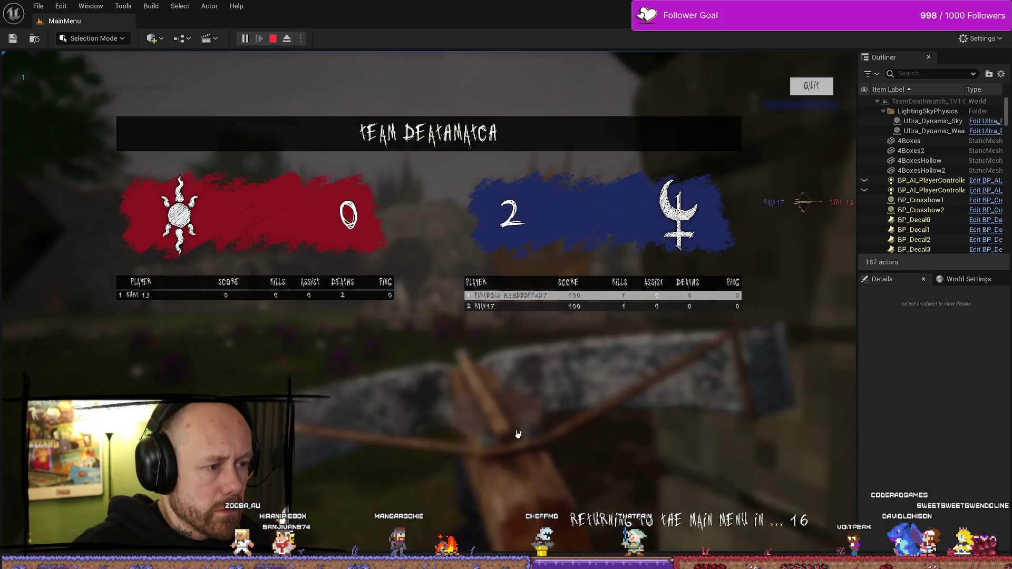
click(275, 39)
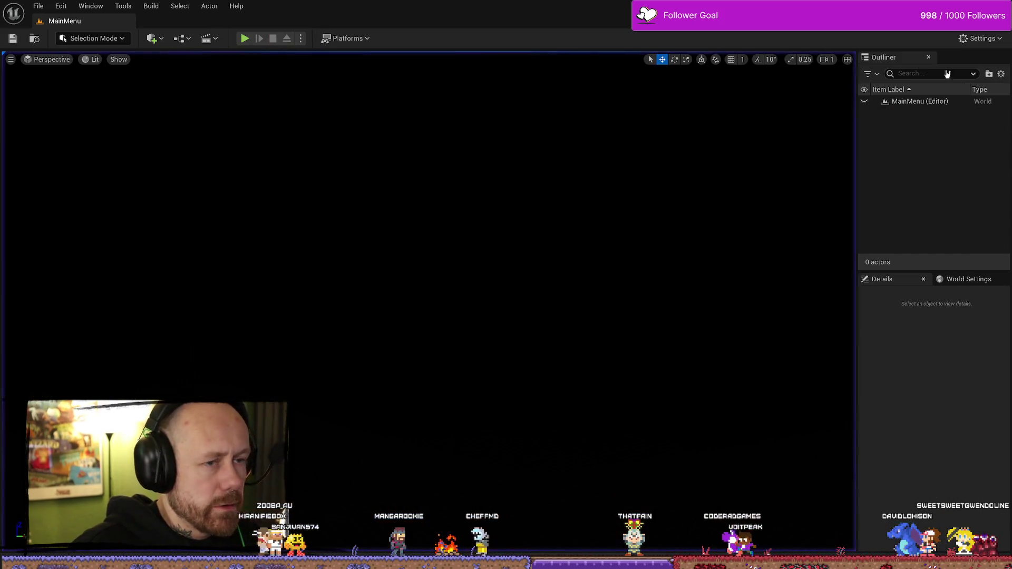
key(ctrl+space)
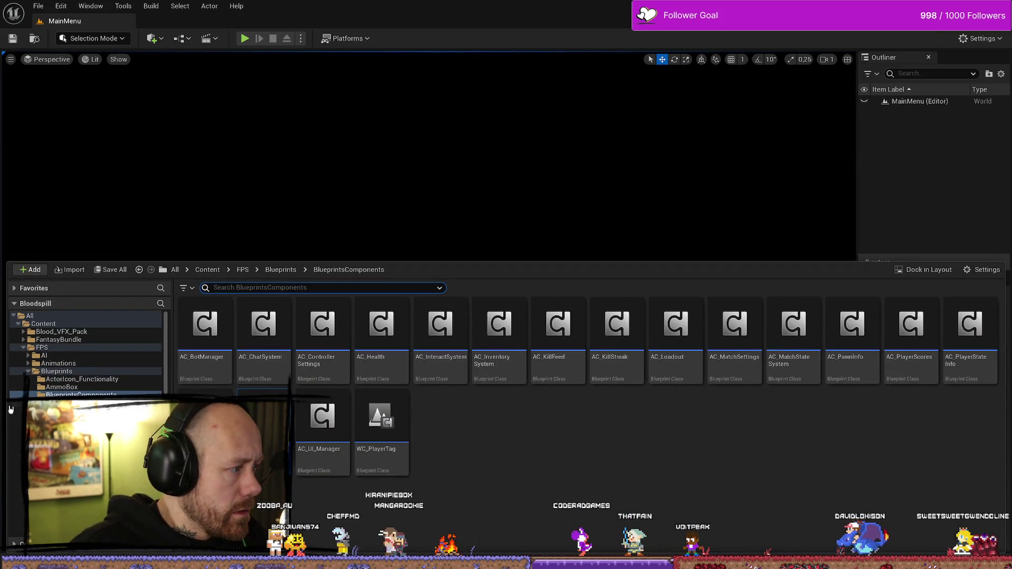
key(alt+Tab)
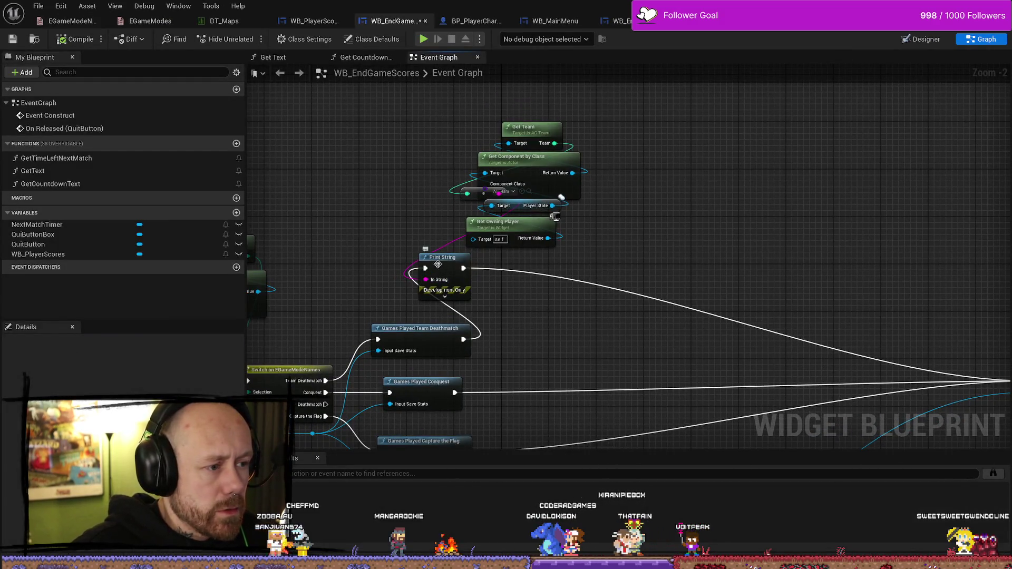
drag(437, 264, 557, 278)
key(Delete)
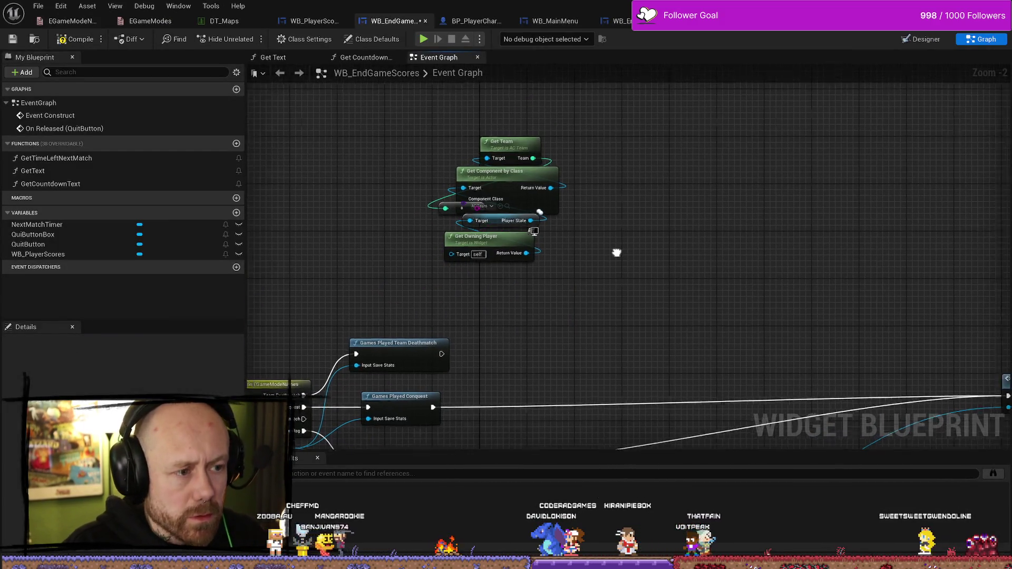
scroll(610, 226, down, 1)
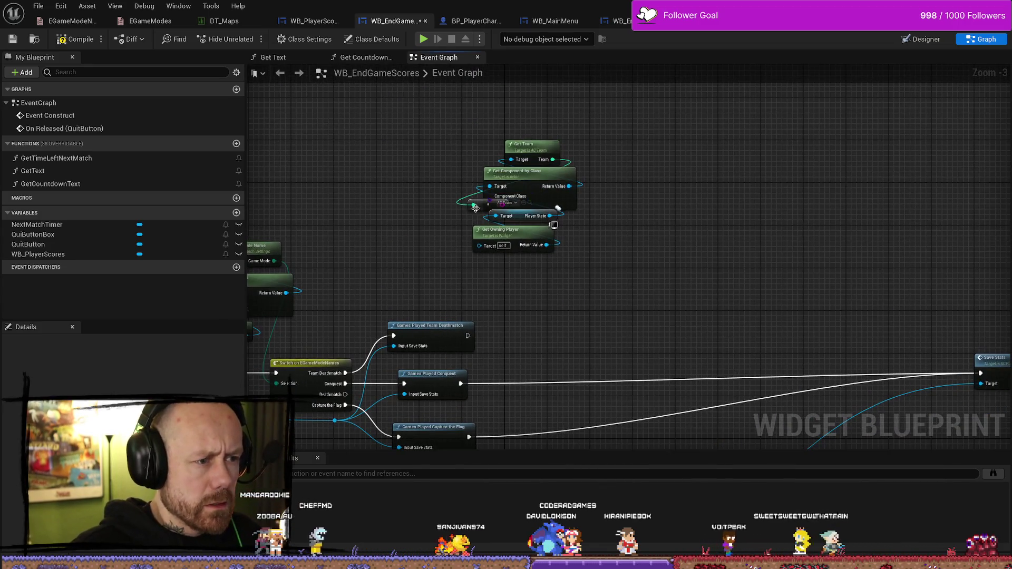
mouse_move(475, 208)
mouse_down()
mouse_move(429, 147)
mouse_move(464, 226)
mouse_move(480, 201)
mouse_move(456, 125)
mouse_up()
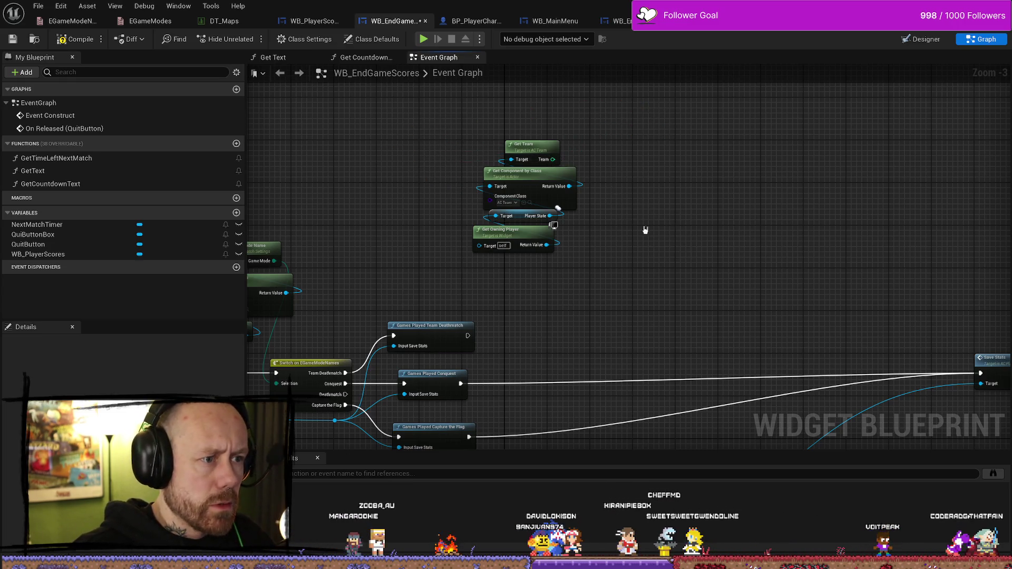
scroll(645, 230, down, 2)
scroll(627, 252, up, 2)
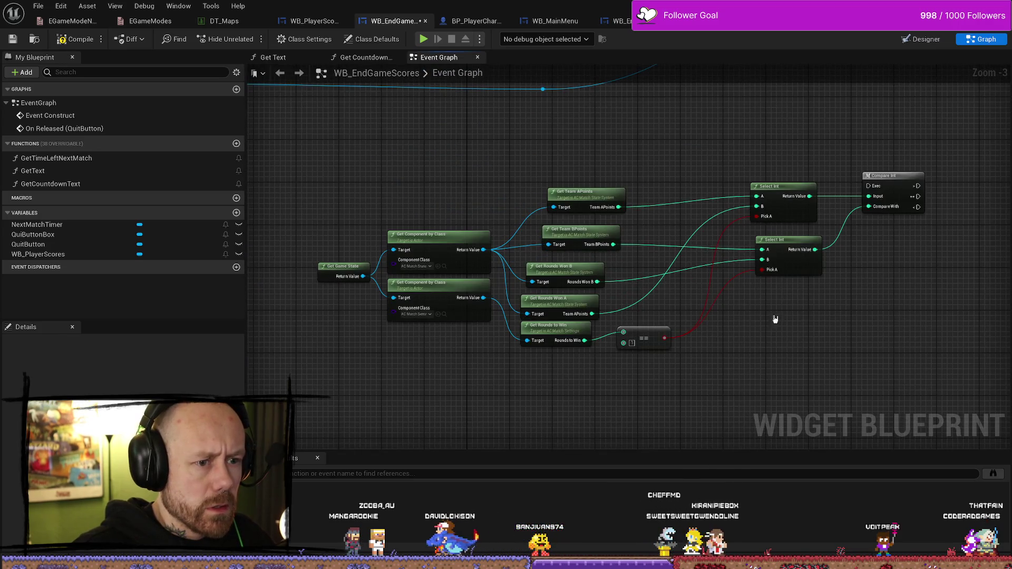
Box-select the Get Game State, Select Int and Compare Int cluster and nudge it upward
drag(775, 319, 775, 320)
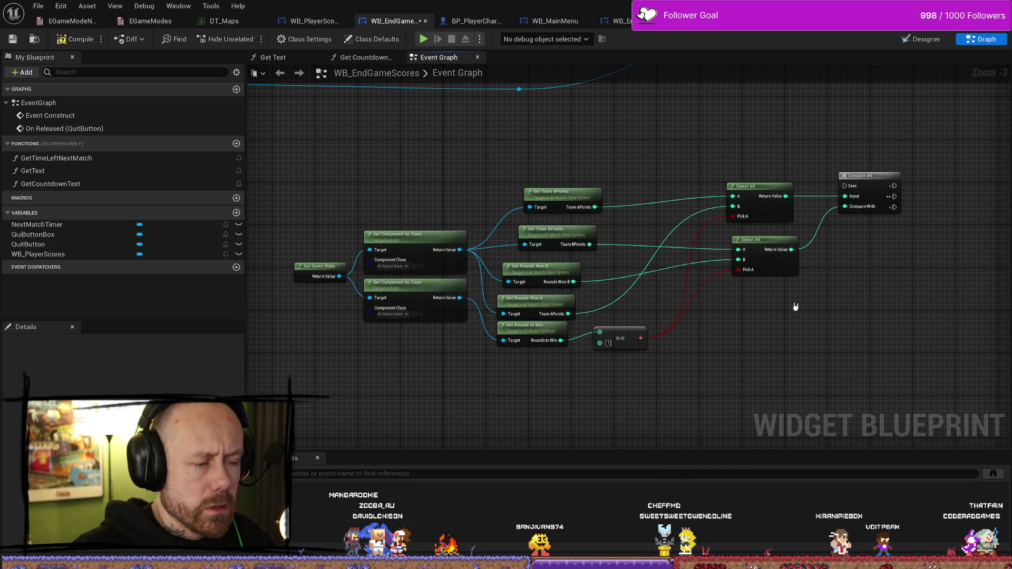
scroll(685, 227, down, 1)
drag(731, 240, 421, 363)
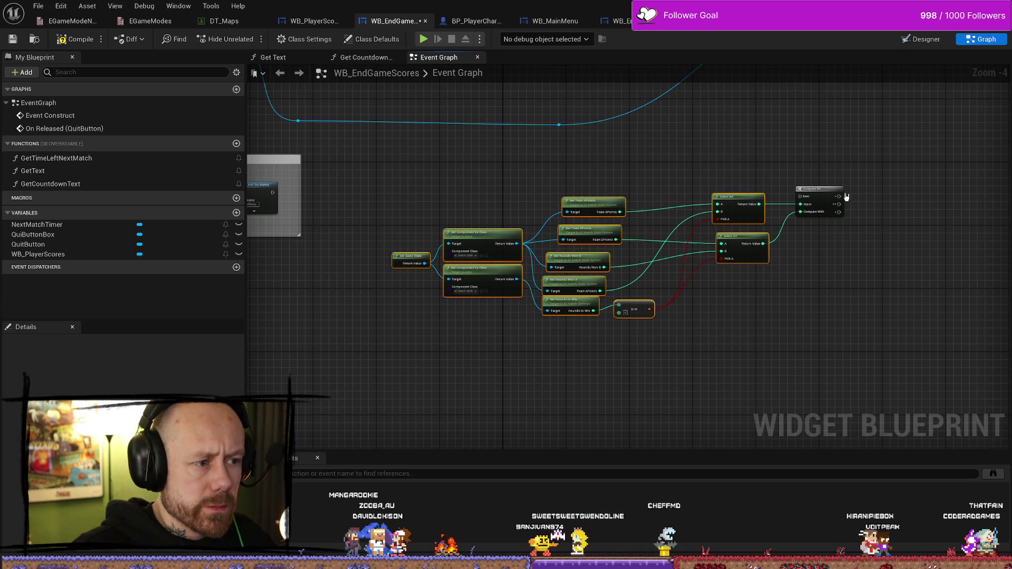
mouse_move(822, 195)
mouse_down()
mouse_move(759, 165)
mouse_move(682, 334)
mouse_move(526, 242)
mouse_move(609, 197)
mouse_move(524, 273)
mouse_move(526, 332)
mouse_move(472, 138)
mouse_move(685, 227)
mouse_move(704, 189)
mouse_up()
scroll(609, 197, up, 1)
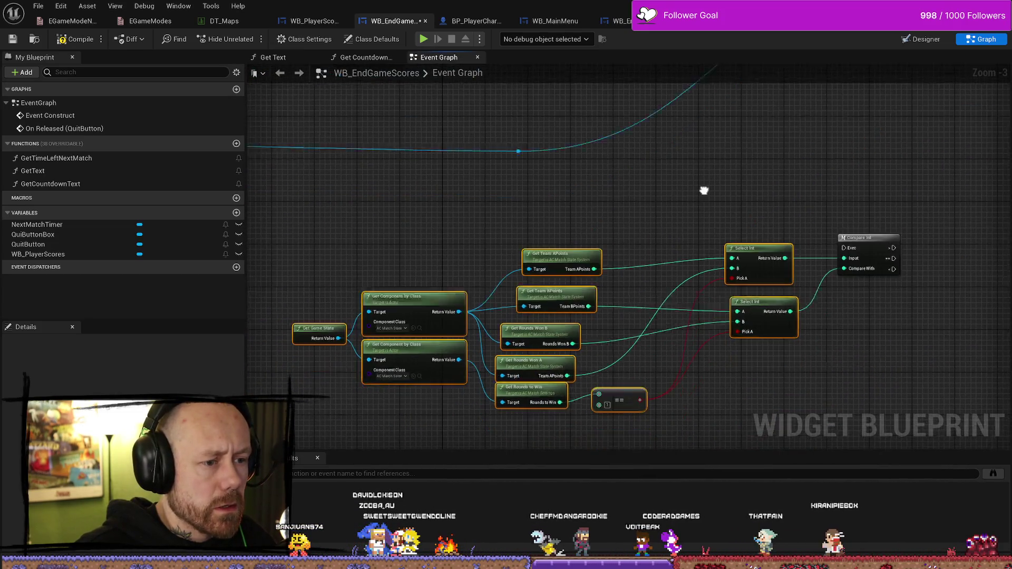
click(843, 174)
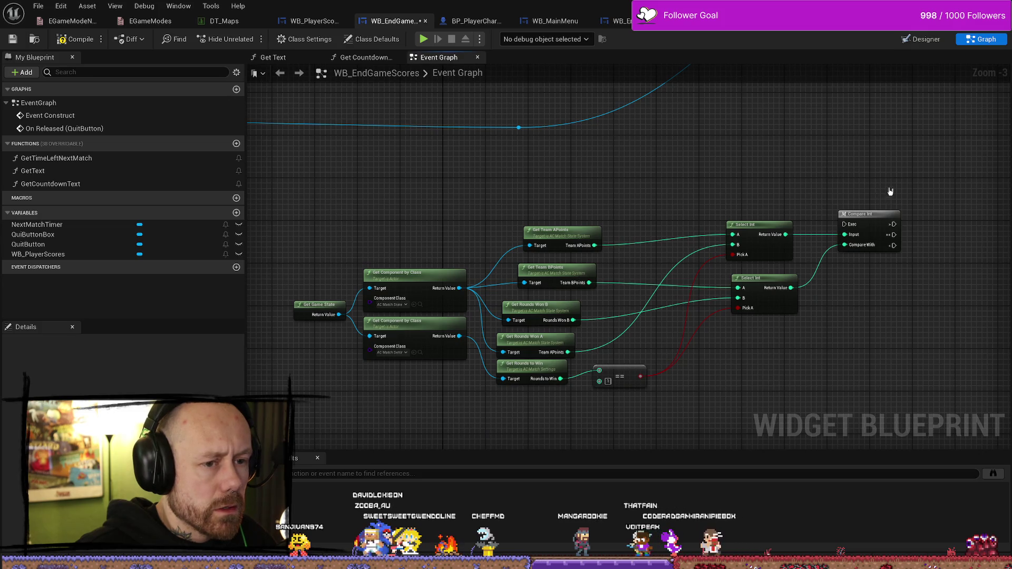
mouse_move(890, 192)
mouse_down()
mouse_move(377, 425)
mouse_move(321, 408)
mouse_up()
drag(877, 220, 824, 140)
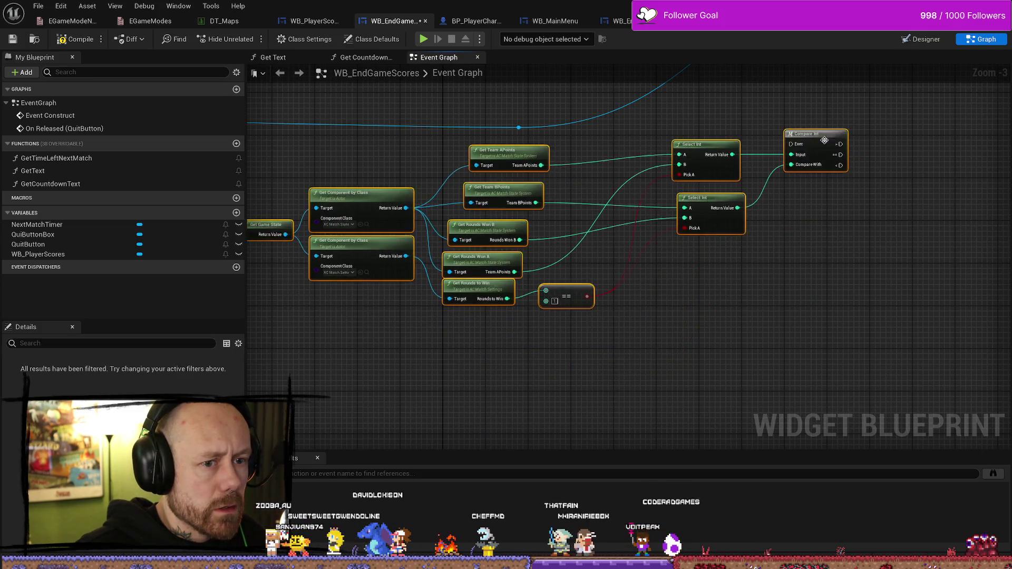
Reselect the score comparison nodes and move them to the graph's upper right
click(926, 165)
drag(926, 165, 804, 253)
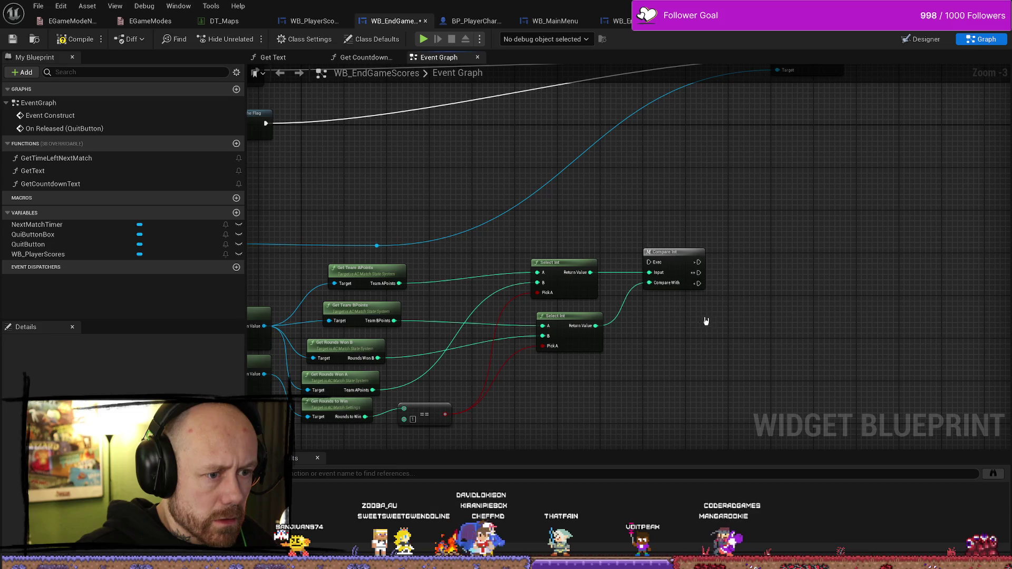
scroll(706, 321, down, 3)
mouse_move(730, 308)
mouse_down()
mouse_move(478, 275)
mouse_move(477, 252)
mouse_up()
mouse_move(574, 264)
mouse_down()
mouse_move(705, 131)
mouse_move(708, 167)
mouse_up()
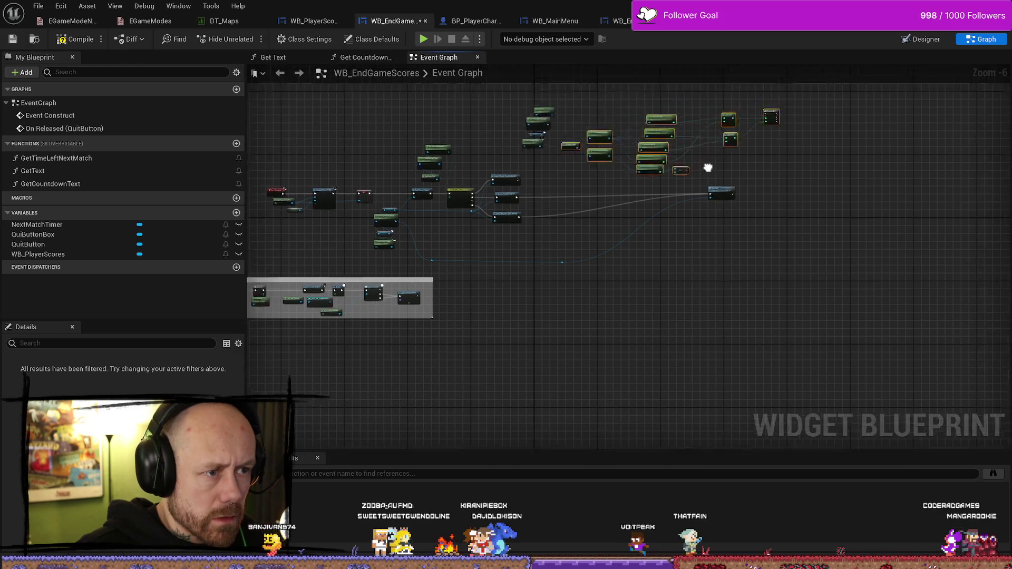
scroll(707, 168, up, 5)
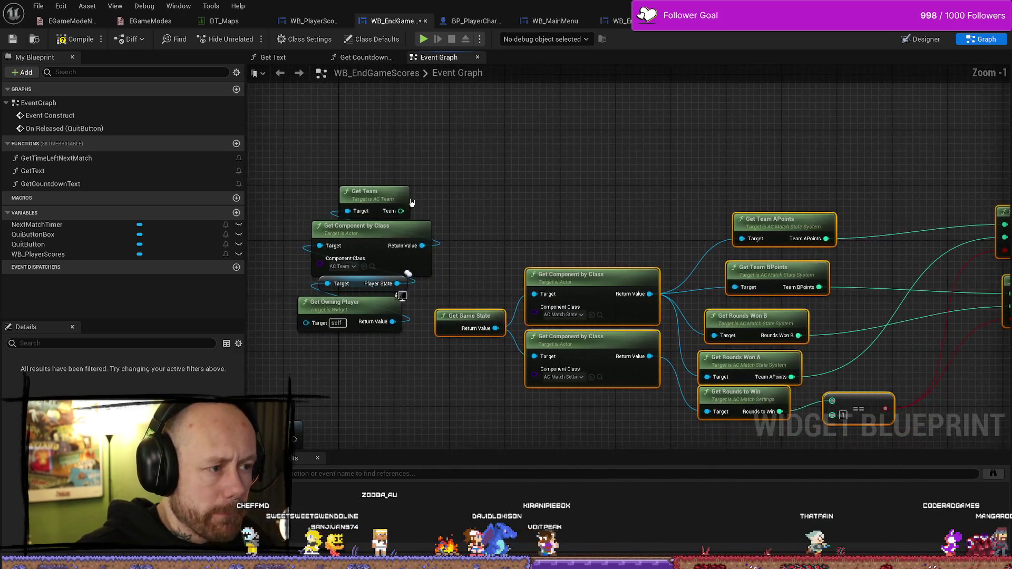
Move the owning player's Get Team group below Compare Int and shift the score nodes up-left
scroll(412, 203, down, 1)
drag(413, 142, 292, 295)
scroll(547, 147, down, 1)
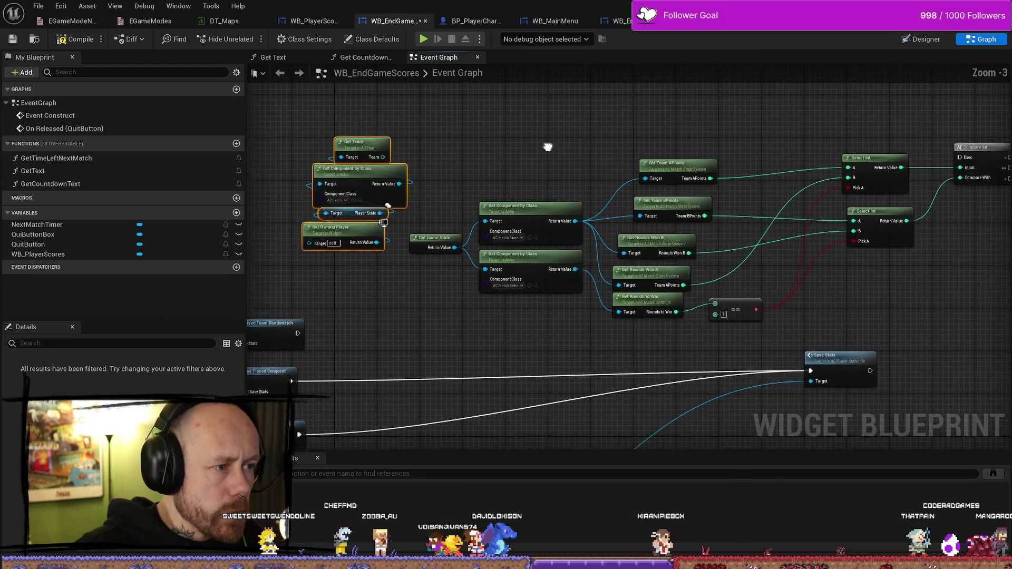
drag(548, 147, 484, 181)
mouse_move(280, 203)
mouse_down()
mouse_move(817, 251)
mouse_move(918, 315)
mouse_up()
drag(929, 249, 779, 200)
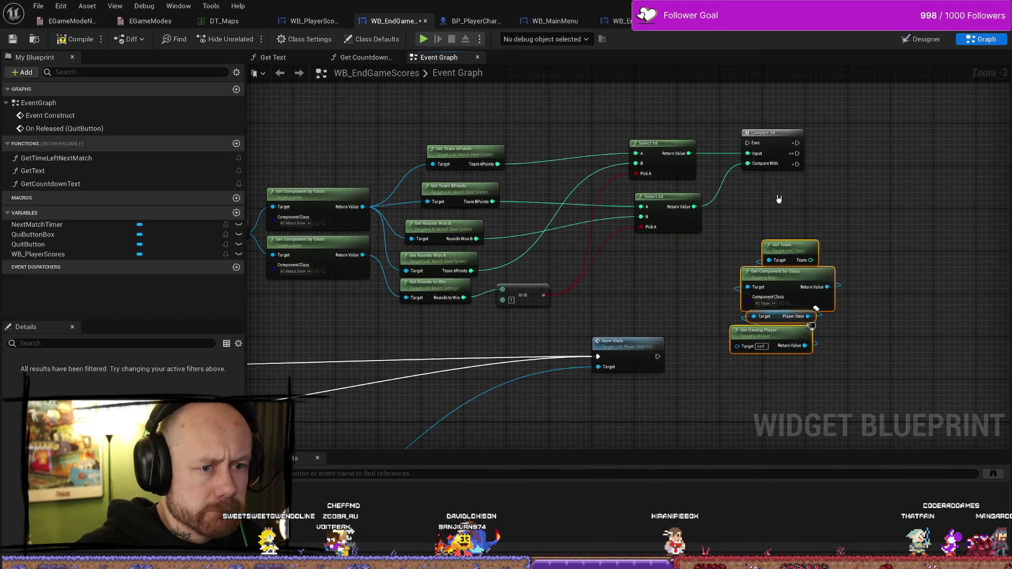
drag(693, 138, 832, 176)
drag(893, 131, 420, 328)
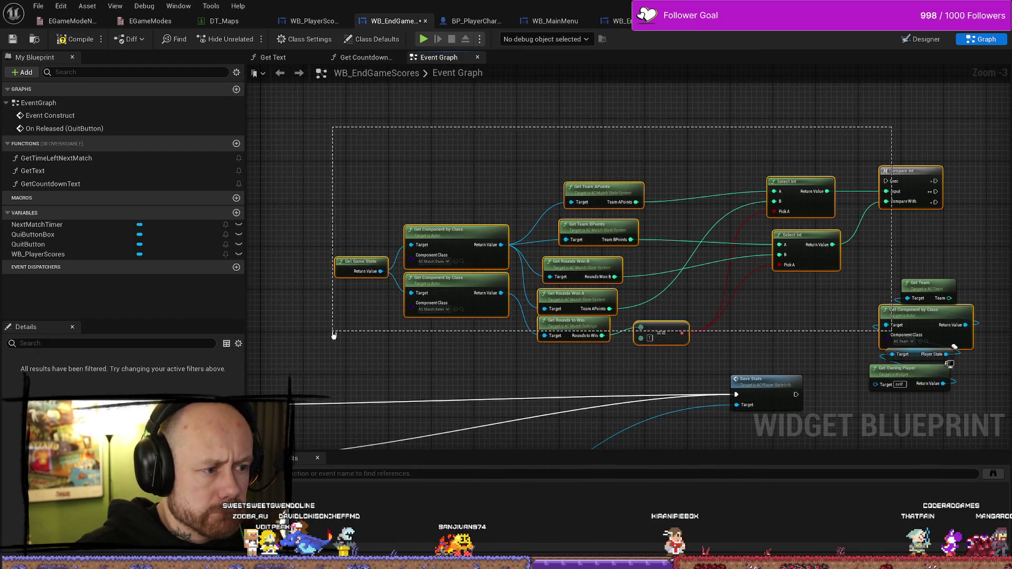
drag(897, 172, 855, 90)
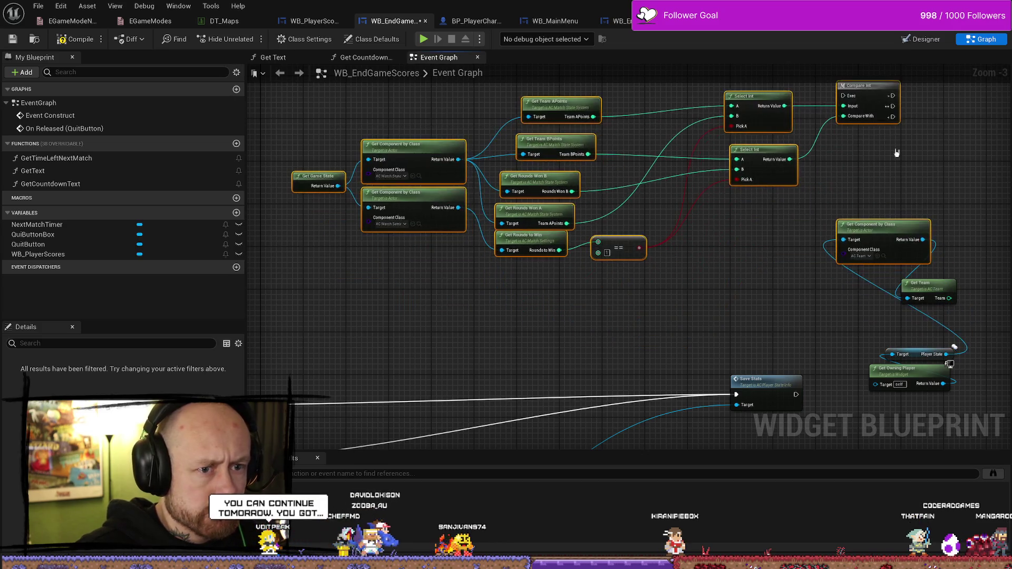
Stack Get Team above Get Component by Class, with Get Owning Player tucked underneath
drag(879, 128, 786, 279)
drag(953, 294, 790, 350)
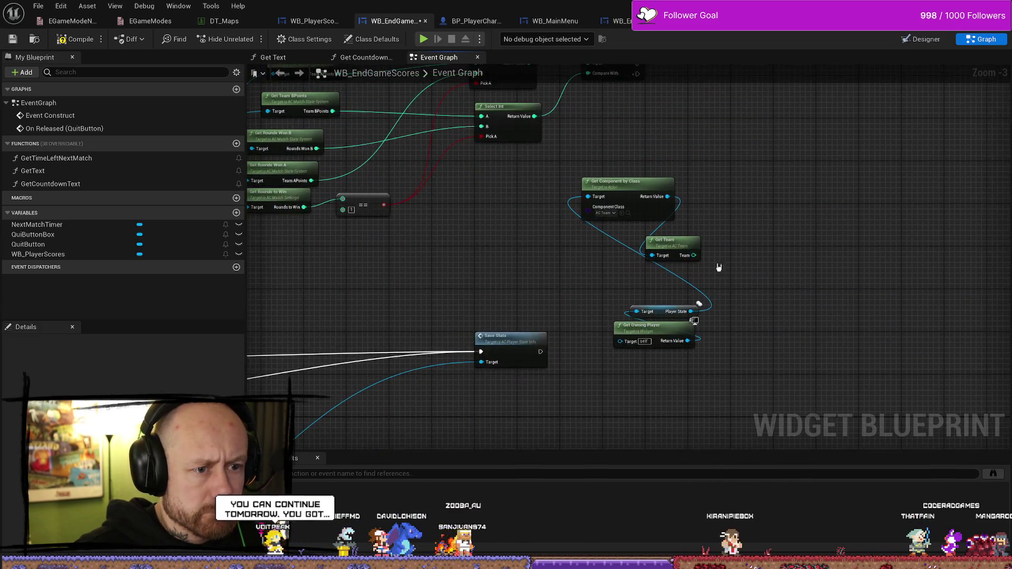
drag(658, 315, 605, 246)
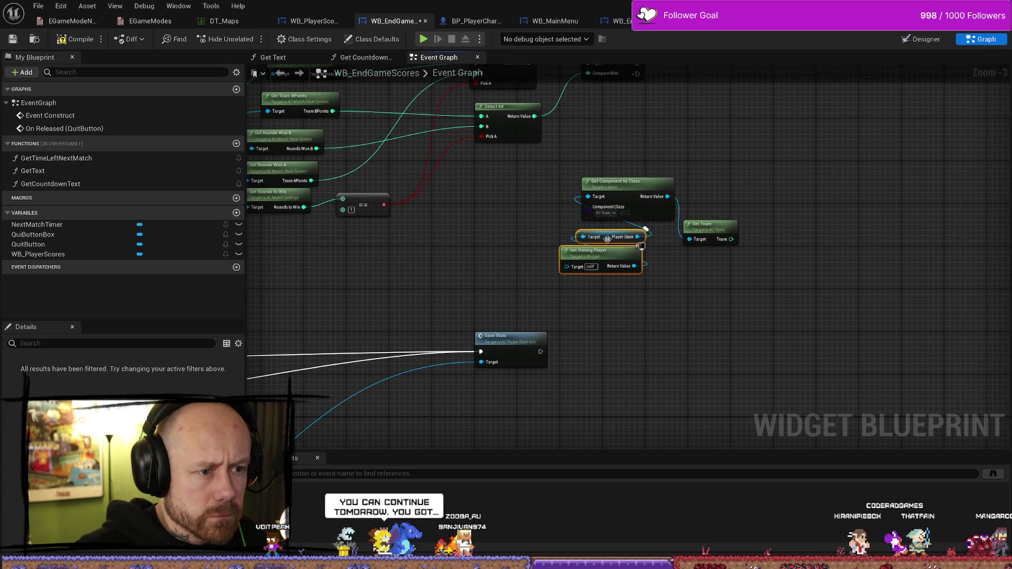
drag(688, 133, 778, 237)
scroll(778, 237, up, 2)
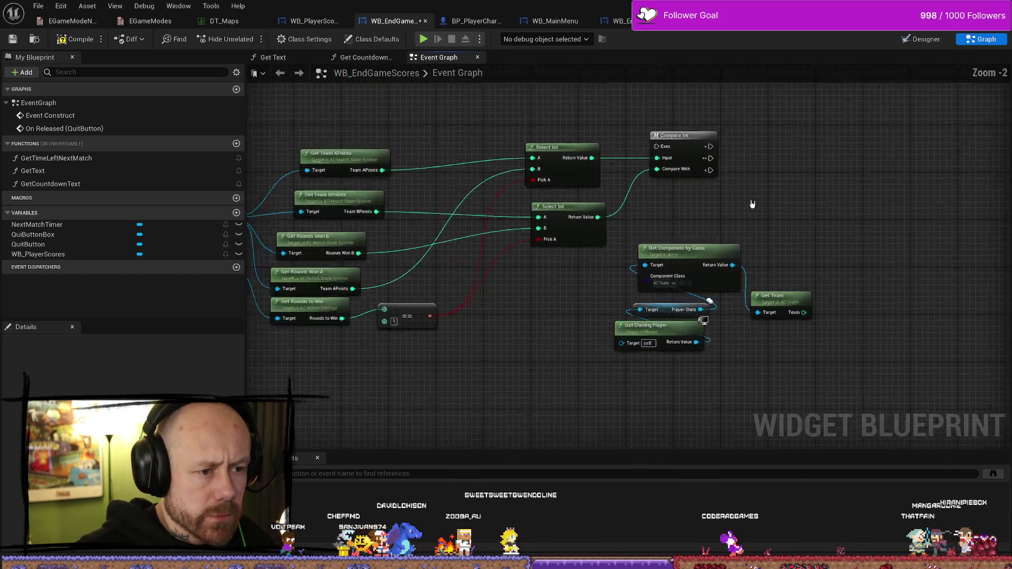
mouse_move(743, 308)
mouse_down()
mouse_move(682, 215)
mouse_move(655, 229)
mouse_up()
mouse_move(734, 368)
mouse_down()
mouse_move(728, 421)
mouse_move(680, 430)
mouse_move(673, 348)
mouse_up()
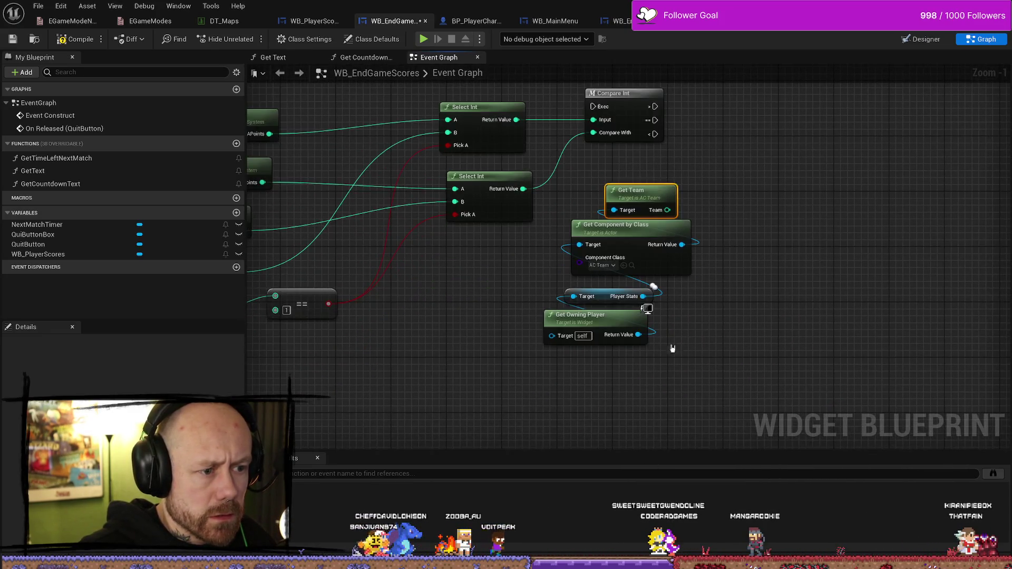
click(604, 299)
Add a Branch node from Compare Int's execution output by searching 'branch'
drag(669, 121, 603, 235)
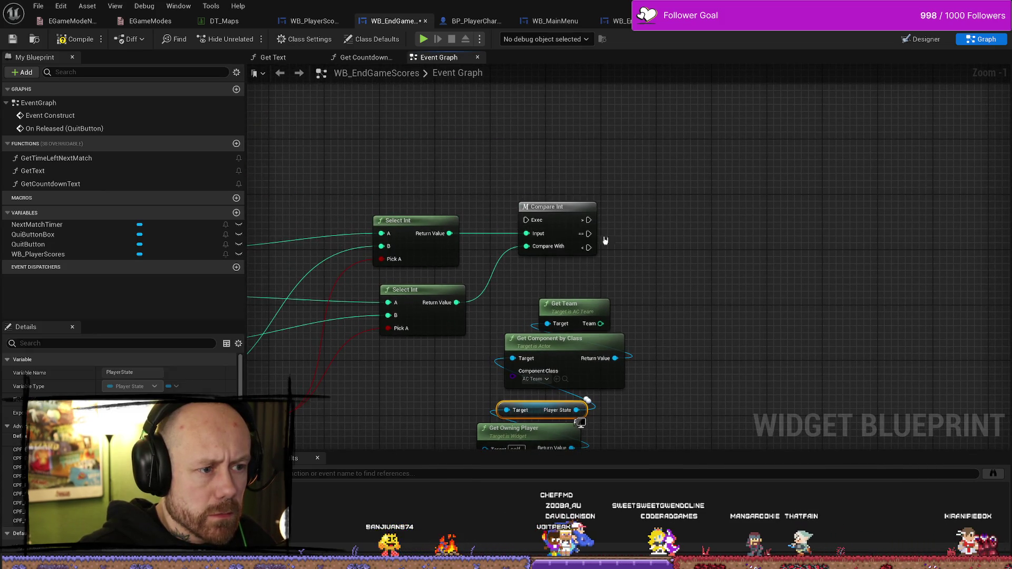
drag(588, 221, 734, 213)
text(branch)
key(Return)
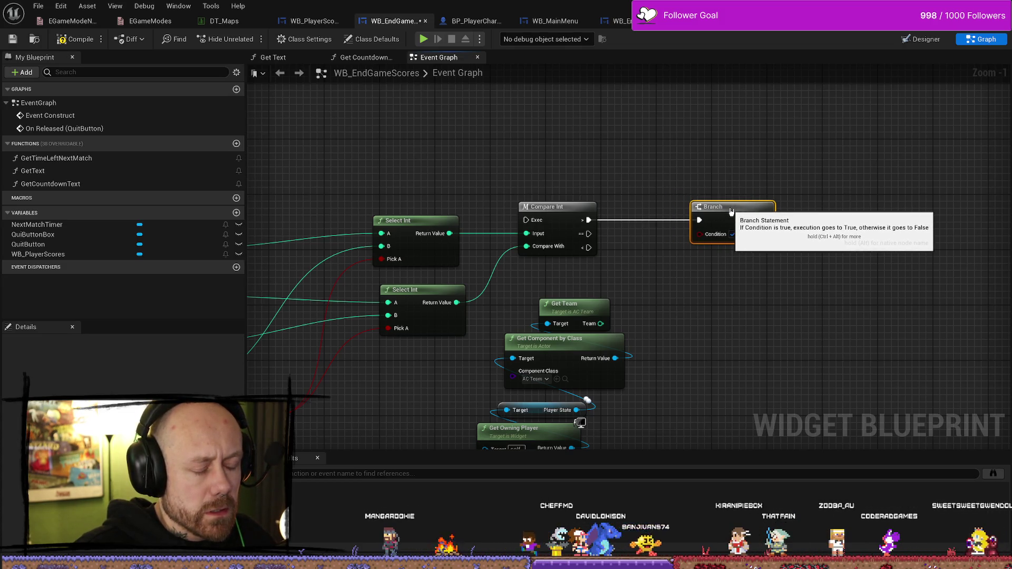
Pan around the graph to review the new Branch and the Get Team nodes below it
drag(780, 309, 657, 255)
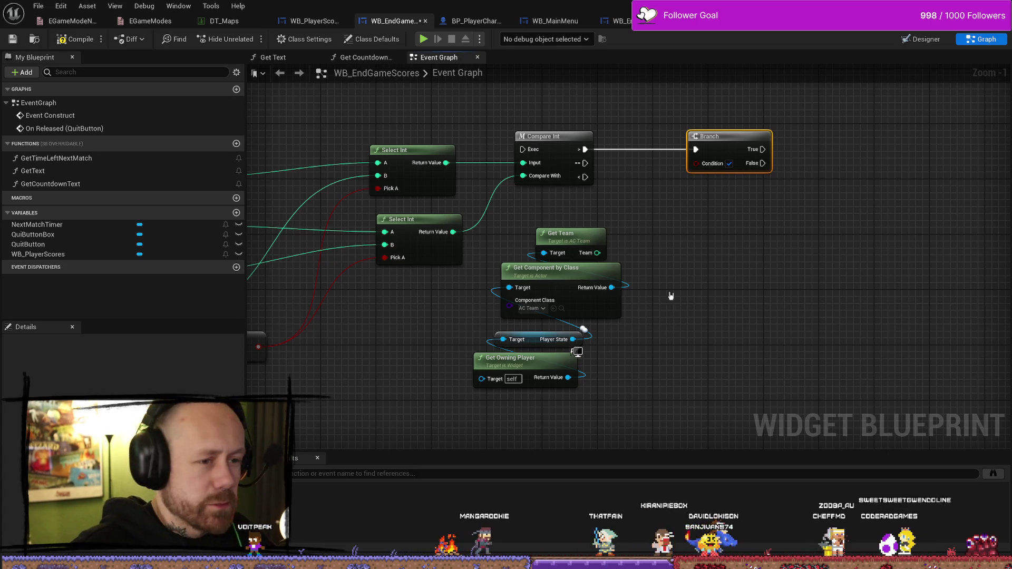
mouse_move(669, 293)
mouse_down()
mouse_move(780, 226)
mouse_move(678, 296)
mouse_move(713, 226)
mouse_up()
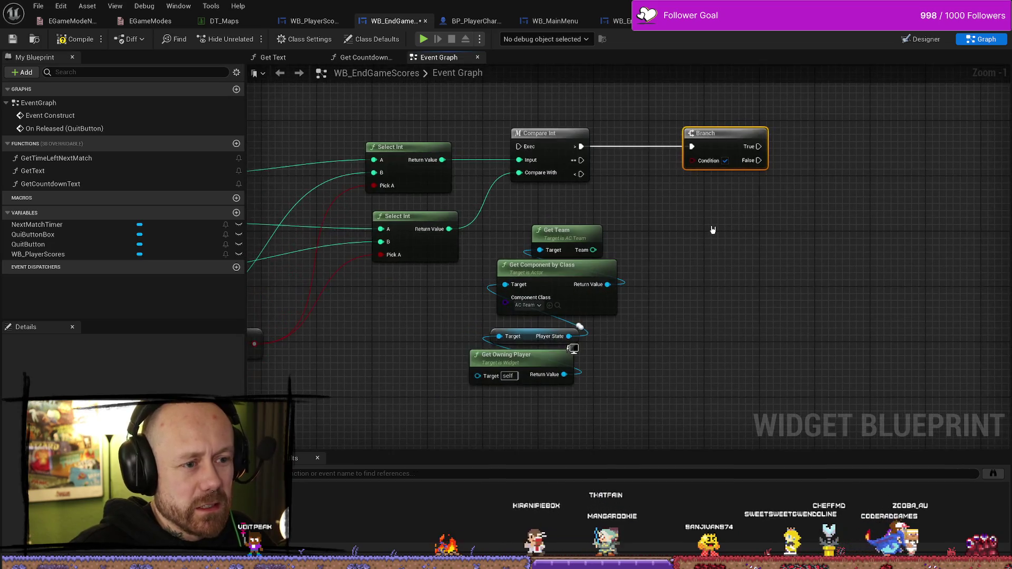
drag(596, 316, 637, 284)
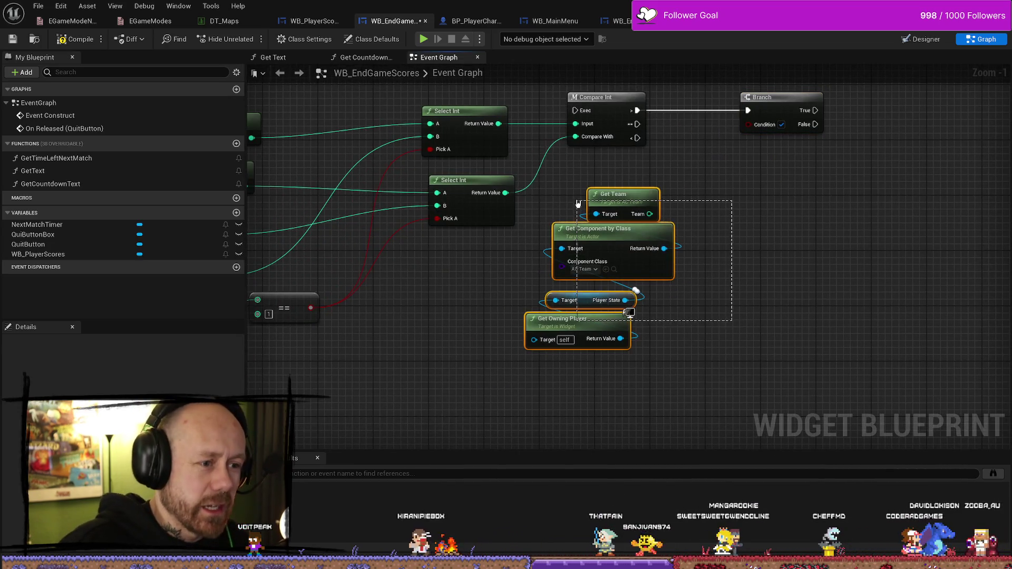
mouse_move(505, 257)
mouse_down()
mouse_move(831, 266)
mouse_move(870, 248)
mouse_move(605, 196)
mouse_move(379, 187)
mouse_move(794, 233)
mouse_move(703, 295)
mouse_up()
drag(656, 192, 493, 366)
mouse_move(855, 230)
mouse_down()
mouse_move(794, 293)
mouse_move(819, 243)
mouse_up()
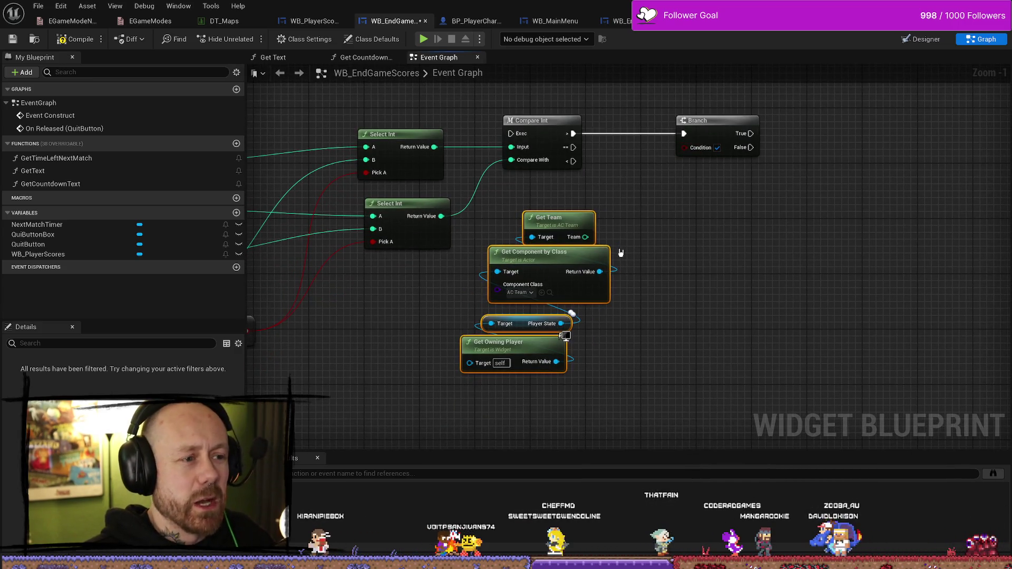
Save the WB_EndGameScores blueprint
scroll(817, 199, down, 7)
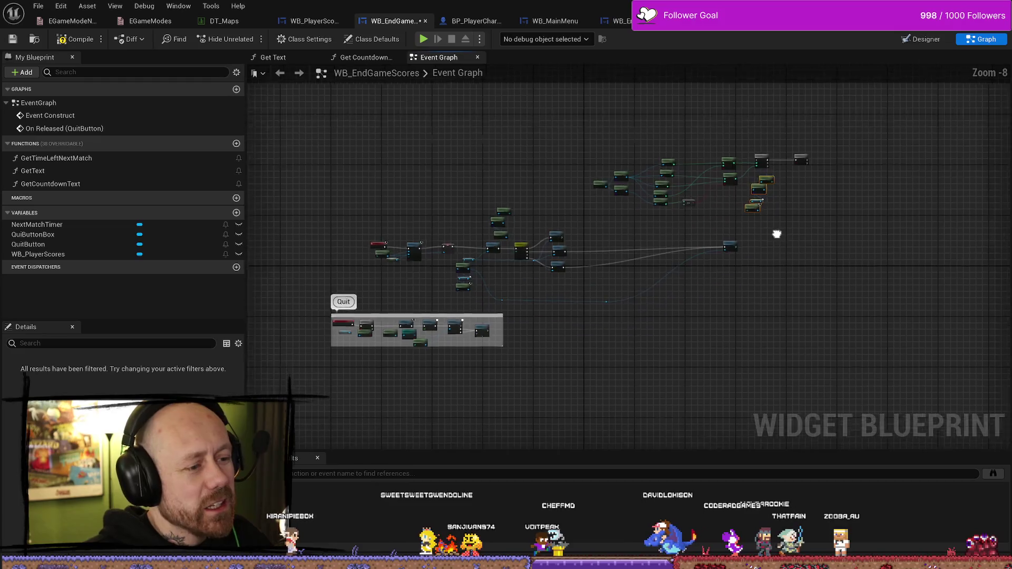
scroll(775, 230, up, 3)
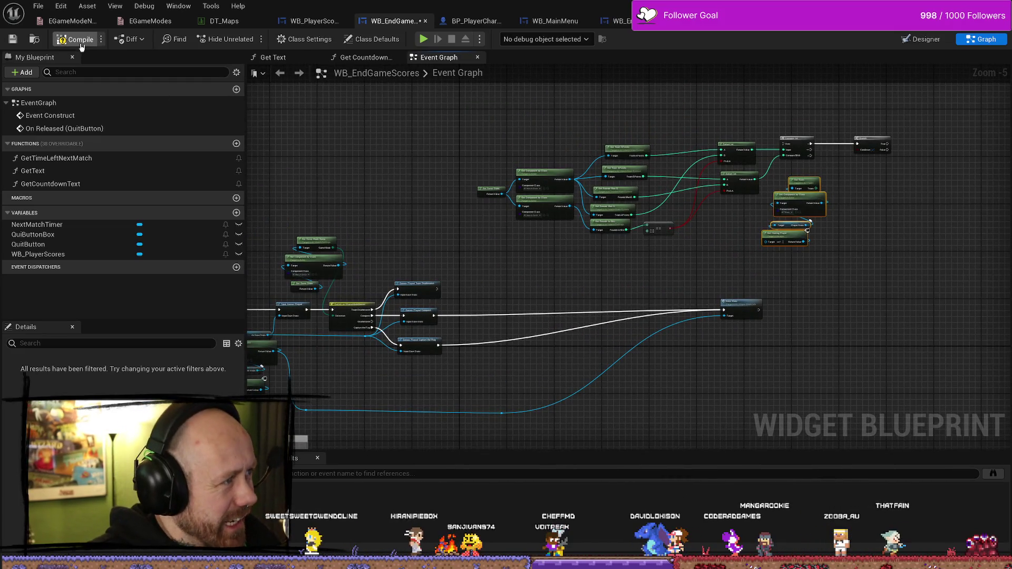
click(38, 6)
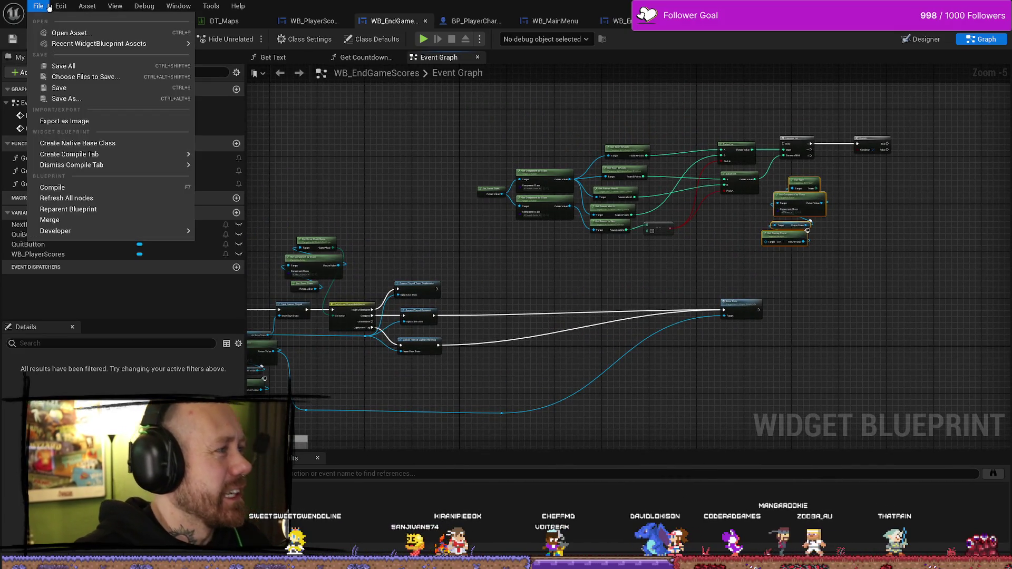
click(77, 89)
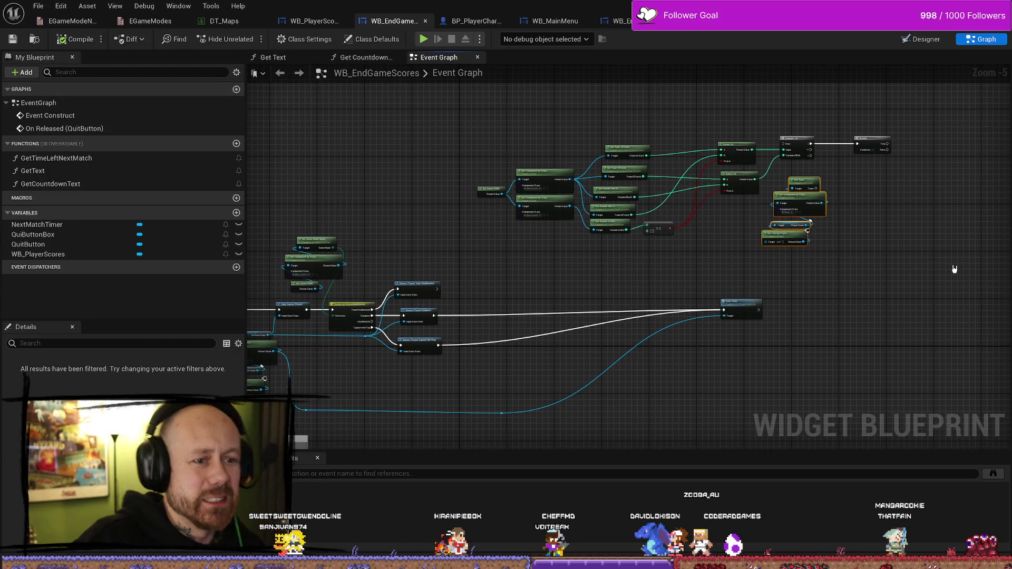
scroll(783, 271, up, 3)
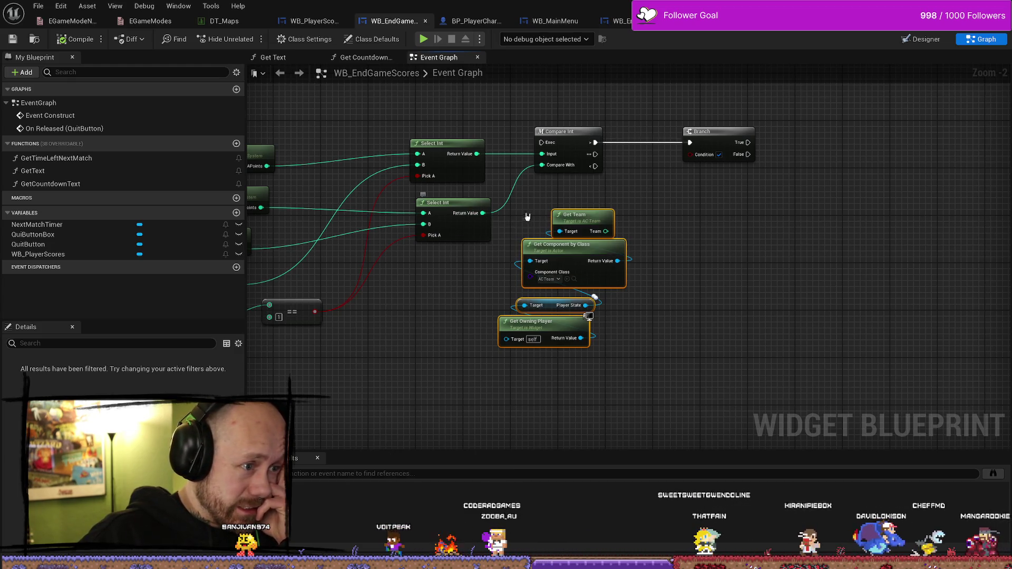
Shift the team lookup nodes right so they sit directly beneath the Branch
mouse_move(671, 210)
mouse_down()
mouse_move(594, 235)
mouse_move(623, 206)
mouse_up()
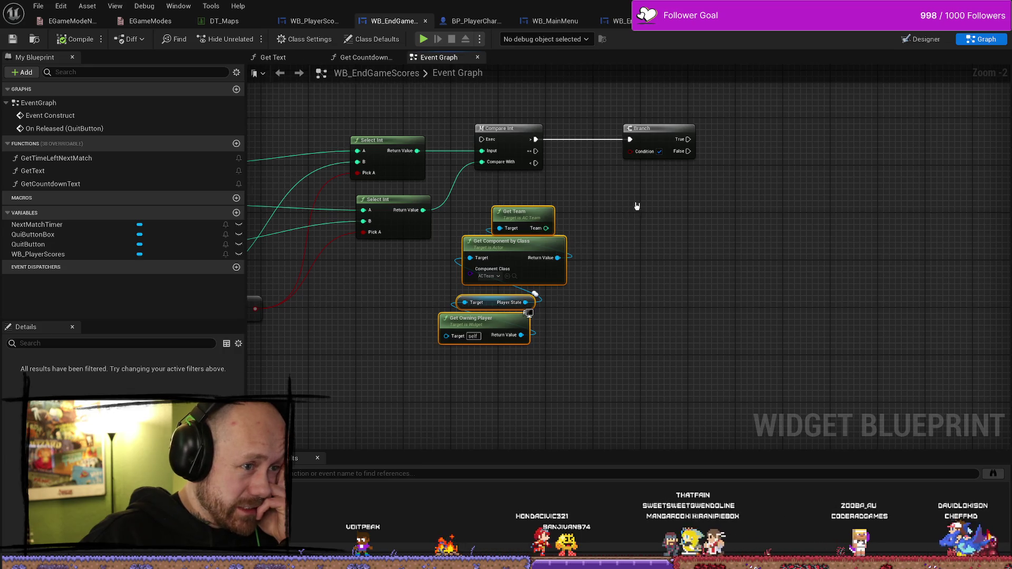
mouse_move(638, 207)
mouse_down()
mouse_move(840, 219)
mouse_move(694, 147)
mouse_move(537, 286)
mouse_up()
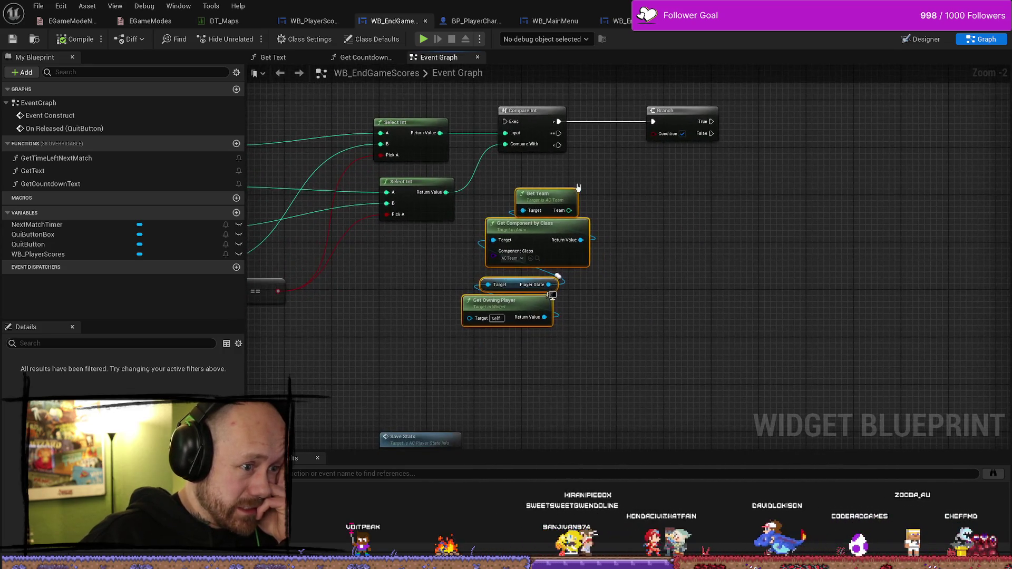
drag(543, 193, 615, 198)
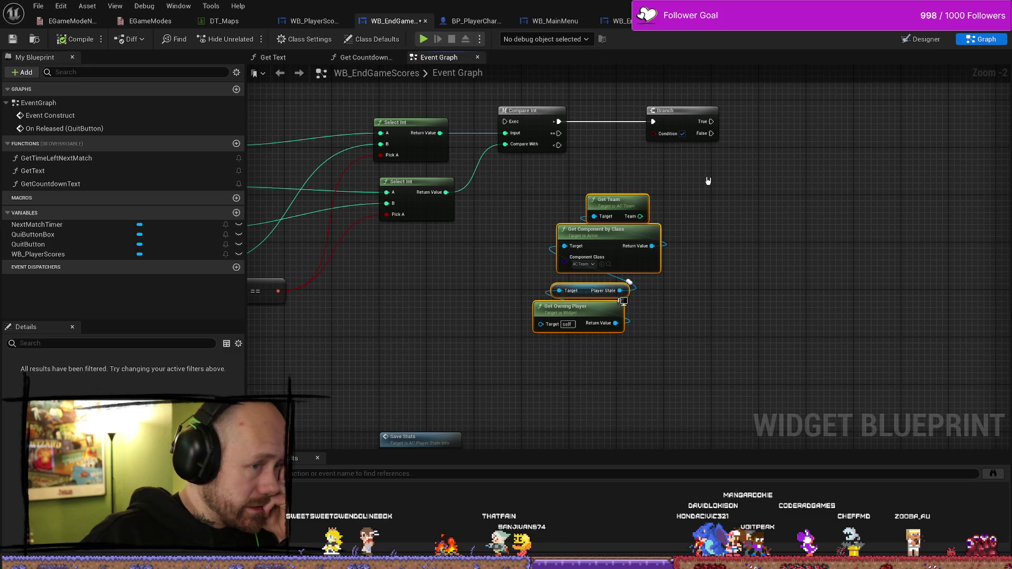
drag(708, 181, 794, 204)
mouse_move(592, 208)
mouse_down()
mouse_move(630, 197)
mouse_move(690, 211)
mouse_up()
drag(720, 173, 671, 216)
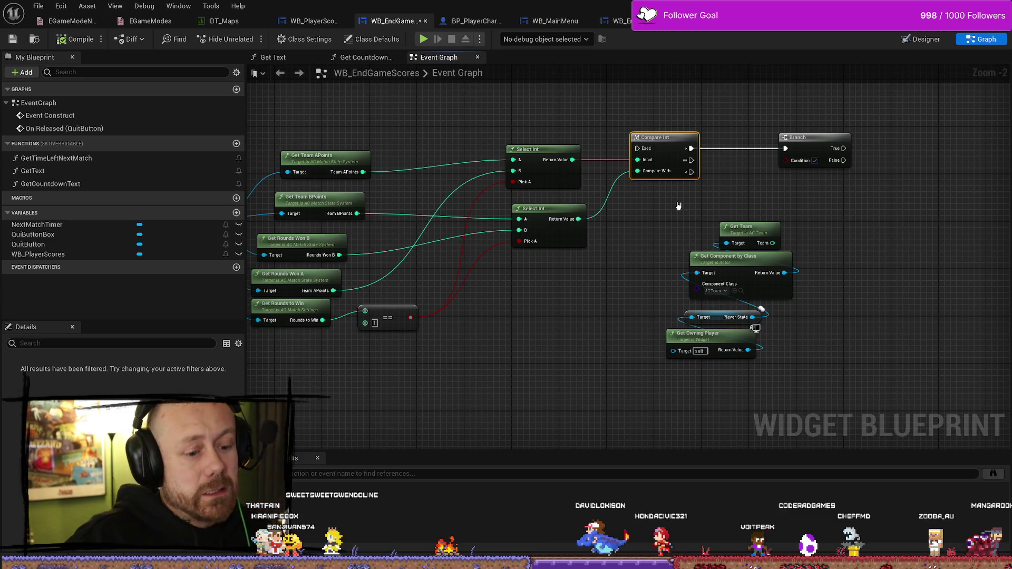
Replace Compare Int with a '>' node comparing both Select Int results, feeding the Branch condition
key(Delete)
drag(572, 159, 686, 151)
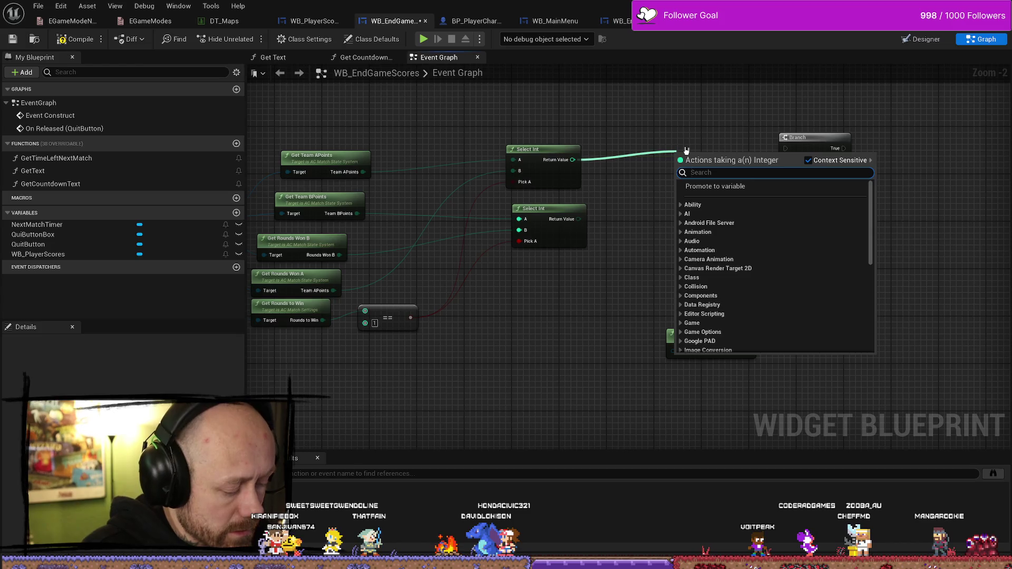
text(>)
key(Return)
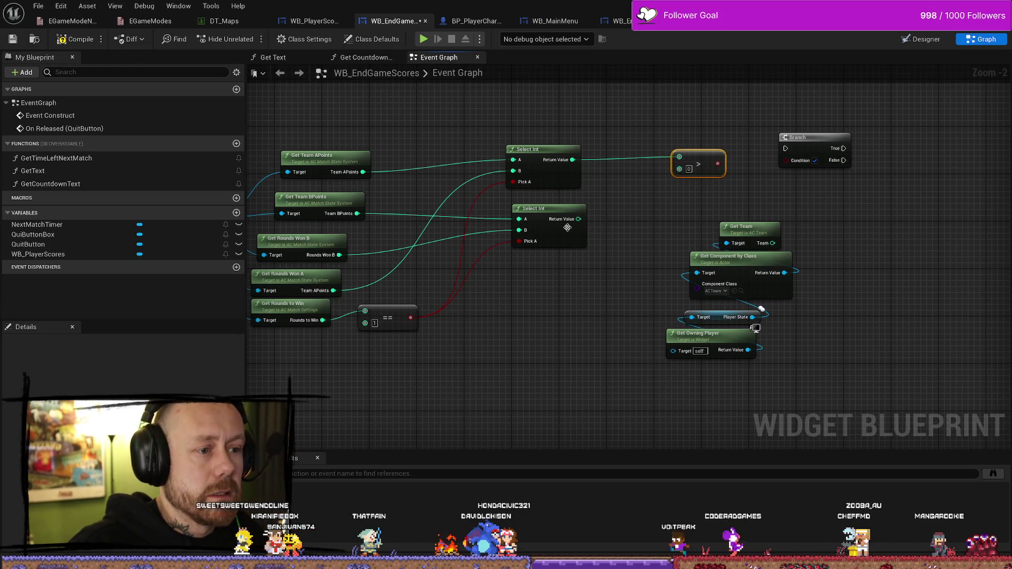
mouse_move(578, 218)
mouse_down()
mouse_move(627, 214)
mouse_move(679, 169)
mouse_move(637, 169)
mouse_up()
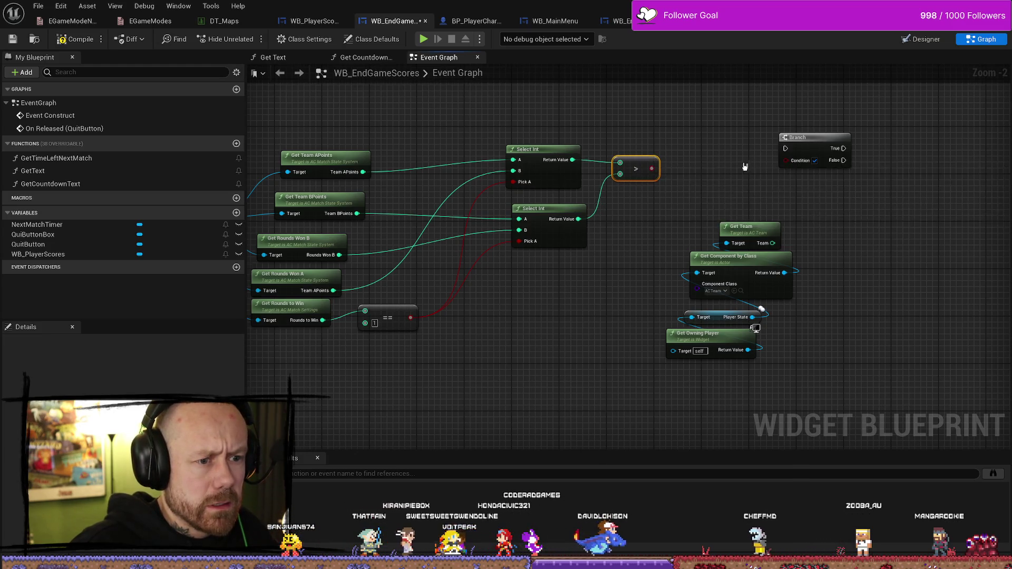
drag(764, 149, 701, 142)
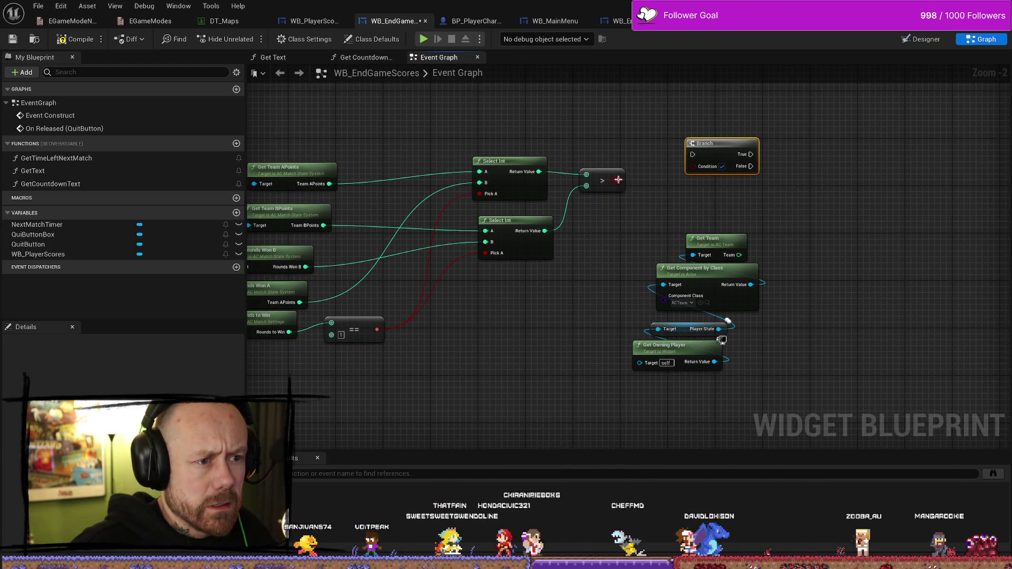
mouse_move(618, 179)
mouse_down()
mouse_move(692, 167)
mouse_move(649, 132)
mouse_up()
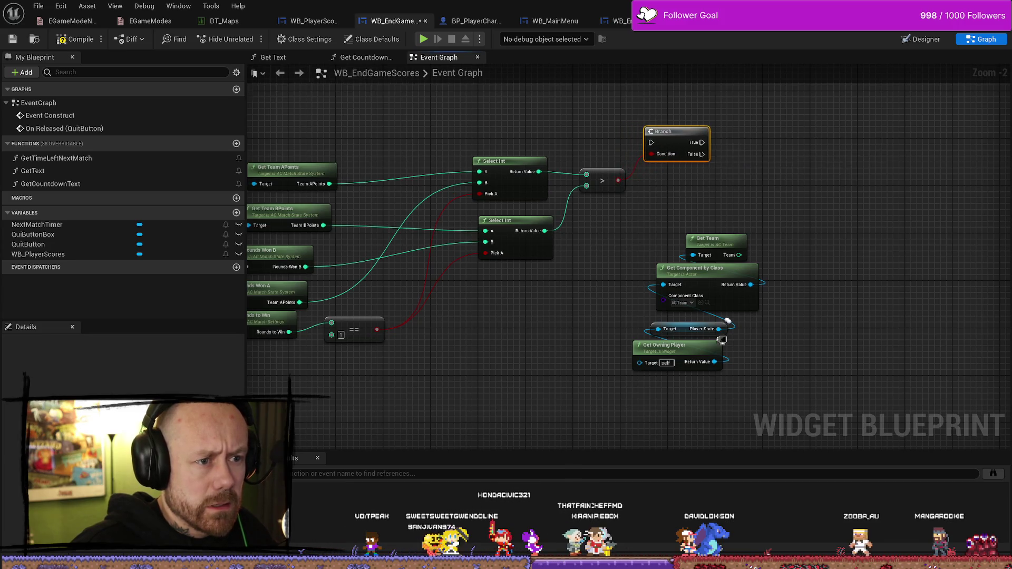
Move the four team lookup nodes up beside the Branch
drag(727, 226, 625, 413)
drag(667, 284, 714, 248)
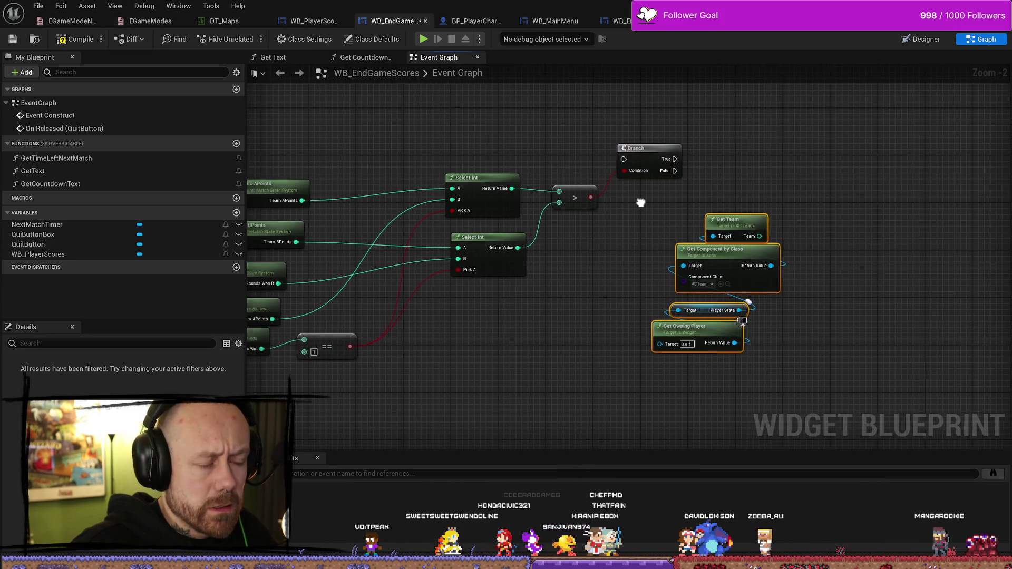
drag(640, 203, 627, 224)
click(669, 177)
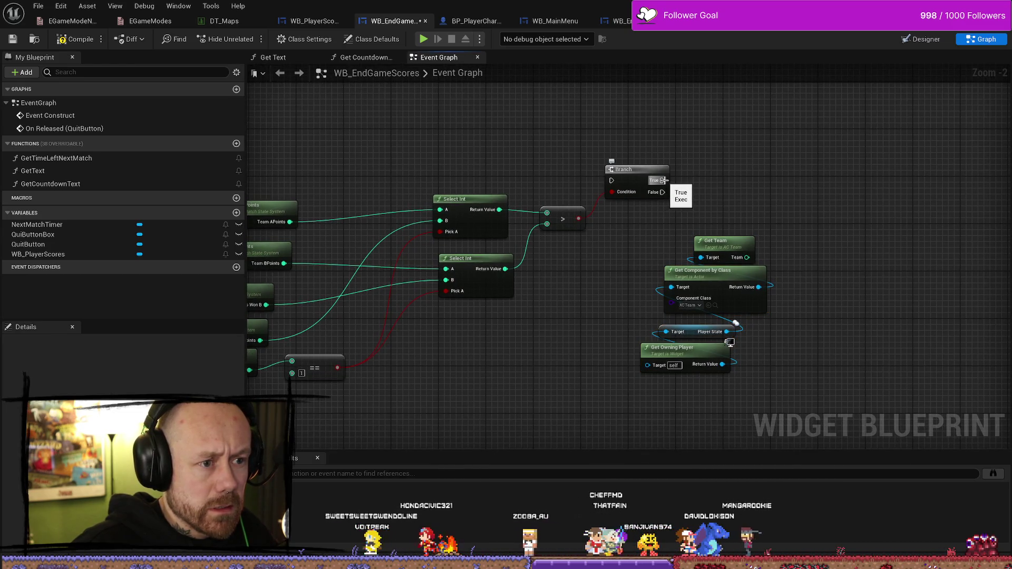
Compile the widget blueprint and save it
click(78, 38)
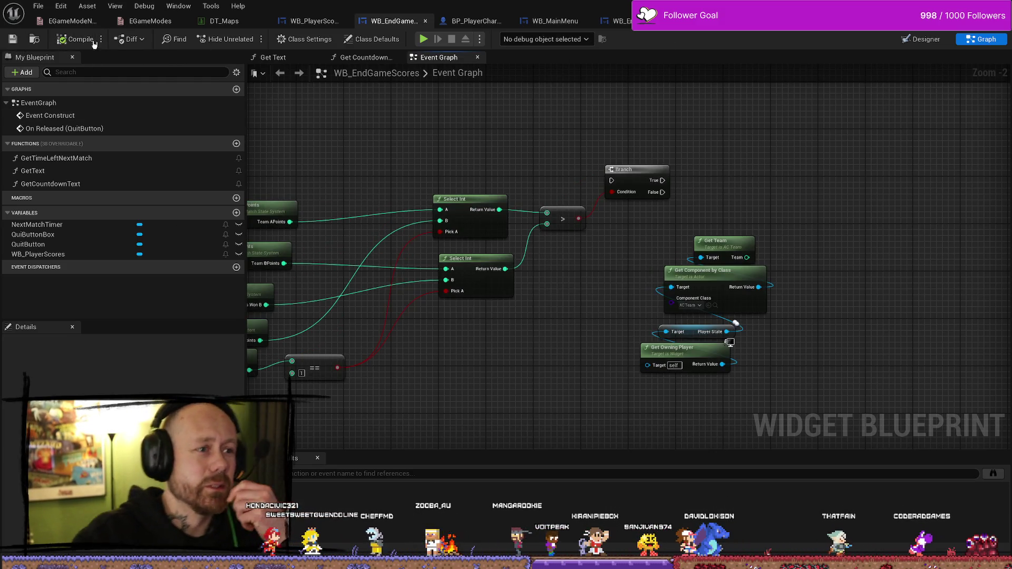
click(40, 5)
click(68, 66)
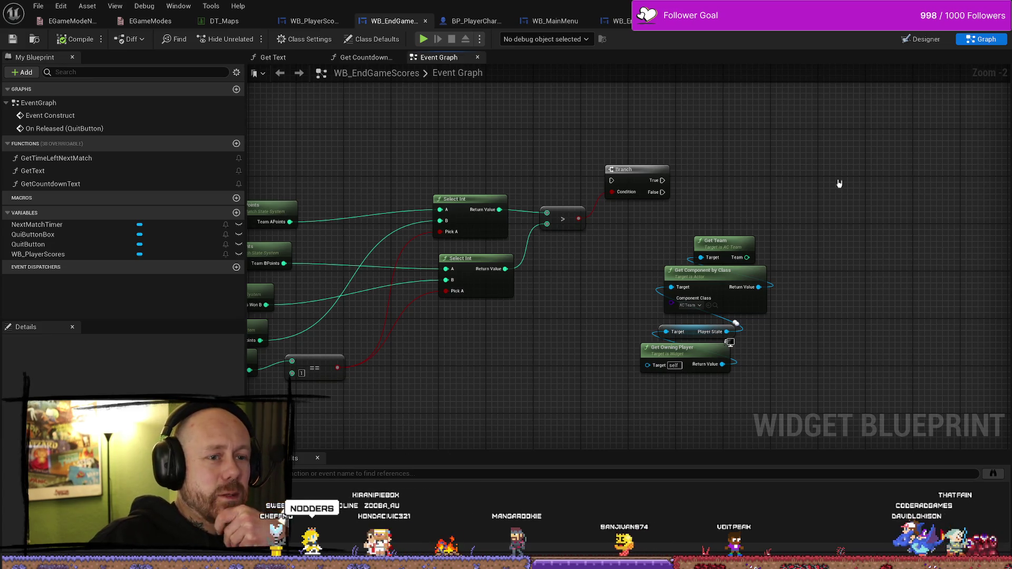
scroll(680, 196, down, 1)
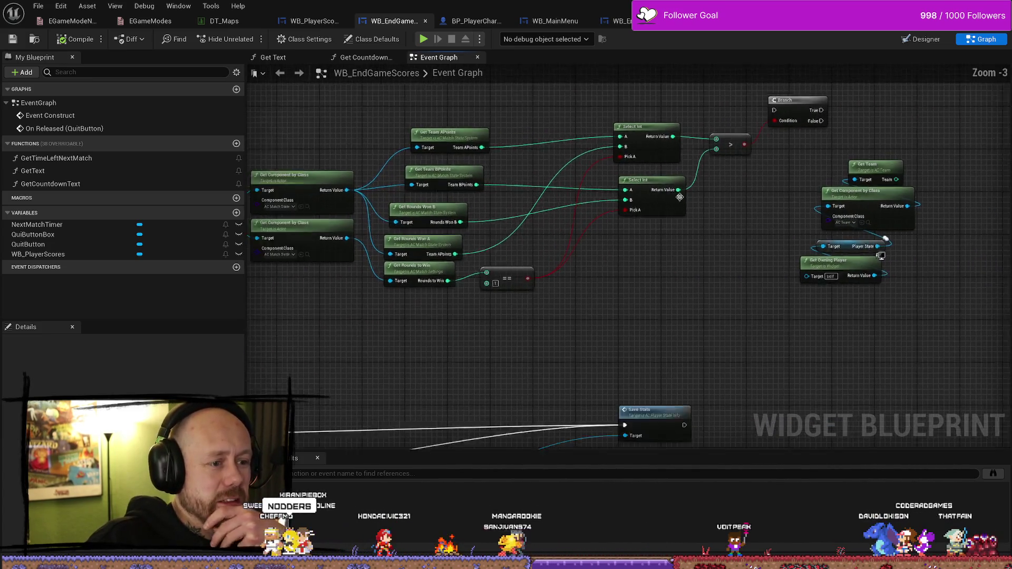
scroll(680, 196, down, 2)
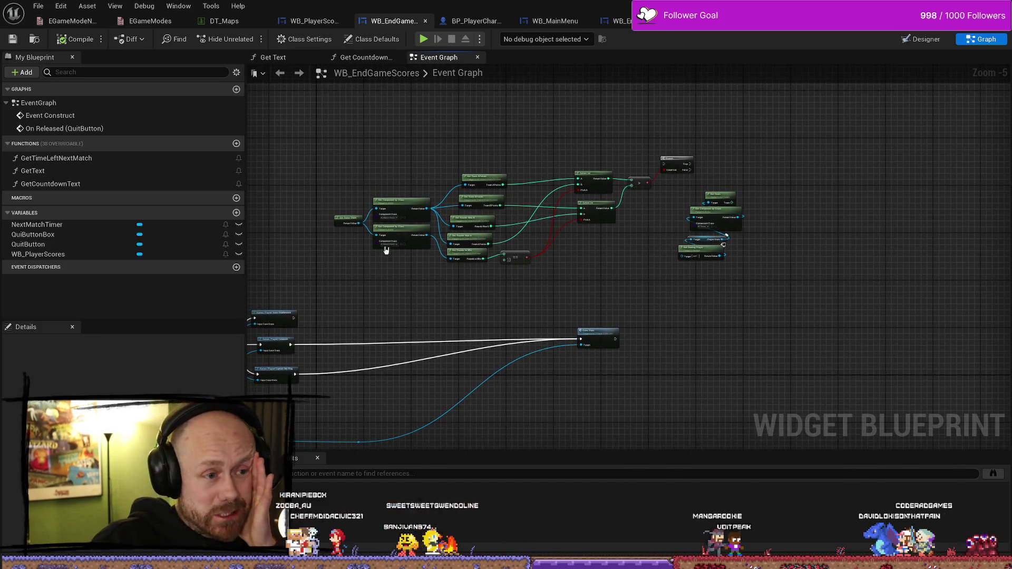
Save all modified assets from the level editor, then set Unreal aside for the Trello browser
key(alt+Tab)
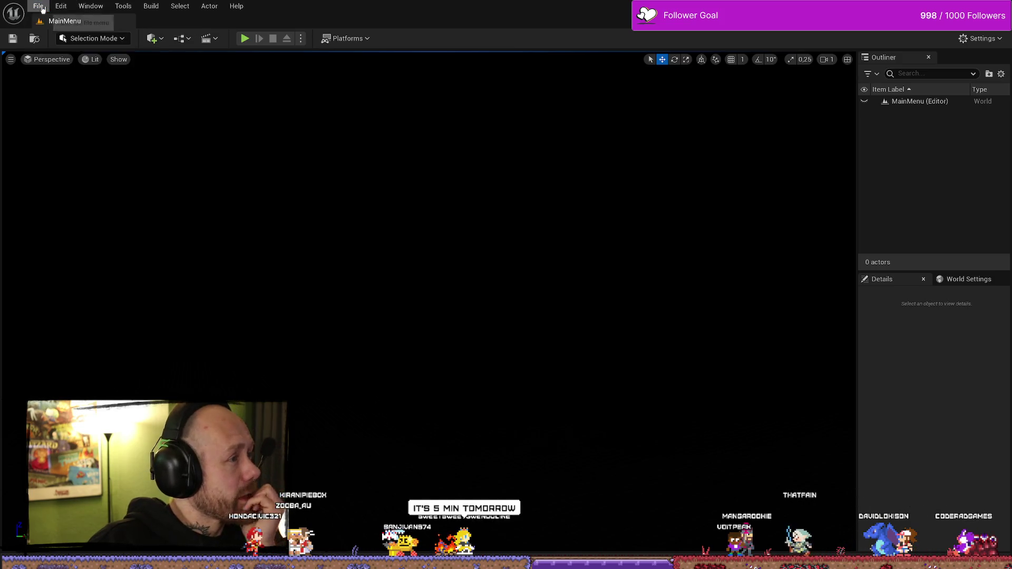
click(45, 7)
click(148, 140)
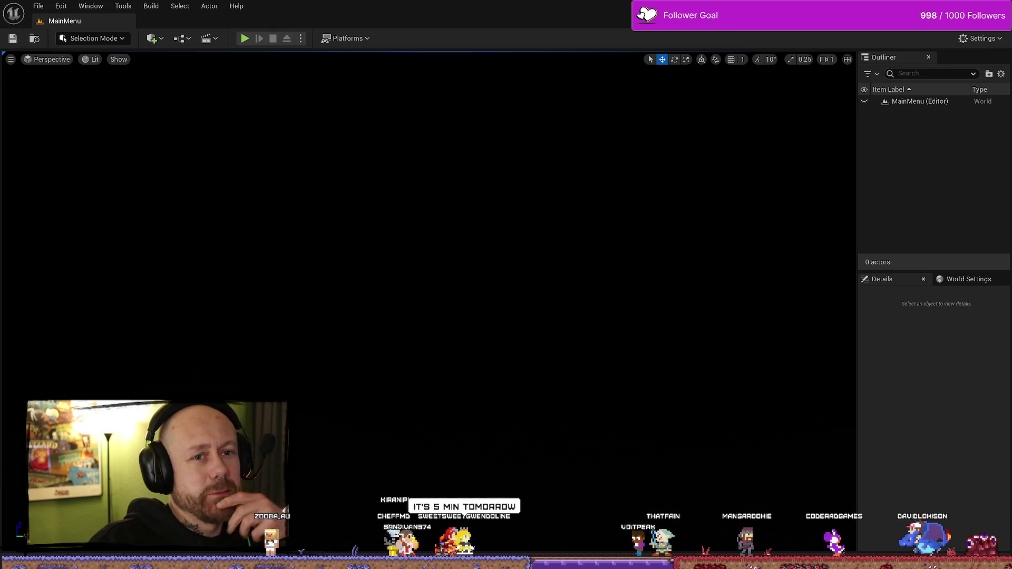
key(alt+F4)
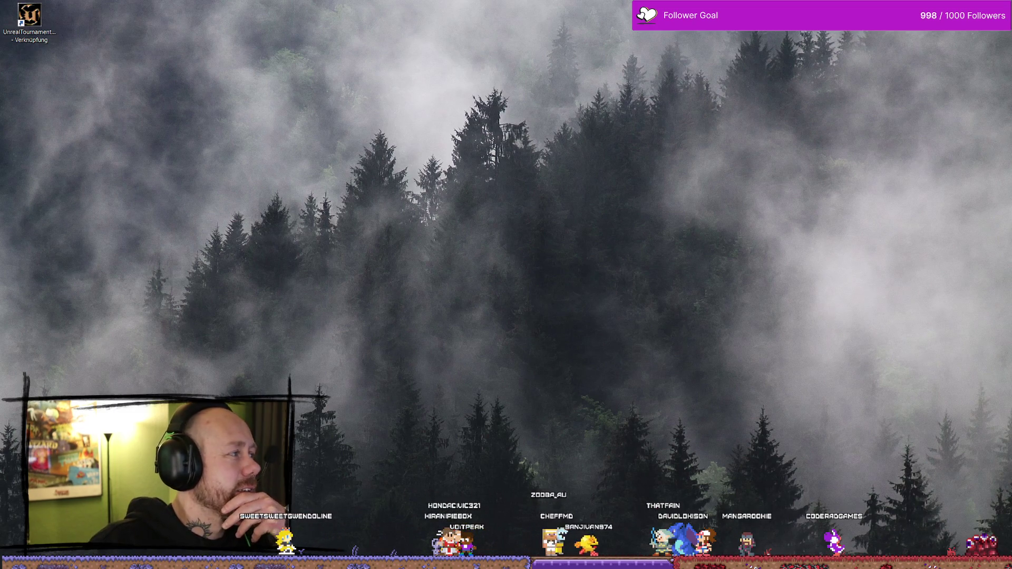
key(alt+Tab)
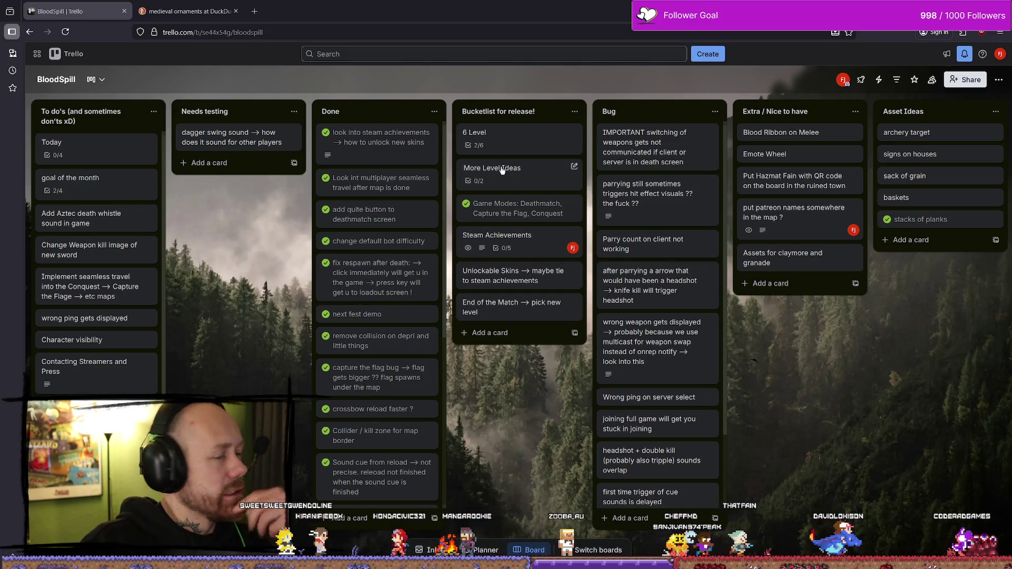
Tick the winner-of-the-game and save game bug items on the Today card's checklist
click(75, 143)
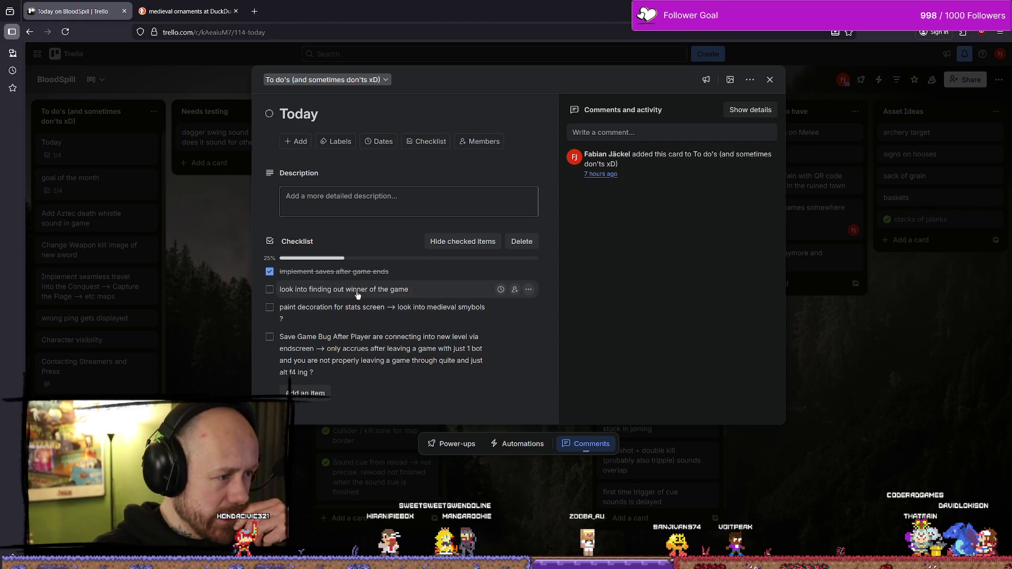
click(269, 290)
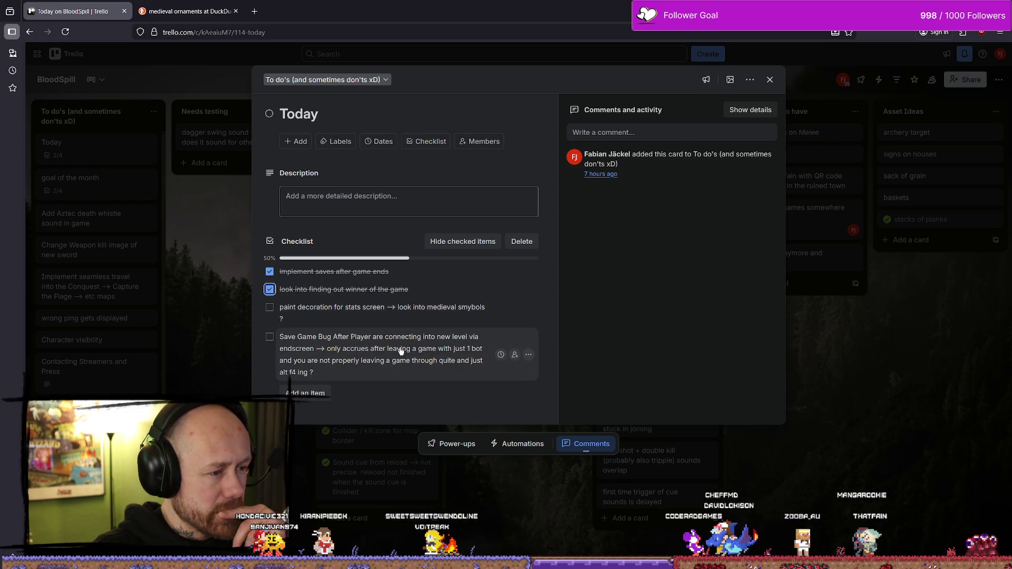
click(269, 337)
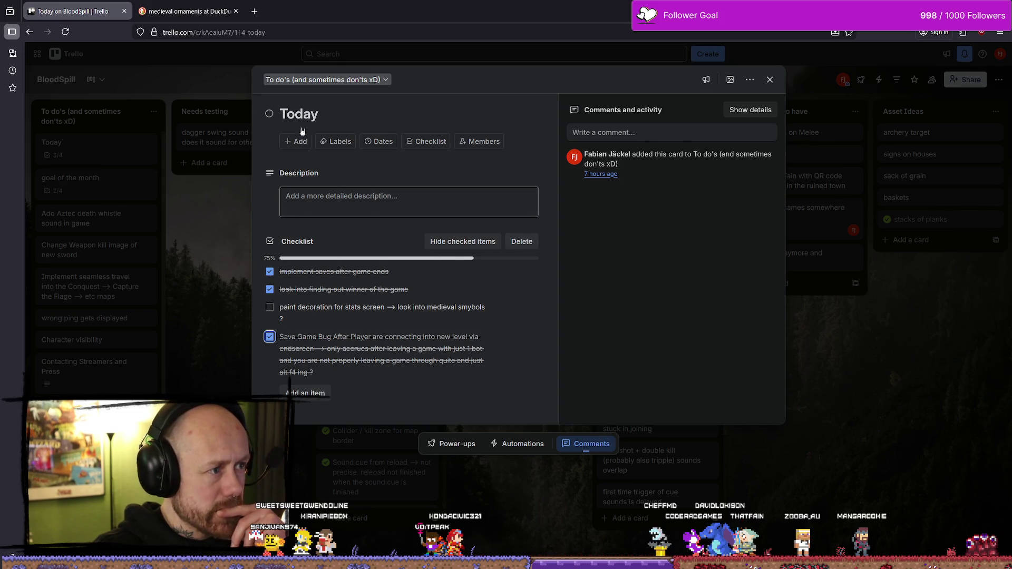
click(770, 80)
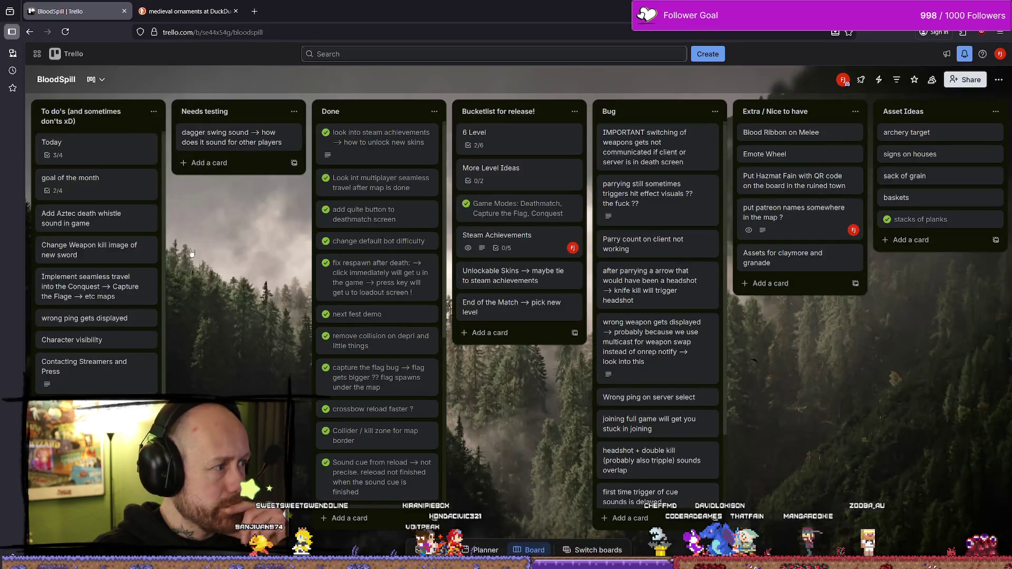
Move the unchecked paint decoration item to the top of the Today checklist
click(92, 151)
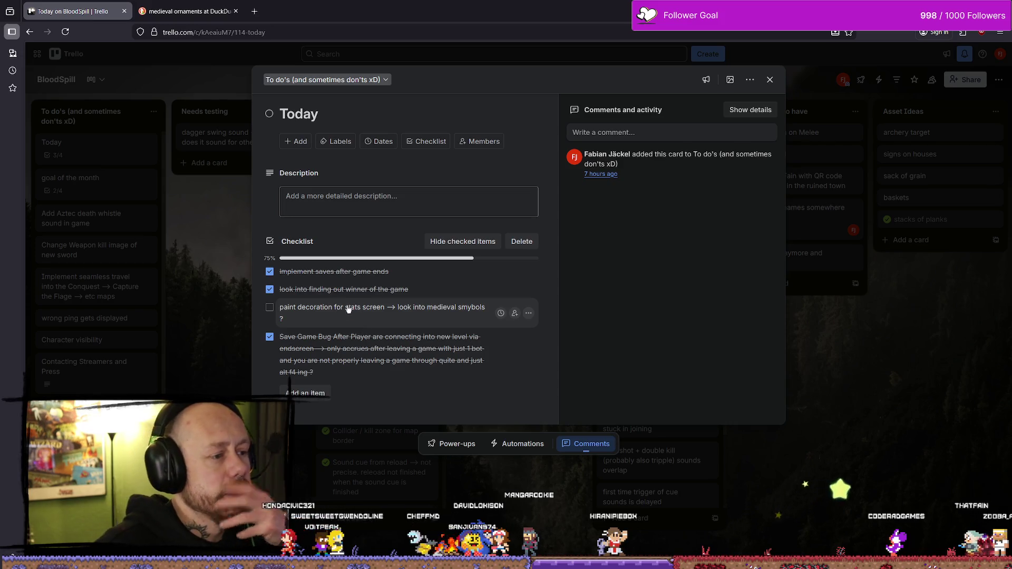
drag(323, 318, 328, 274)
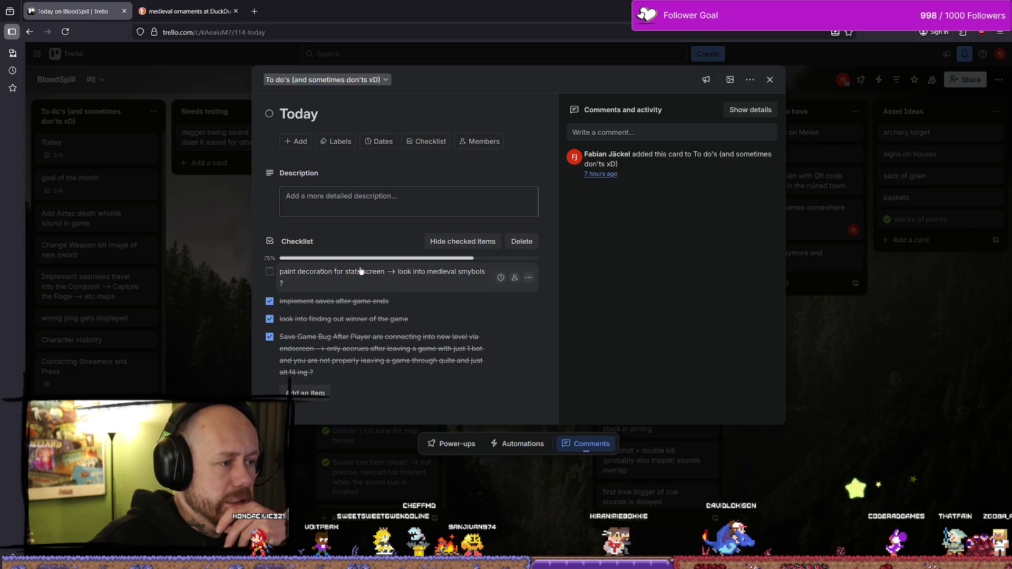
click(879, 339)
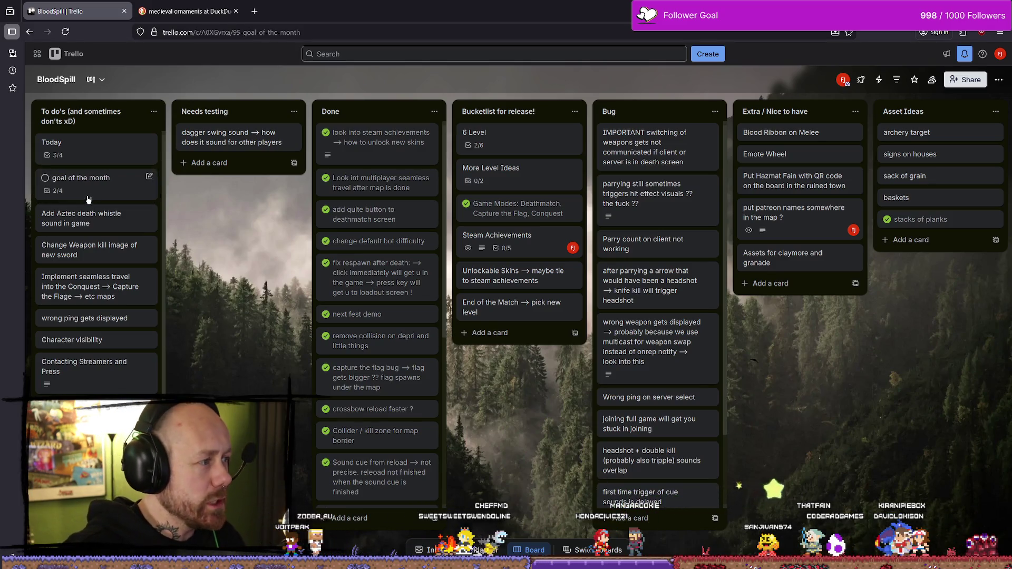
Tick 'have a working stats page' on the goal of the month card's checklist
click(84, 179)
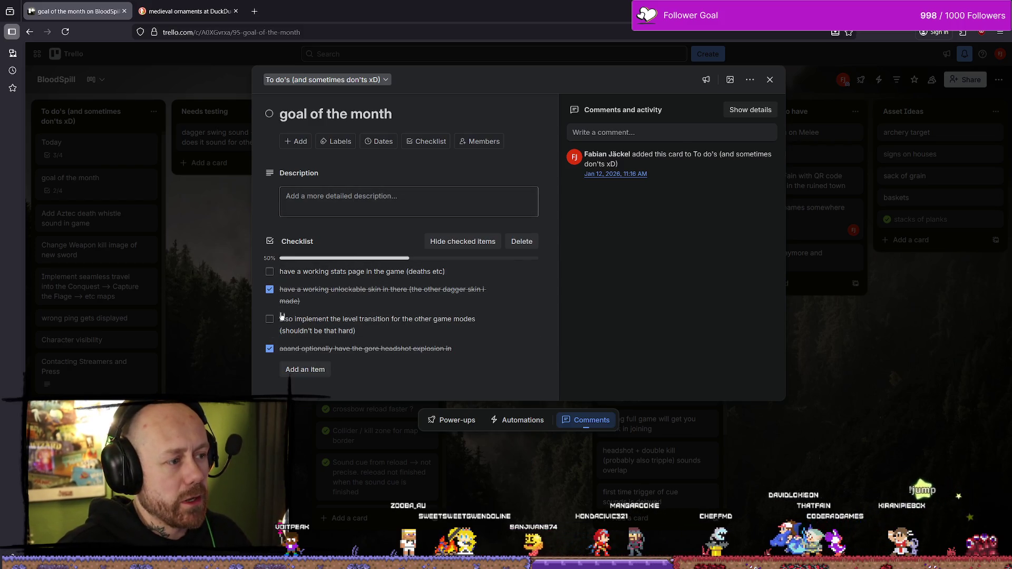
click(269, 272)
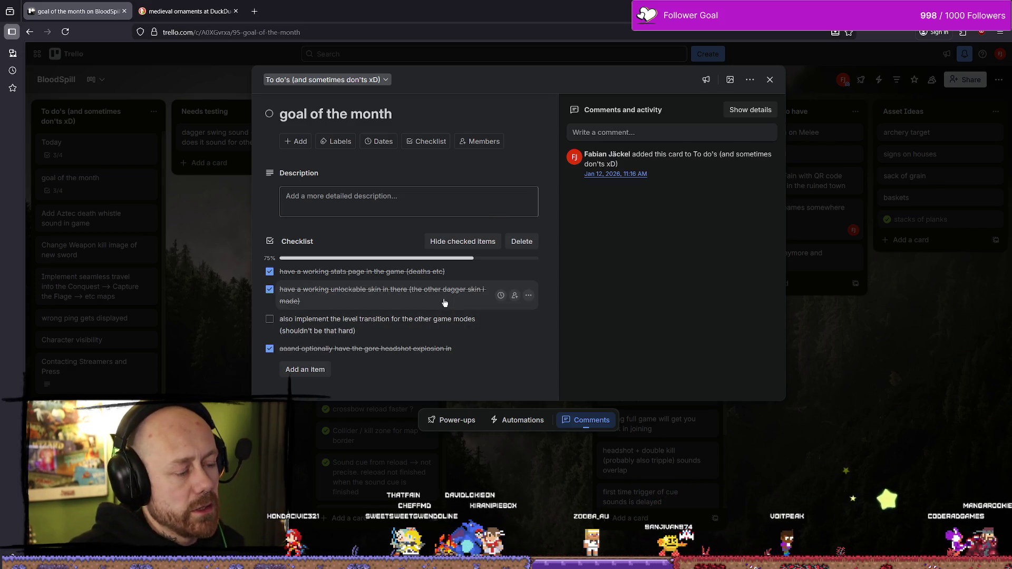
click(230, 313)
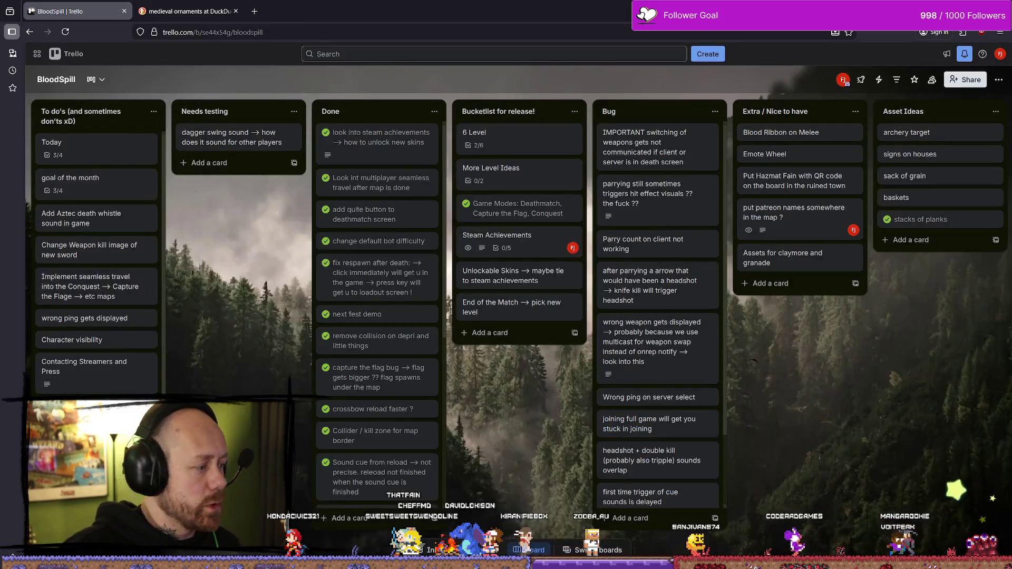